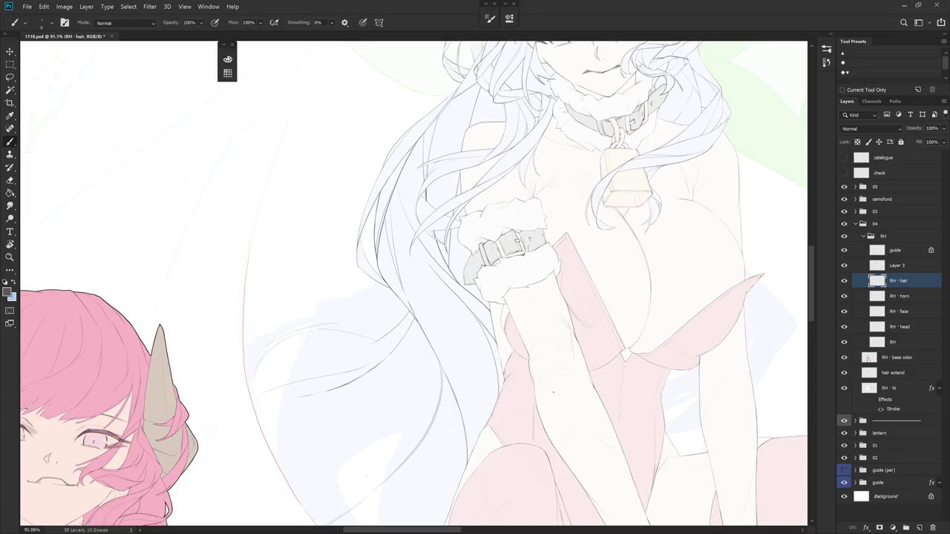
# - Add a short lineart mark to the white hair on RH - hair, then make Layer 3 active
pyautogui.scroll(2, 482, 164)
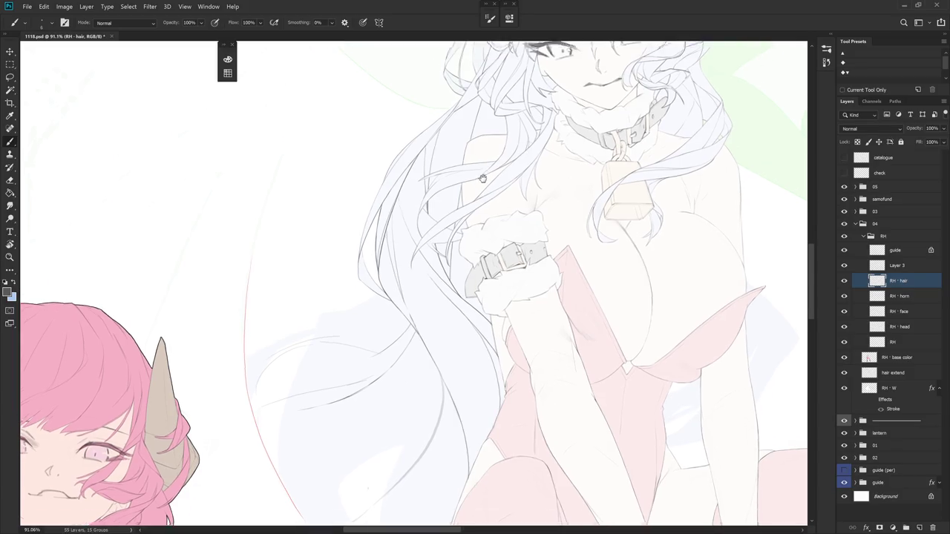
pyautogui.scroll(3, 483, 164)
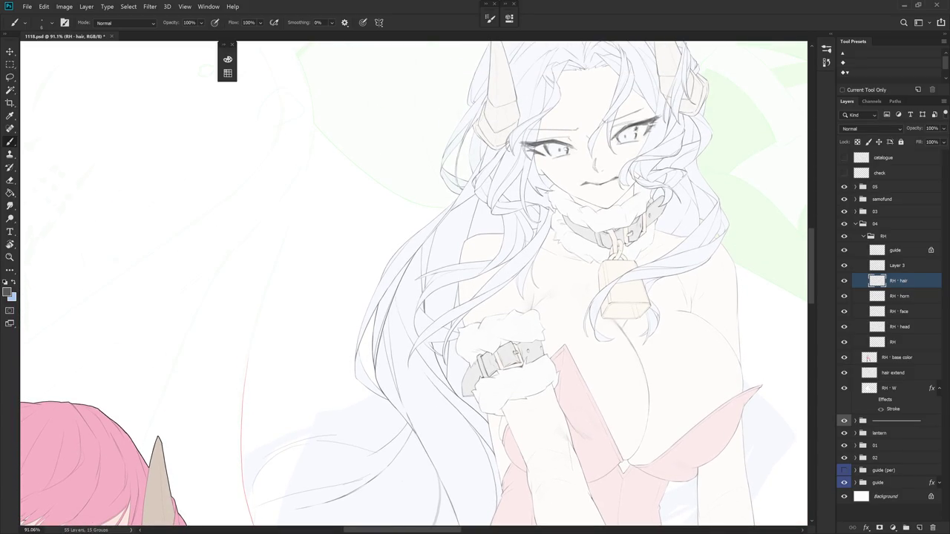
pyautogui.scroll(1, 519, 349)
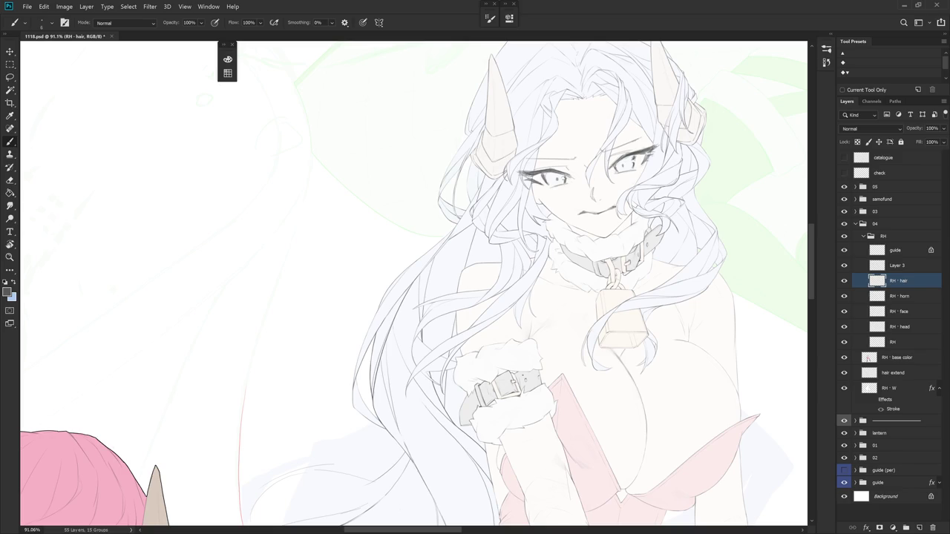
pyautogui.moveTo(492, 361)
pyautogui.mouseDown()
pyautogui.moveTo(573, 321)
pyautogui.moveTo(494, 256)
pyautogui.mouseUp()
pyautogui.press('e')
pyautogui.press('b')
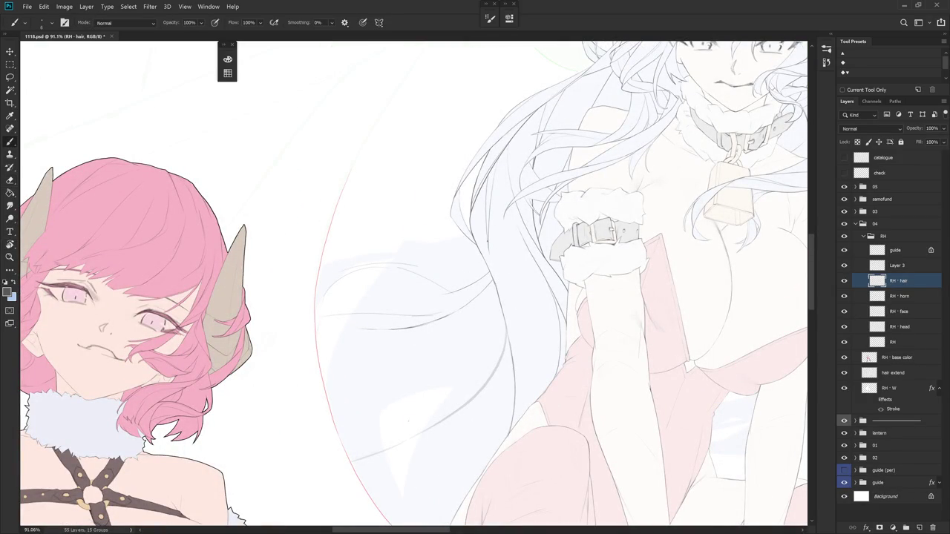
pyautogui.moveTo(489, 262); pyautogui.dragTo(493, 274)
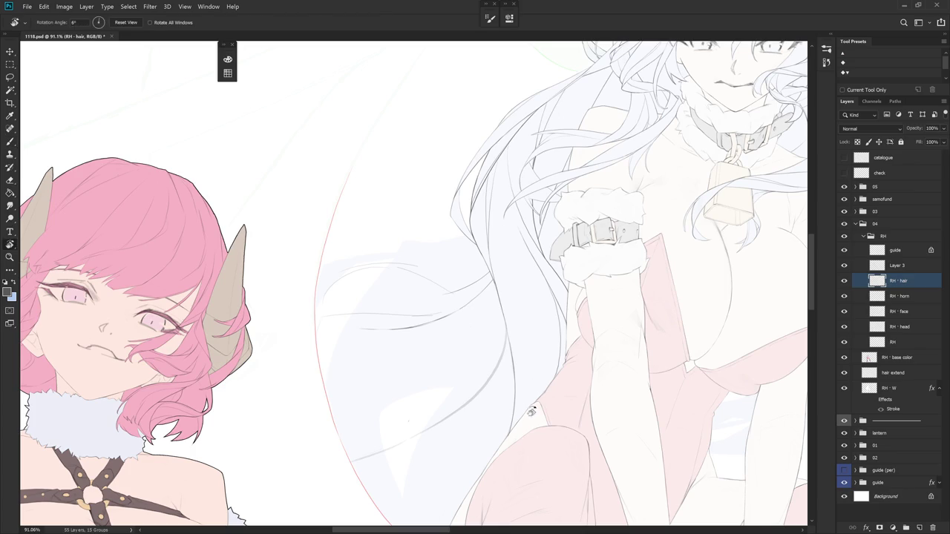
pyautogui.moveTo(526, 403); pyautogui.dragTo(505, 348)
pyautogui.click(901, 266)
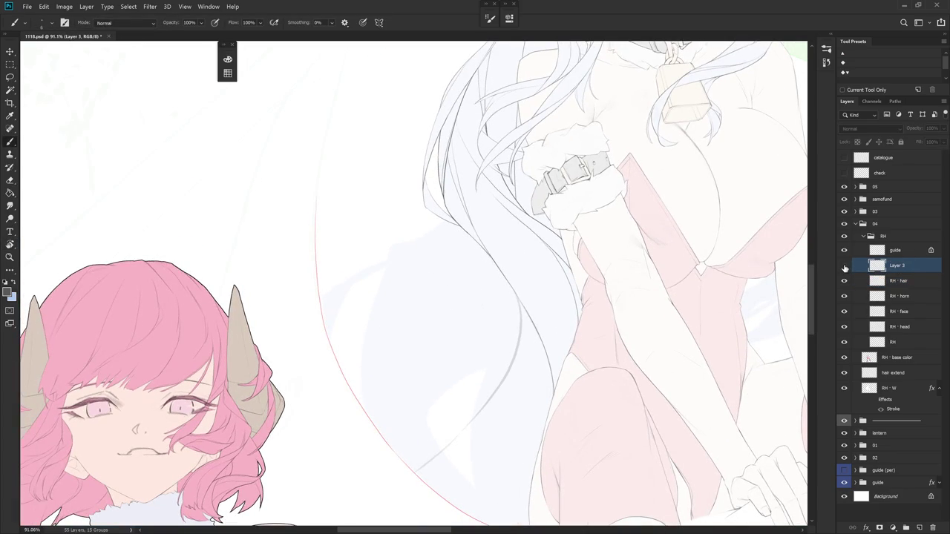
# - Return to the RH - hair layer, try a curving lower-hair strand, and undo it
pyautogui.click(899, 280)
pyautogui.moveTo(659, 358); pyautogui.dragTo(670, 279)
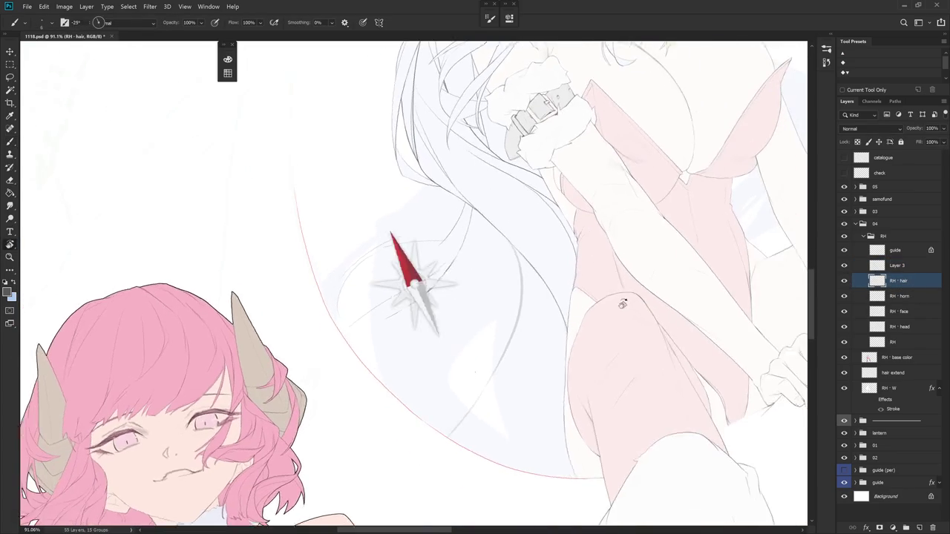
pyautogui.moveTo(568, 331); pyautogui.dragTo(502, 407)
pyautogui.hotkey('ctrl', 'z')
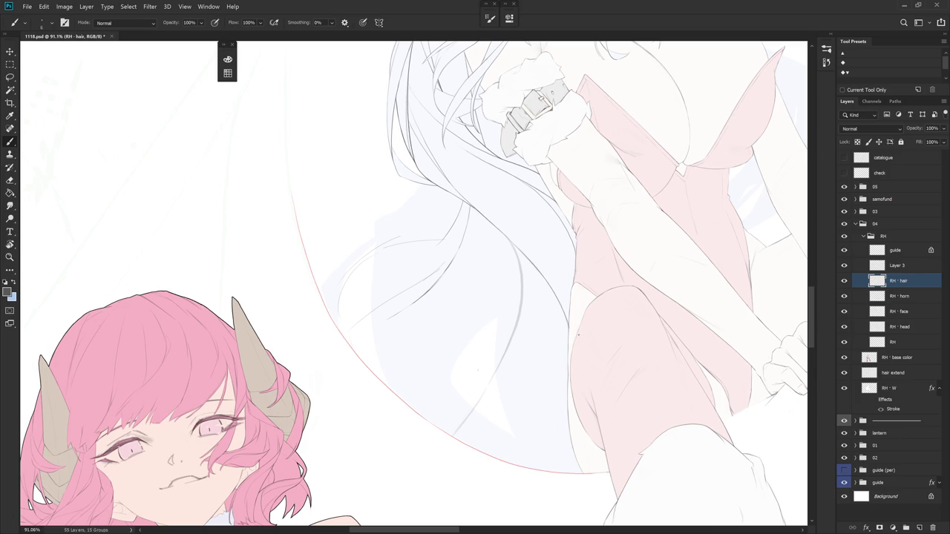
pyautogui.moveTo(627, 374)
pyautogui.mouseDown()
pyautogui.moveTo(515, 441)
pyautogui.moveTo(582, 346)
pyautogui.mouseUp()
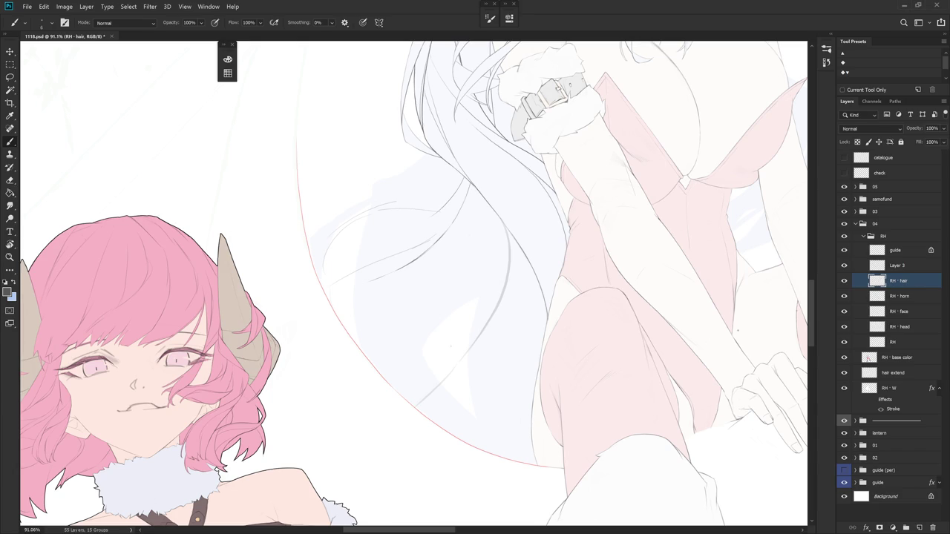
# - Rotate and zoom the view out to frame both figures
pyautogui.moveTo(636, 244); pyautogui.dragTo(609, 223)
pyautogui.moveTo(555, 289); pyautogui.dragTo(568, 339)
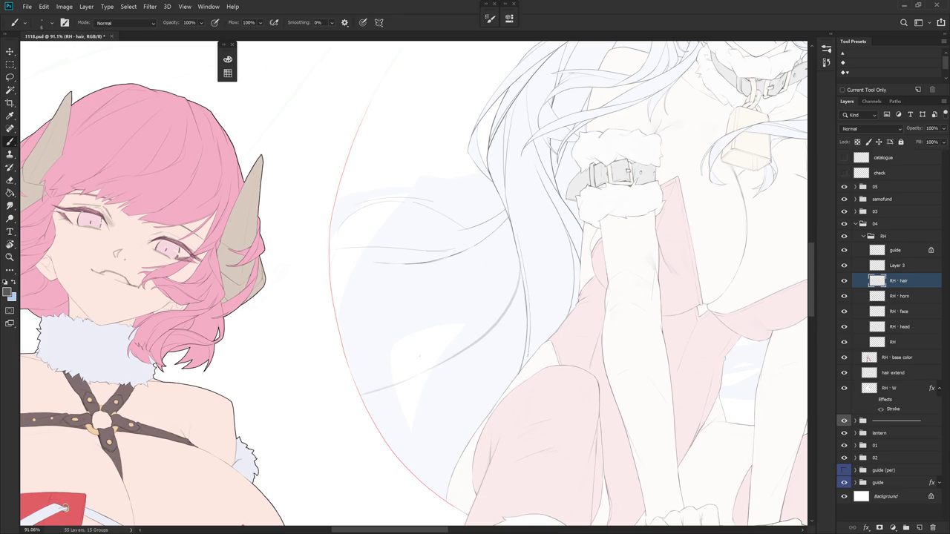
pyautogui.scroll(-2, 621, 354)
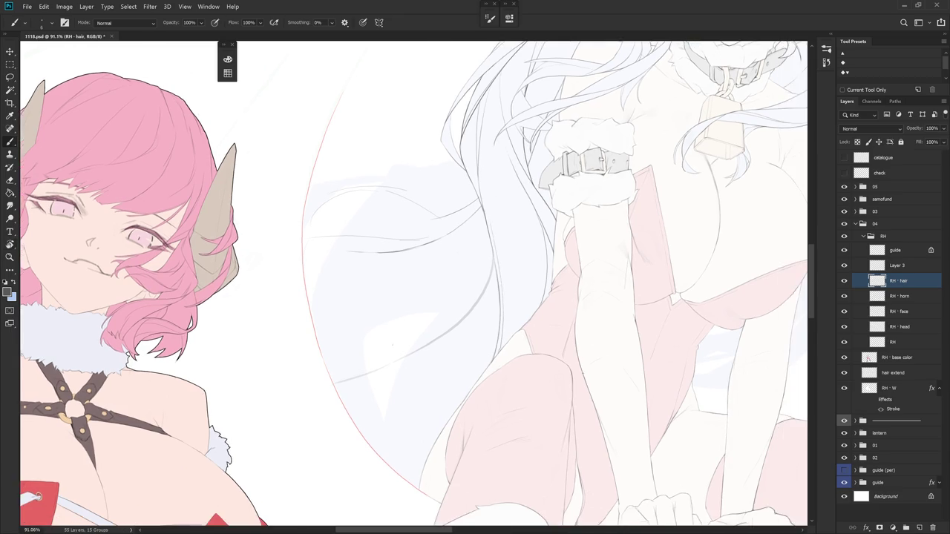
pyautogui.scroll(-2, 621, 353)
pyautogui.scroll(-2, 623, 321)
pyautogui.moveTo(562, 361); pyautogui.dragTo(518, 408)
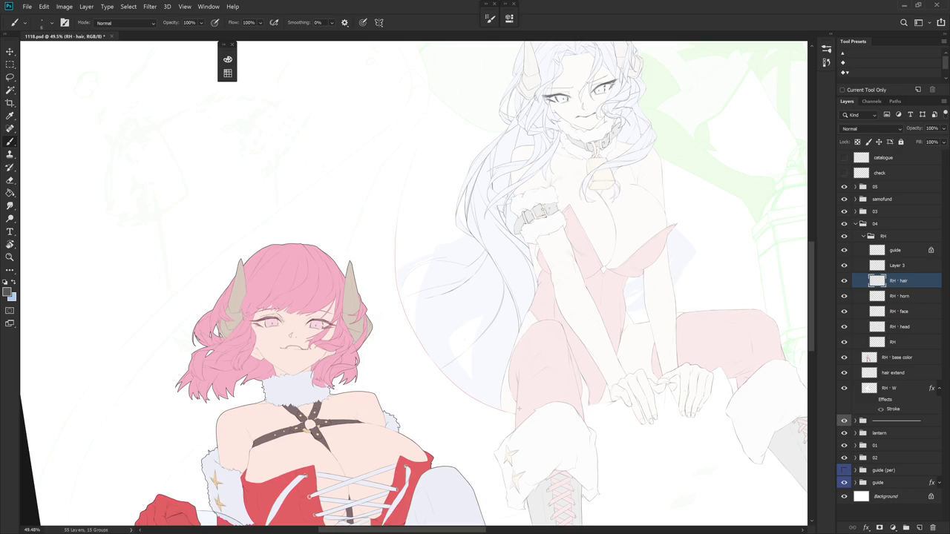
# - Zoom in and draw short strands along the white hair's edge
pyautogui.scroll(3, 535, 274)
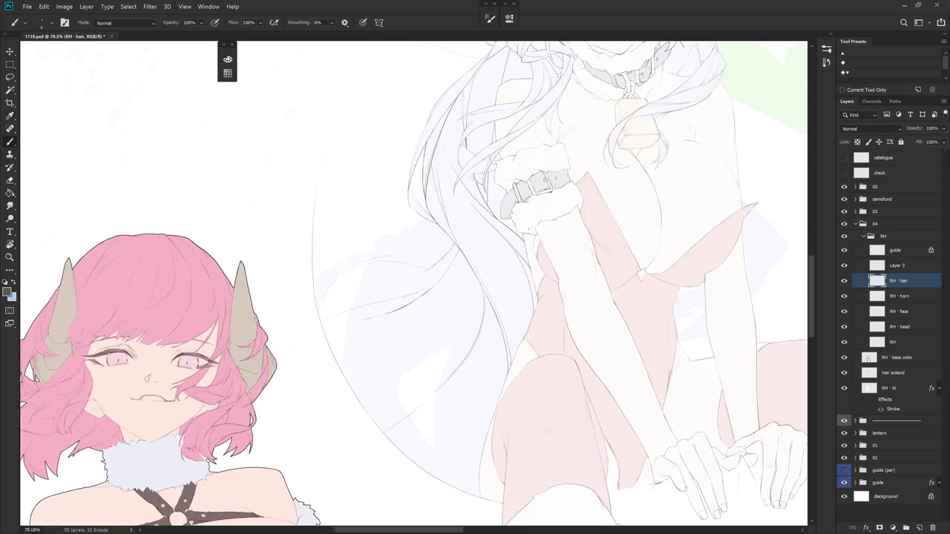
pyautogui.scroll(3, 483, 222)
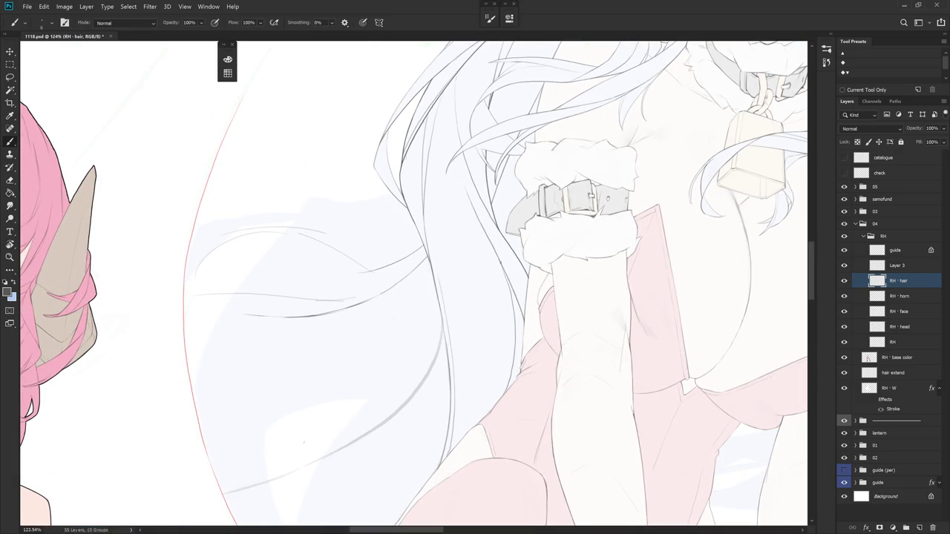
pyautogui.moveTo(511, 302); pyautogui.dragTo(515, 315)
pyautogui.scroll(-2, 556, 335)
pyautogui.moveTo(564, 438); pyautogui.dragTo(610, 382)
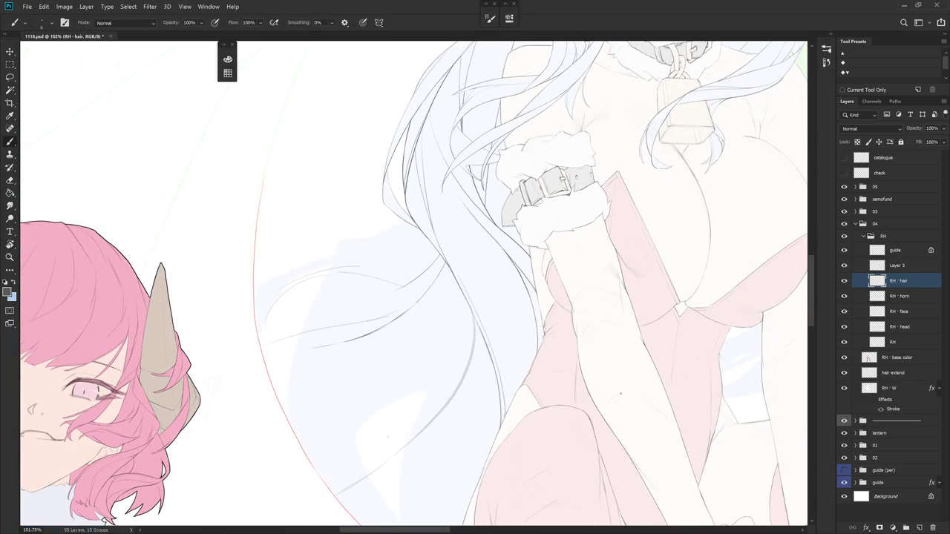
pyautogui.moveTo(594, 371); pyautogui.dragTo(564, 430)
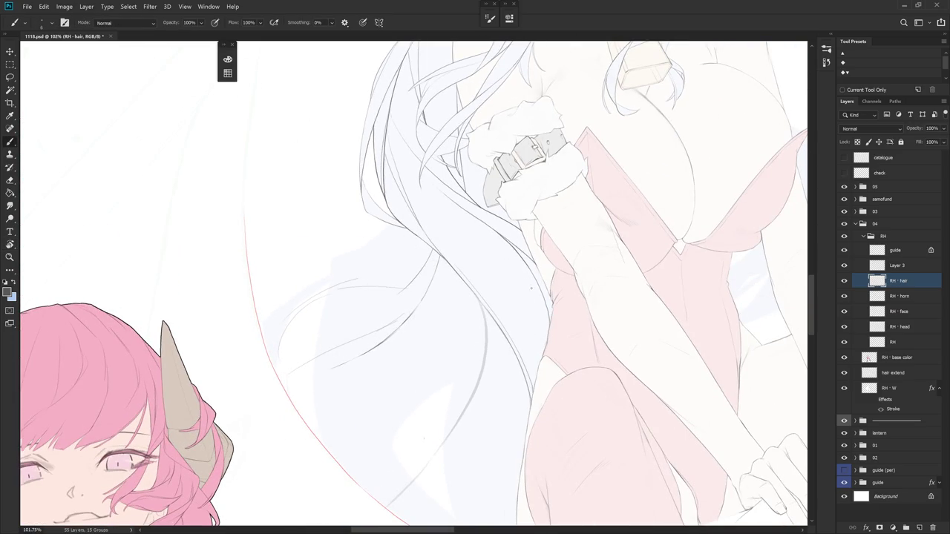
pyautogui.moveTo(538, 324); pyautogui.dragTo(539, 344)
pyautogui.moveTo(538, 322); pyautogui.dragTo(540, 336)
# - Draw a long curved strand through the lower hair mass
pyautogui.moveTo(534, 435); pyautogui.dragTo(572, 383)
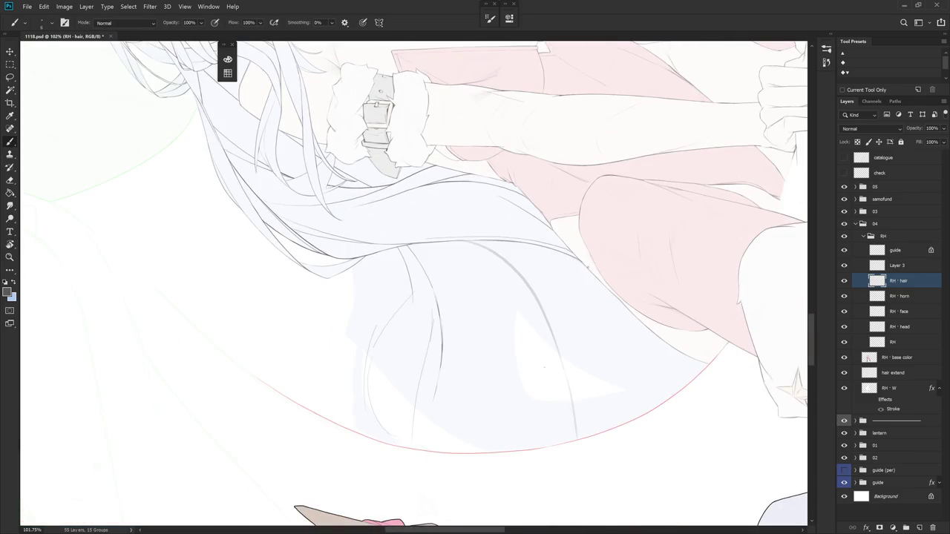
pyautogui.moveTo(590, 286)
pyautogui.mouseDown()
pyautogui.moveTo(521, 445)
pyautogui.moveTo(526, 241)
pyautogui.mouseUp()
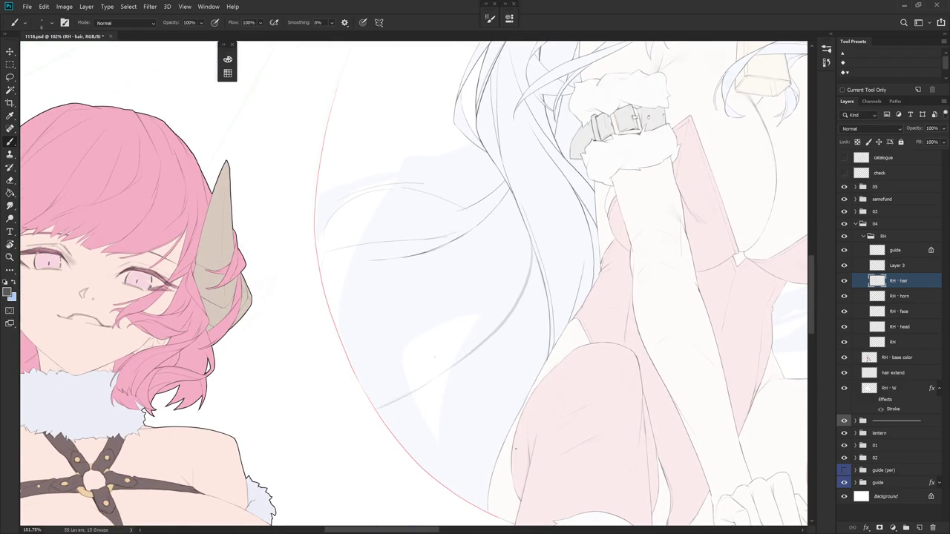
pyautogui.moveTo(435, 357); pyautogui.dragTo(468, 336)
pyautogui.press('r')
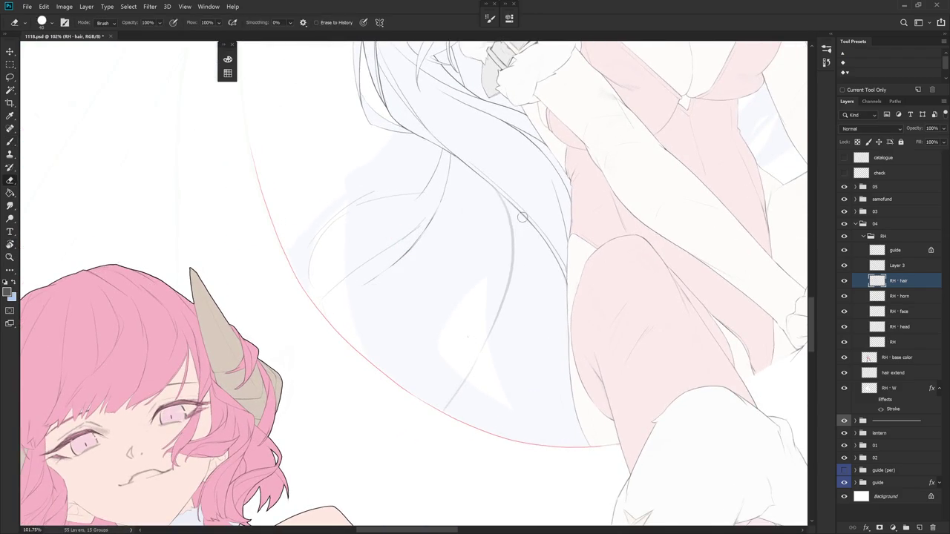
pyautogui.moveTo(490, 171); pyautogui.dragTo(531, 249)
pyautogui.press('e')
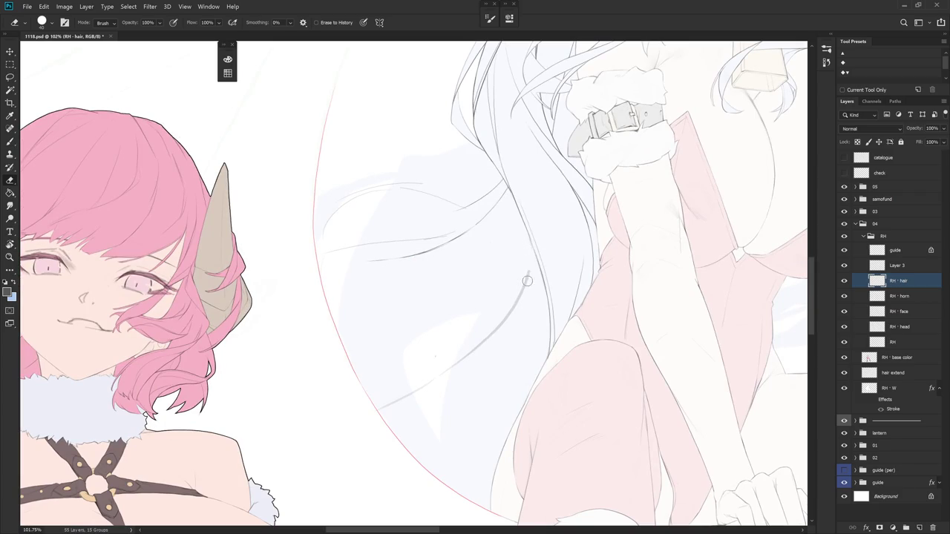
# - Rotate the canvas to -38° and draw a new strand down the hair
pyautogui.press('r')
pyautogui.moveTo(490, 362); pyautogui.dragTo(500, 201)
pyautogui.press('e')
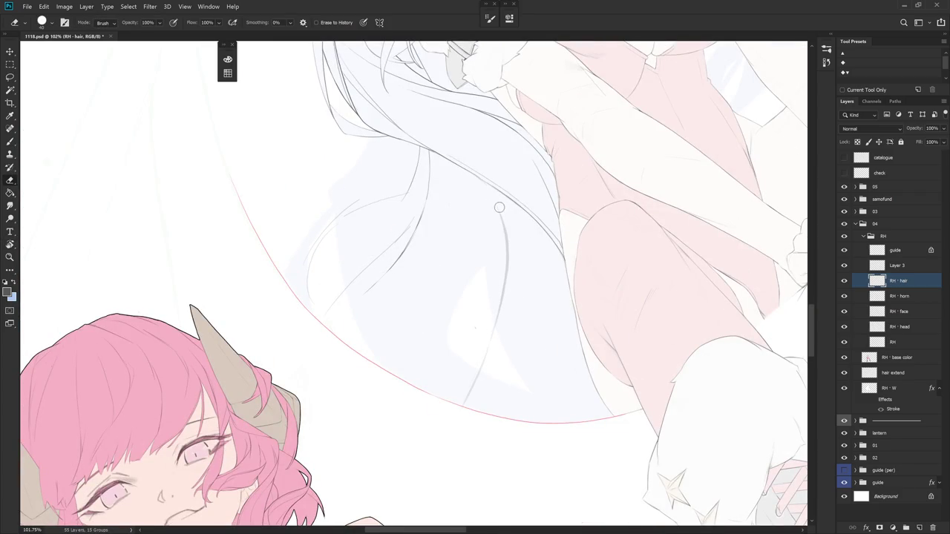
pyautogui.press('b')
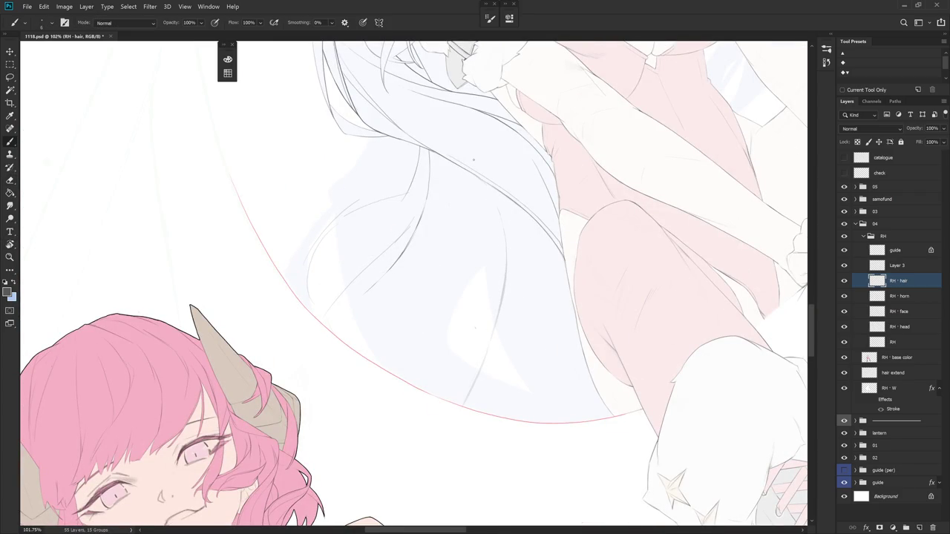
pyautogui.moveTo(487, 187); pyautogui.dragTo(506, 241)
pyautogui.moveTo(545, 216); pyautogui.dragTo(543, 288)
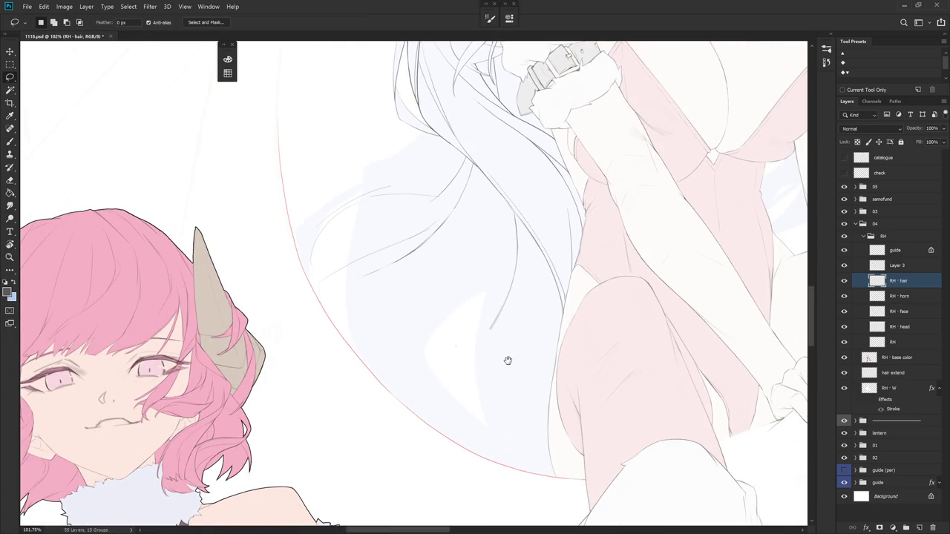
# - Extend the thin lower-hair strand downward and tidy it with the Eraser
pyautogui.moveTo(507, 360); pyautogui.dragTo(518, 313)
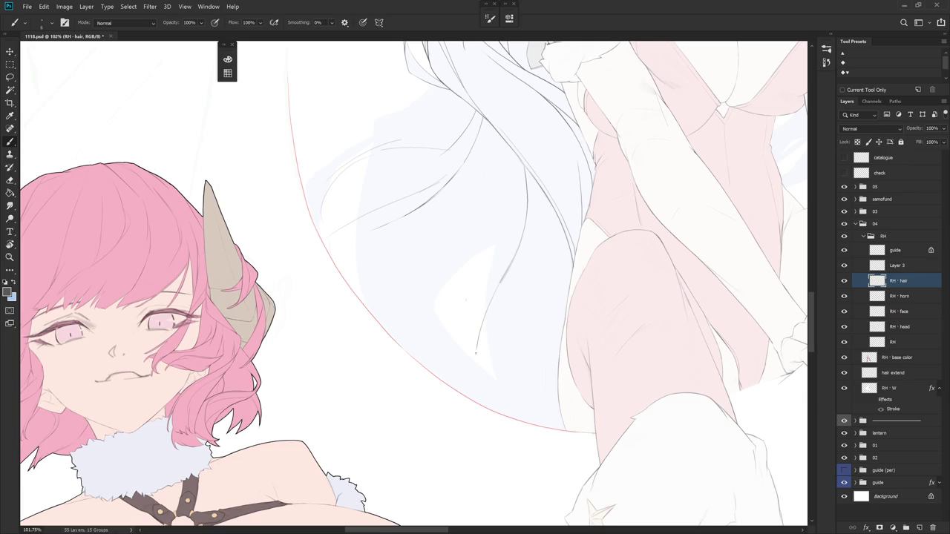
pyautogui.moveTo(500, 282); pyautogui.dragTo(463, 382)
pyautogui.press('e')
pyautogui.moveTo(482, 288); pyautogui.dragTo(475, 319)
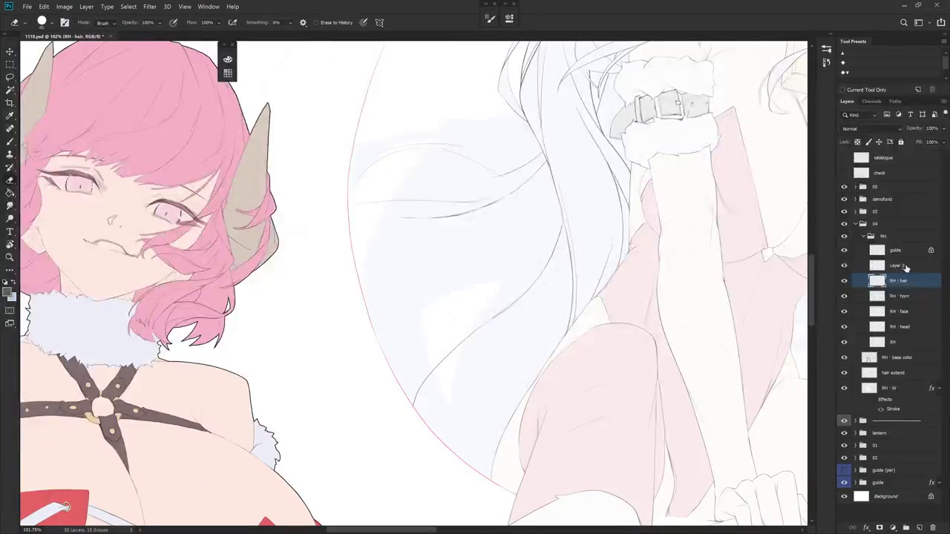
pyautogui.press('l')
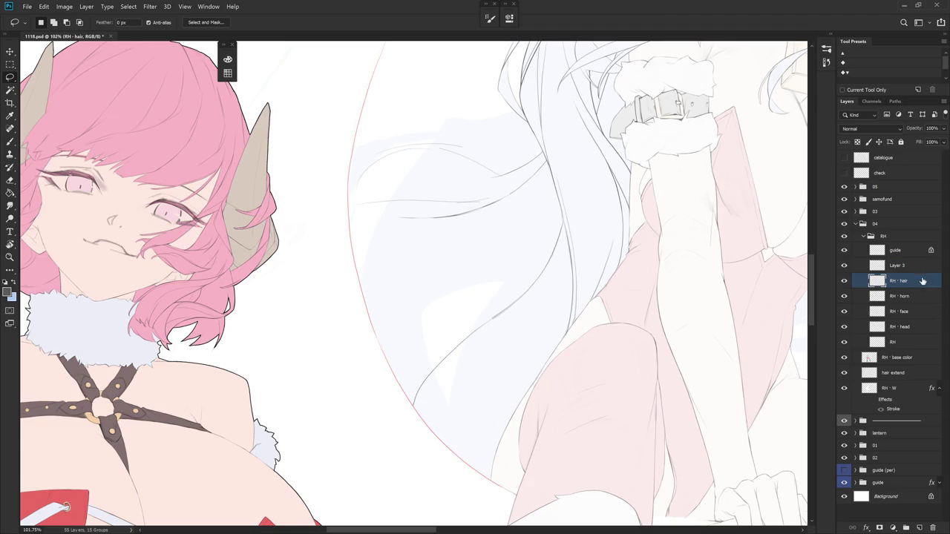
pyautogui.moveTo(596, 339); pyautogui.dragTo(547, 314)
# - Draw another thin strand down the hair and trim it back with the Eraser
pyautogui.press('b')
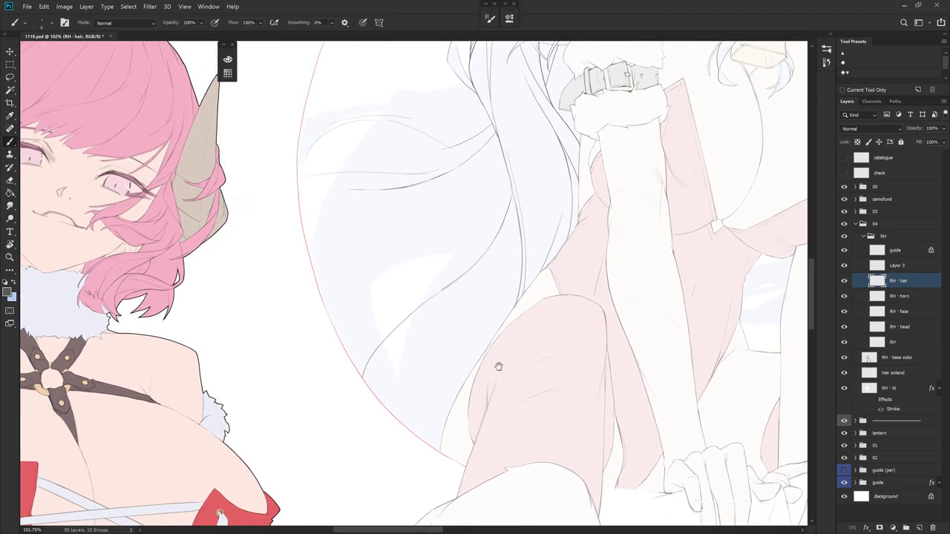
pyautogui.moveTo(500, 362); pyautogui.dragTo(463, 172)
pyautogui.moveTo(468, 213); pyautogui.dragTo(449, 339)
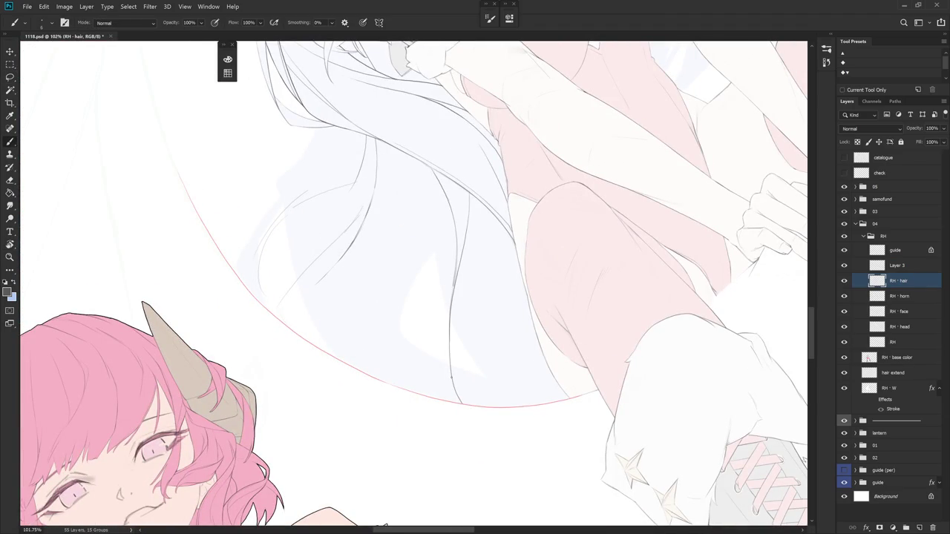
pyautogui.press('e')
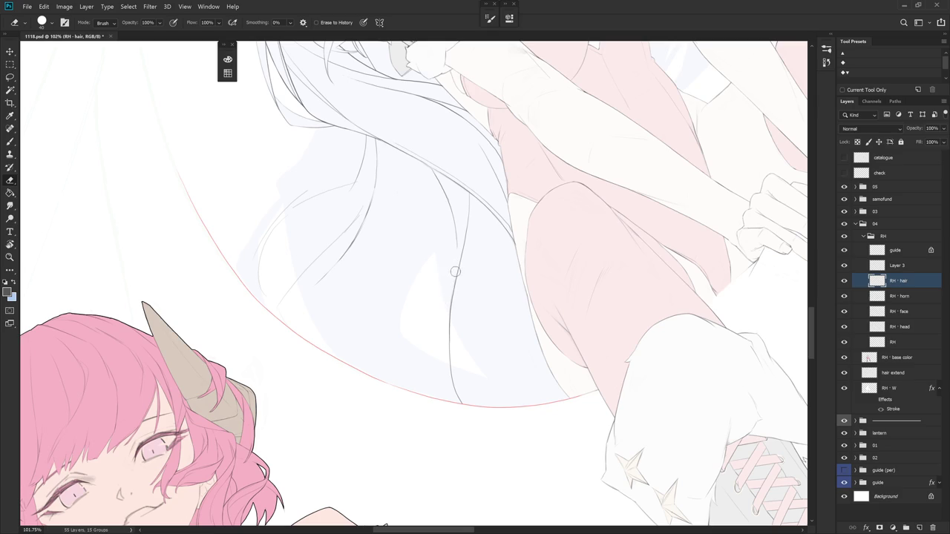
pyautogui.press('b')
pyautogui.press('b')
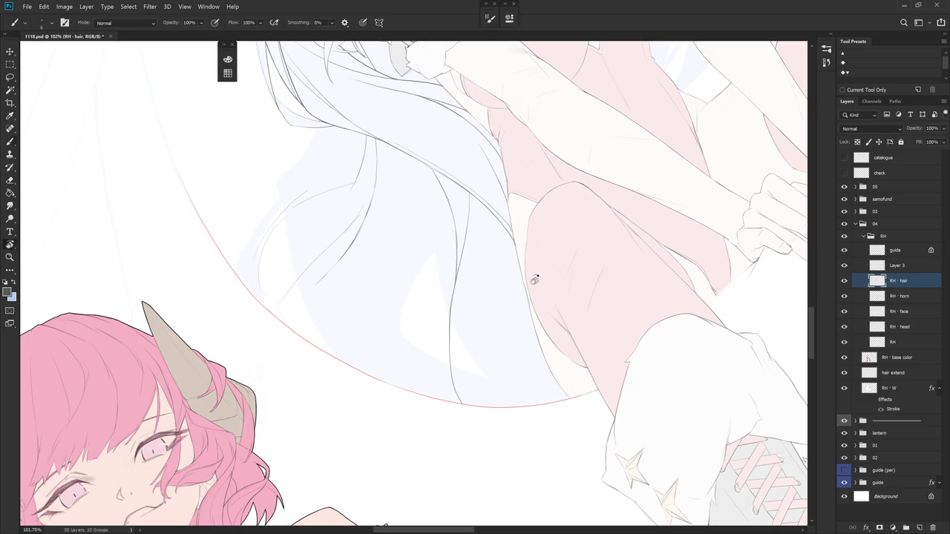
pyautogui.moveTo(508, 286); pyautogui.dragTo(442, 443)
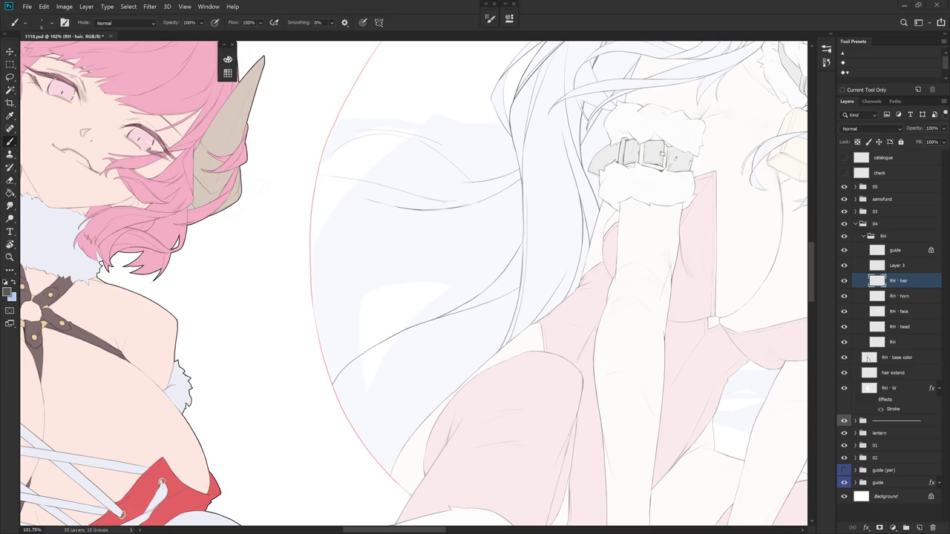
# - Draw a curving strand through the hair, undoing an extra short stroke
pyautogui.scroll(-5, 541, 386)
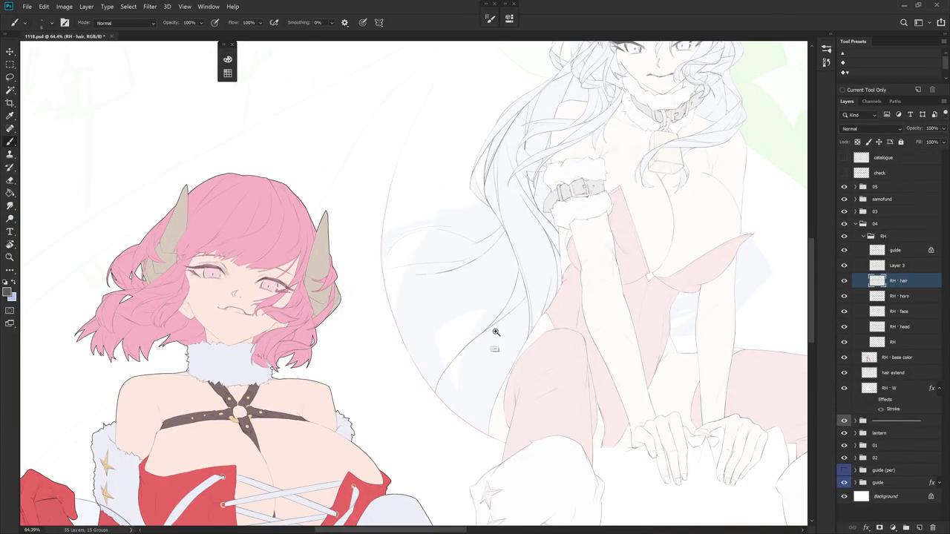
pyautogui.scroll(3, 493, 331)
pyautogui.scroll(2, 494, 330)
pyautogui.moveTo(501, 234)
pyautogui.mouseDown()
pyautogui.moveTo(413, 339)
pyautogui.moveTo(399, 393)
pyautogui.moveTo(552, 314)
pyautogui.moveTo(507, 285)
pyautogui.moveTo(552, 272)
pyautogui.moveTo(376, 272)
pyautogui.mouseUp()
pyautogui.moveTo(384, 318)
pyautogui.mouseDown()
pyautogui.moveTo(403, 366)
pyautogui.moveTo(579, 275)
pyautogui.mouseUp()
pyautogui.hotkey('ctrl', 'z')
# - Erase a stray hair-line segment and draw a new strand down the hair
pyautogui.press('r')
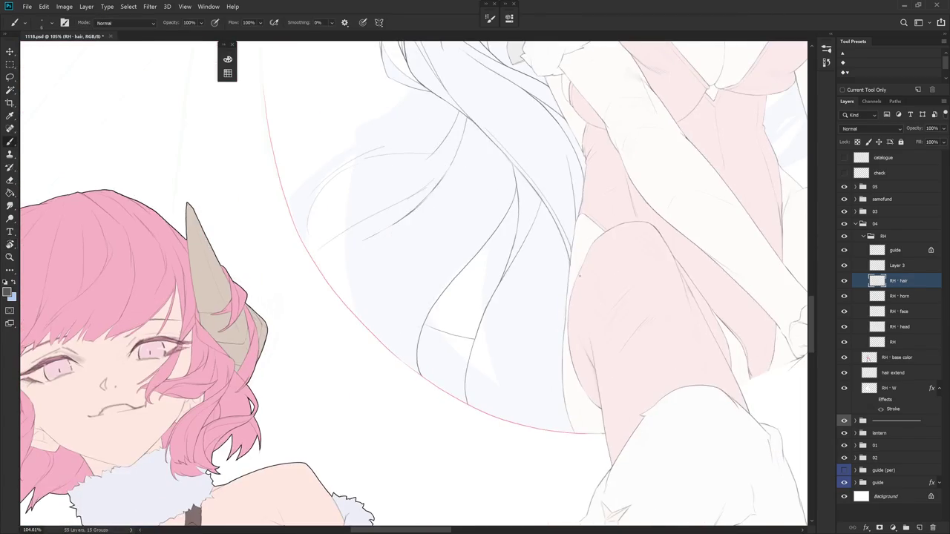
pyautogui.press('e')
pyautogui.moveTo(501, 285); pyautogui.dragTo(466, 368)
pyautogui.press('b')
pyautogui.moveTo(478, 328)
pyautogui.mouseDown()
pyautogui.moveTo(479, 404)
pyautogui.moveTo(386, 430)
pyautogui.mouseUp()
# - Tilt the view about 20° and try a thin strand twice, undoing both attempts
pyautogui.press('r')
pyautogui.press('e')
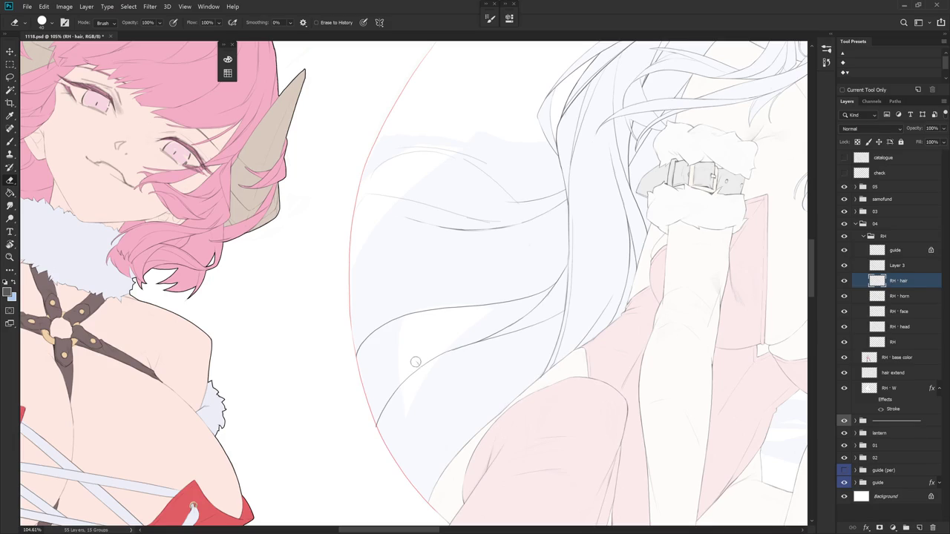
pyautogui.press('b')
pyautogui.press('r')
pyautogui.moveTo(451, 371); pyautogui.dragTo(479, 299)
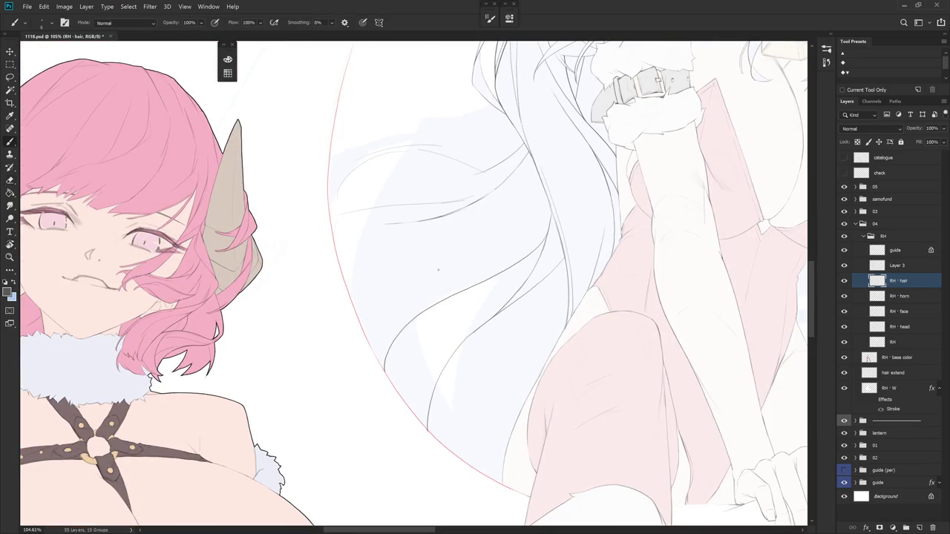
pyautogui.press('r')
pyautogui.moveTo(447, 250); pyautogui.dragTo(377, 244)
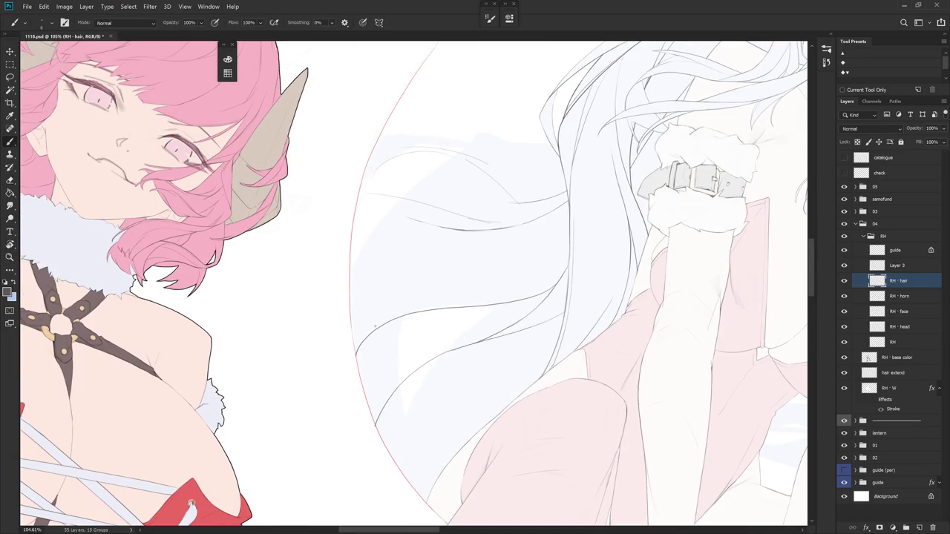
pyautogui.moveTo(378, 331); pyautogui.dragTo(395, 382)
pyautogui.hotkey('ctrl', 'z')
pyautogui.moveTo(391, 322); pyautogui.dragTo(393, 369)
pyautogui.hotkey('ctrl', 'z')
# - Add a thin strand line in the hair, discarding a short trial stroke
pyautogui.press('e')
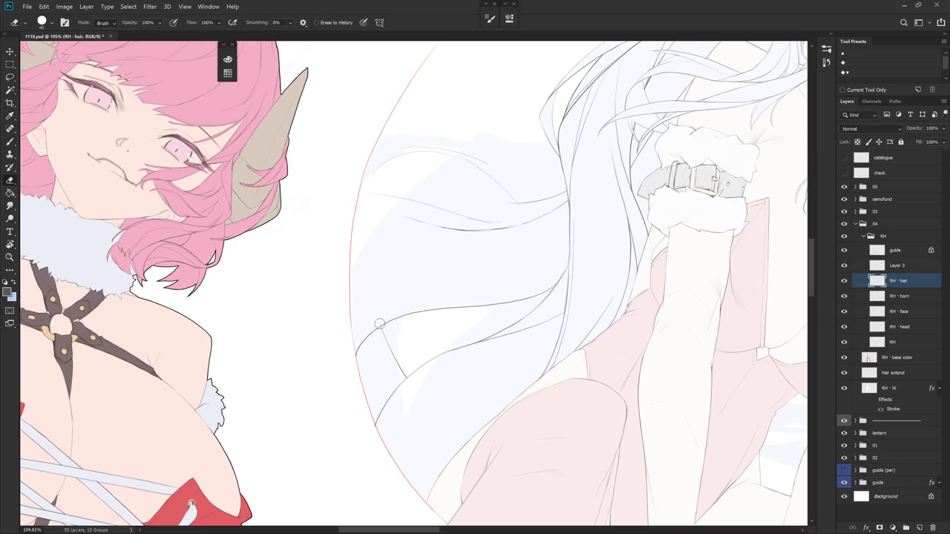
pyautogui.moveTo(447, 364); pyautogui.dragTo(527, 322)
pyautogui.press('b')
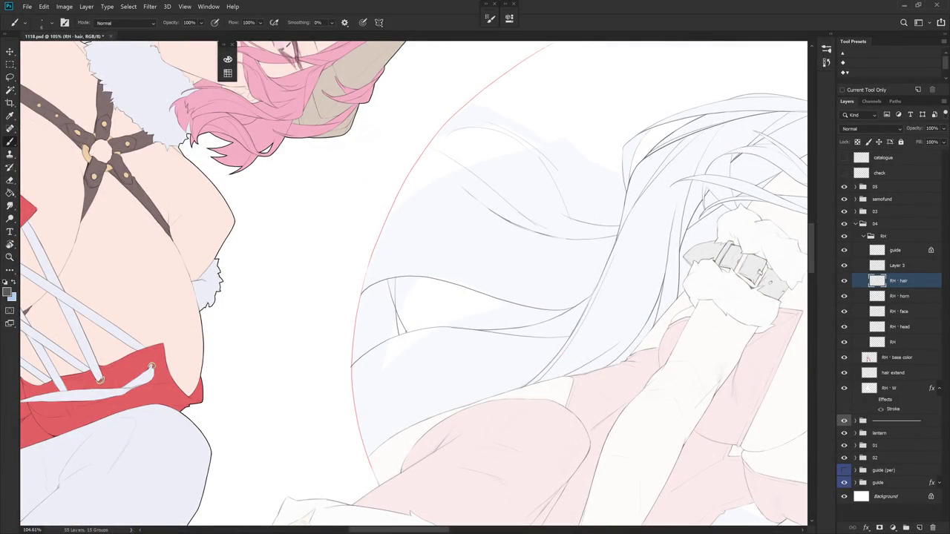
pyautogui.moveTo(392, 282); pyautogui.dragTo(405, 322)
pyautogui.press('e')
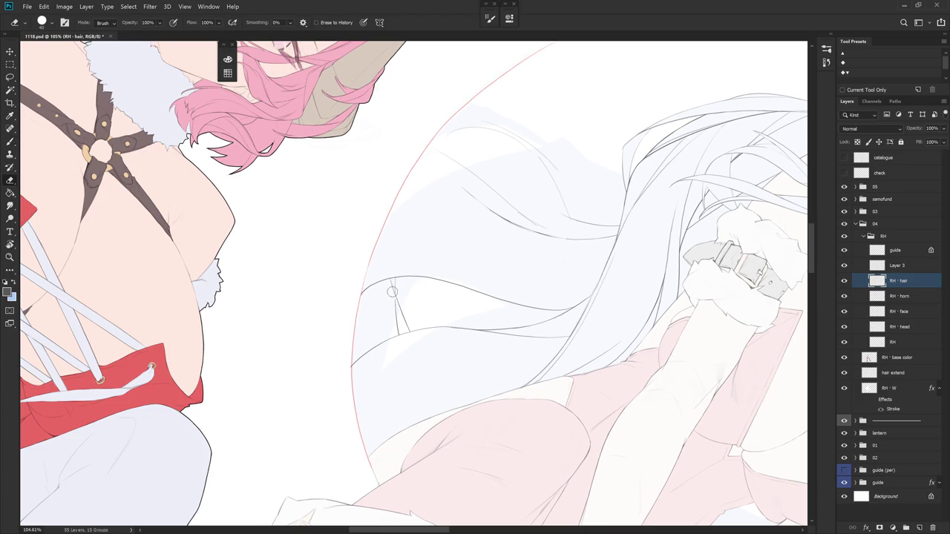
pyautogui.press('b')
pyautogui.moveTo(395, 304)
pyautogui.mouseDown()
pyautogui.moveTo(402, 316)
pyautogui.moveTo(397, 309)
pyautogui.mouseUp()
pyautogui.hotkey('ctrl', 'z')
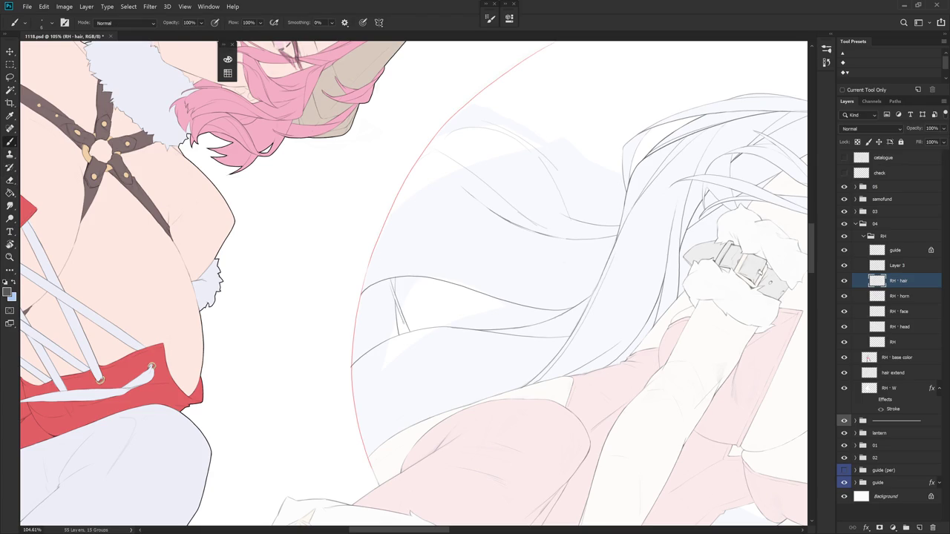
# - Rotate the view upright and zoom out to see the whole composition
pyautogui.moveTo(455, 388); pyautogui.dragTo(523, 240)
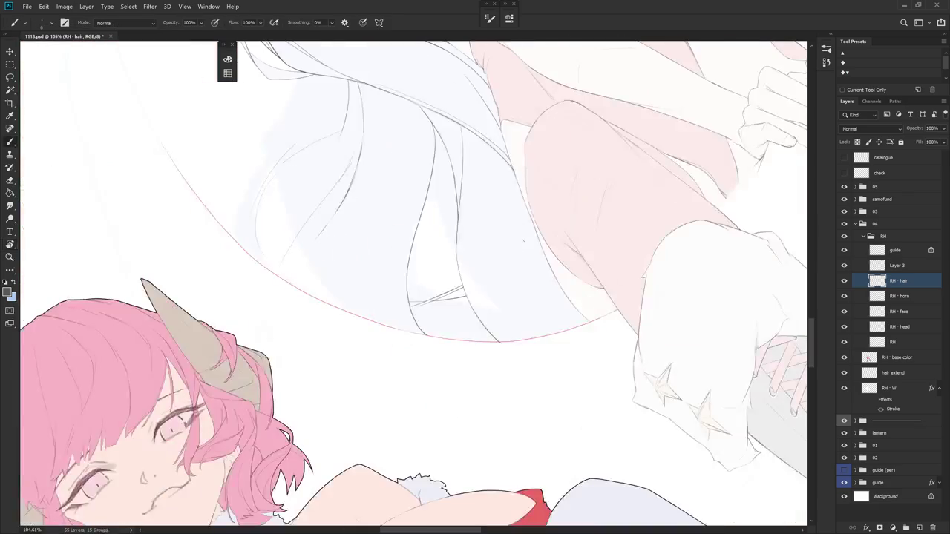
pyautogui.moveTo(536, 291); pyautogui.dragTo(525, 329)
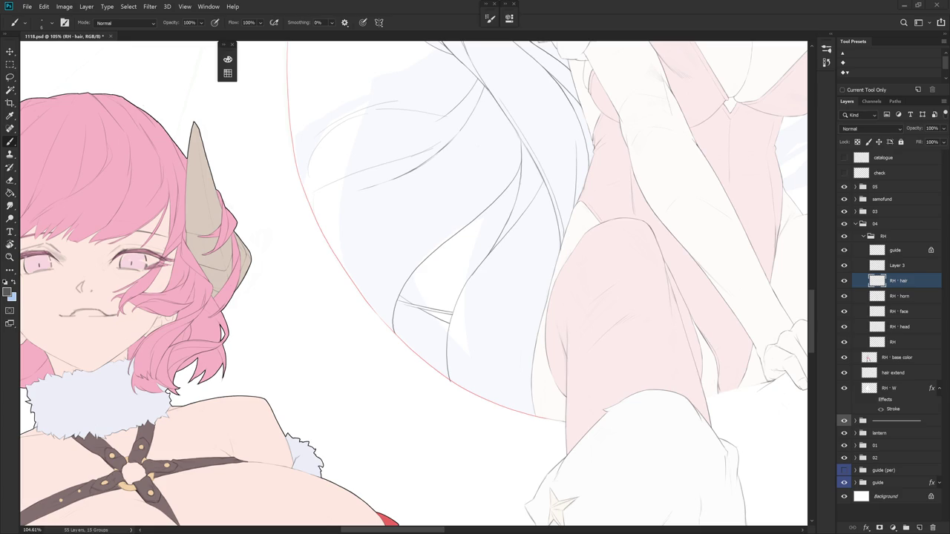
pyautogui.press('r')
pyautogui.moveTo(600, 361)
pyautogui.mouseDown()
pyautogui.moveTo(567, 363)
pyautogui.moveTo(586, 258)
pyautogui.mouseUp()
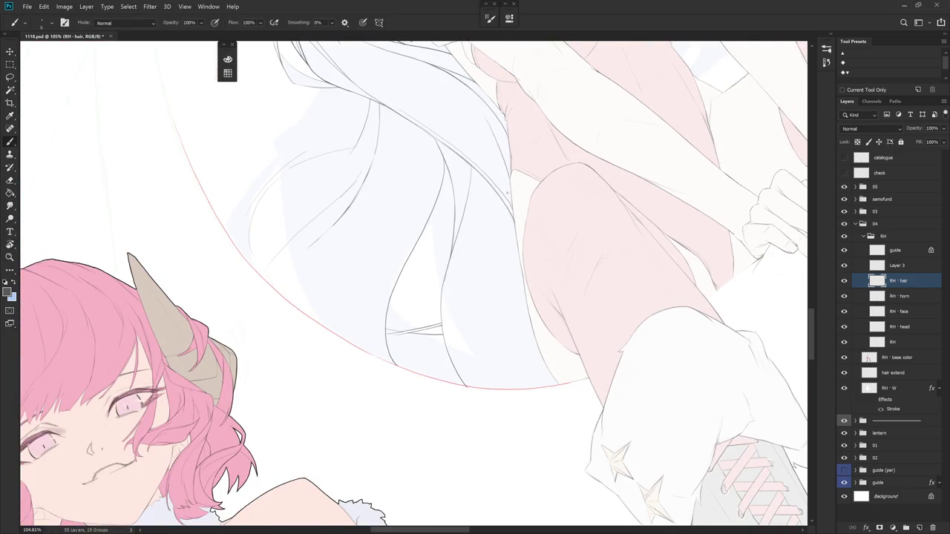
pyautogui.press('e')
pyautogui.moveTo(415, 286); pyautogui.dragTo(530, 269)
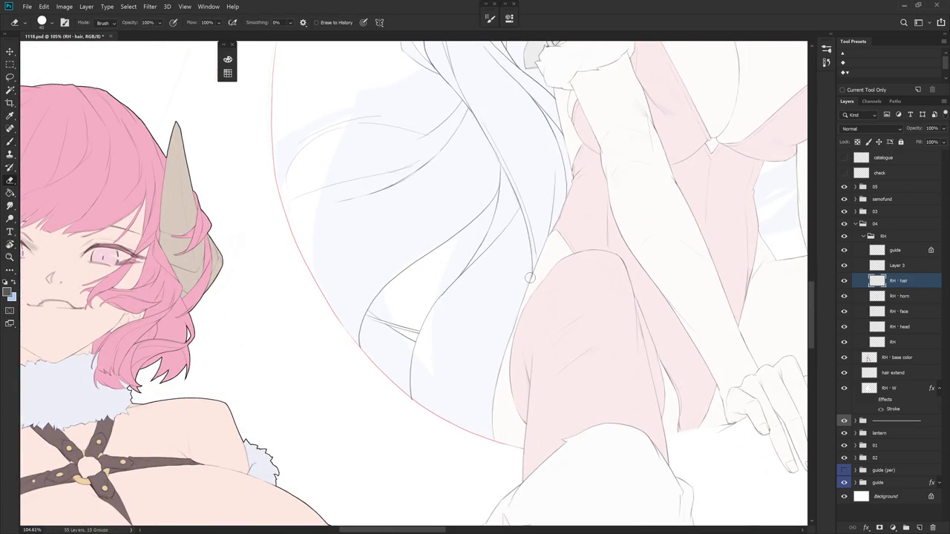
pyautogui.press('b')
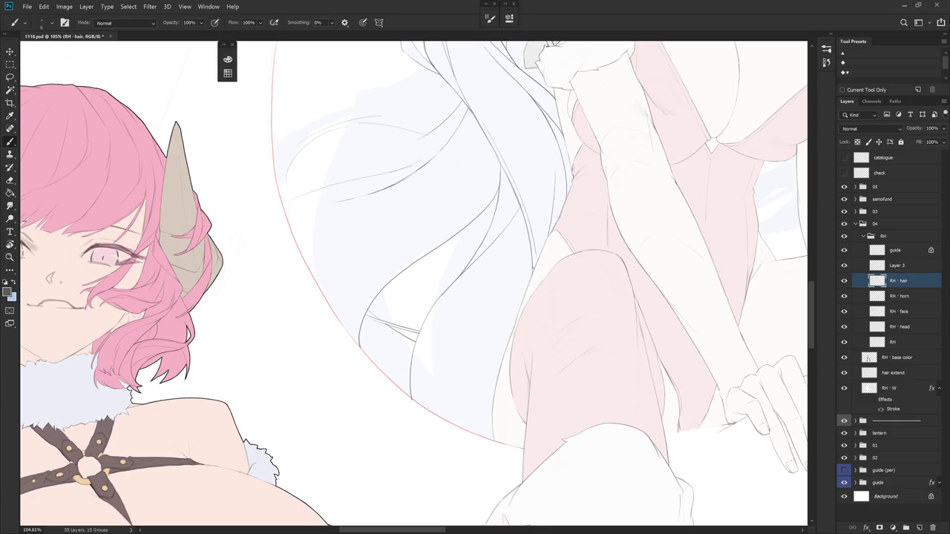
pyautogui.scroll(-2, 590, 245)
pyautogui.scroll(-3, 551, 377)
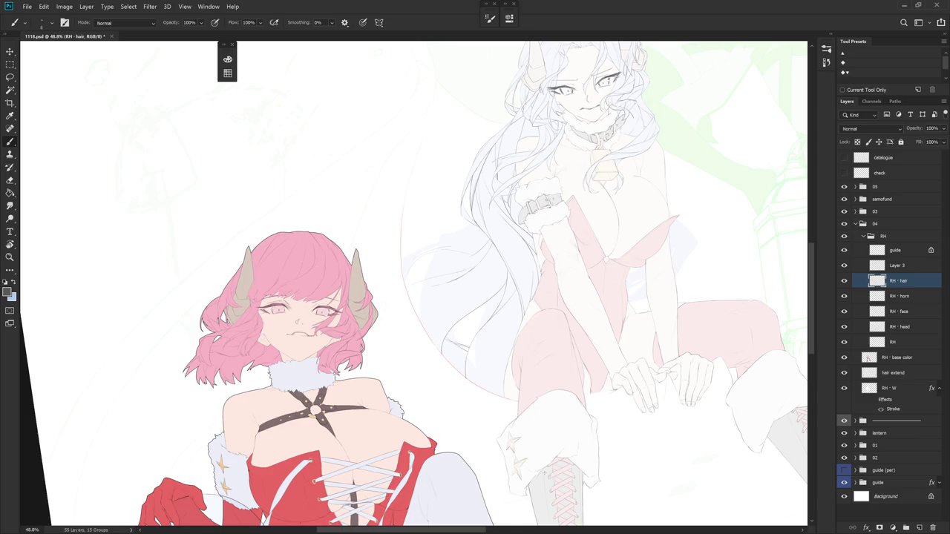
# - Show the check layer and delete its Search Reference note
pyautogui.moveTo(544, 473); pyautogui.dragTo(498, 492)
pyautogui.click(844, 173)
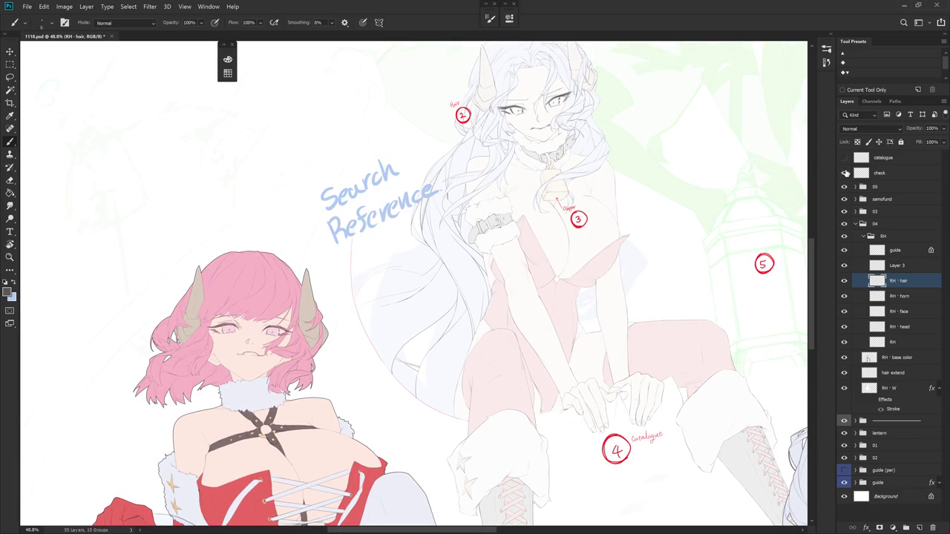
pyautogui.click(892, 173)
pyautogui.press('l')
pyautogui.moveTo(407, 230)
pyautogui.mouseDown()
pyautogui.moveTo(311, 182)
pyautogui.moveTo(416, 245)
pyautogui.mouseUp()
pyautogui.press('Delete')
pyautogui.hotkey('ctrl', 'd')
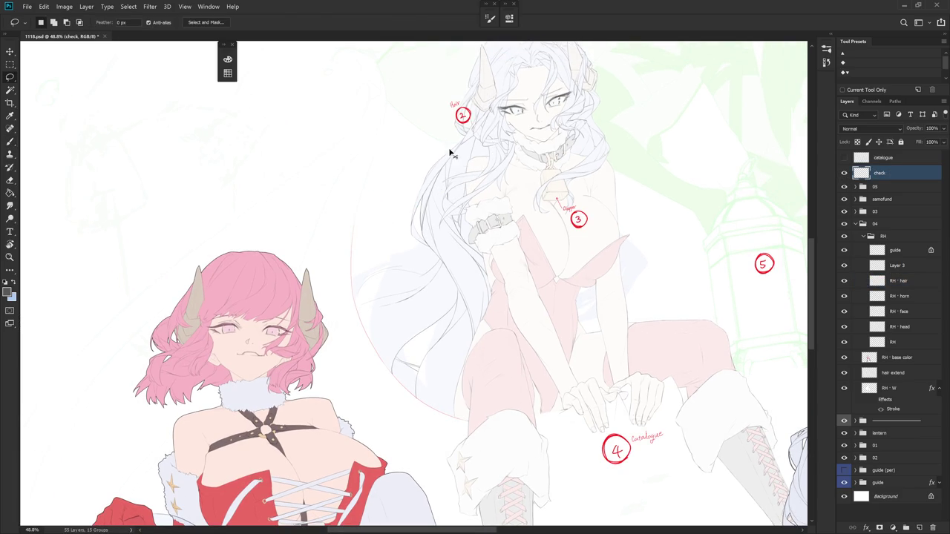
# - Move the Hair 2 marker down-left beside the long hair
pyautogui.moveTo(436, 154); pyautogui.dragTo(438, 152)
pyautogui.moveTo(485, 116); pyautogui.dragTo(416, 254)
pyautogui.hotkey('ctrl', 'd')
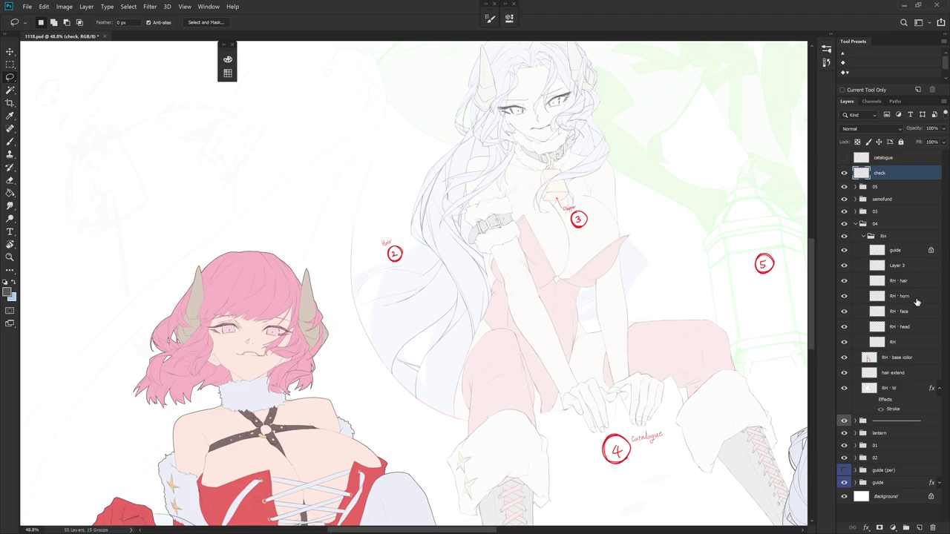
# - Toggle Layer 3's visibility to check it, then return to the RH · hair layer
pyautogui.click(915, 267)
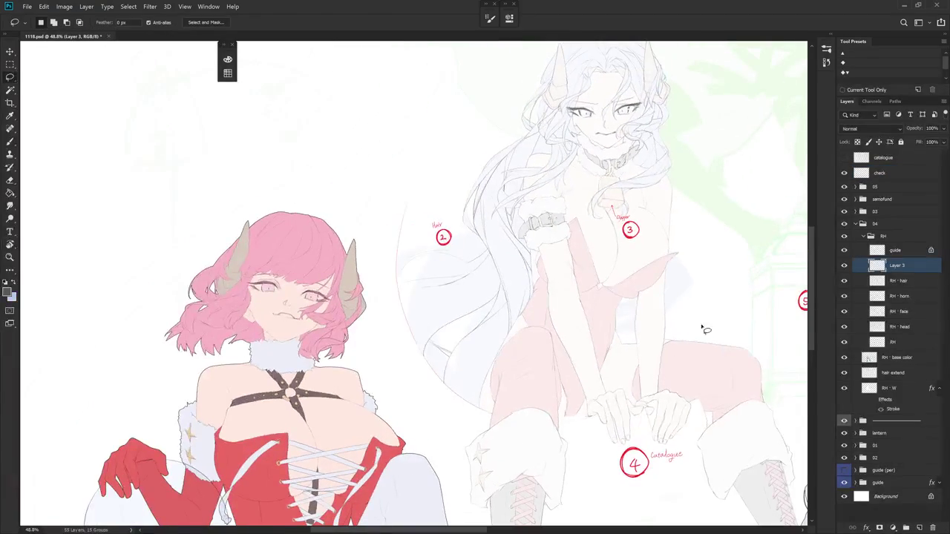
pyautogui.press('b')
pyautogui.click(844, 265)
pyautogui.click(844, 266)
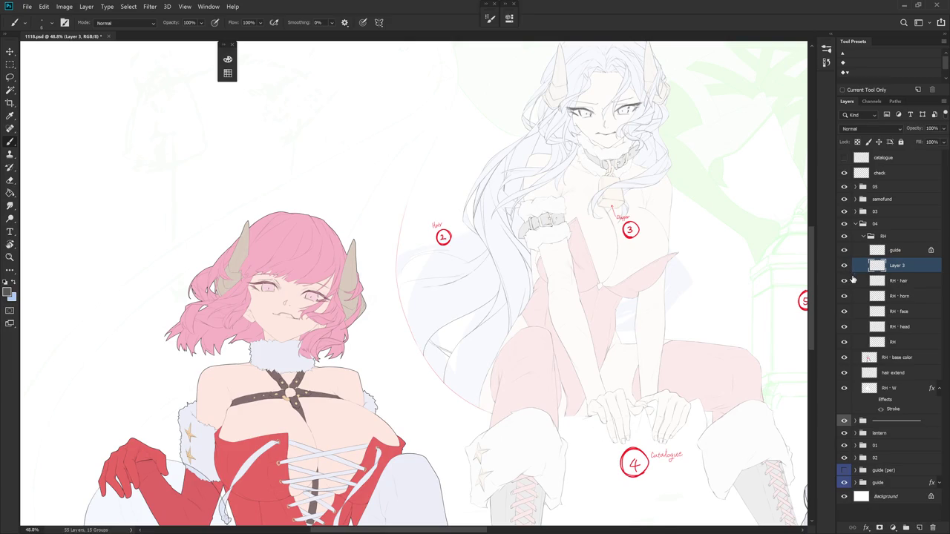
pyautogui.click(918, 282)
pyautogui.scroll(3, 448, 397)
pyautogui.press('e')
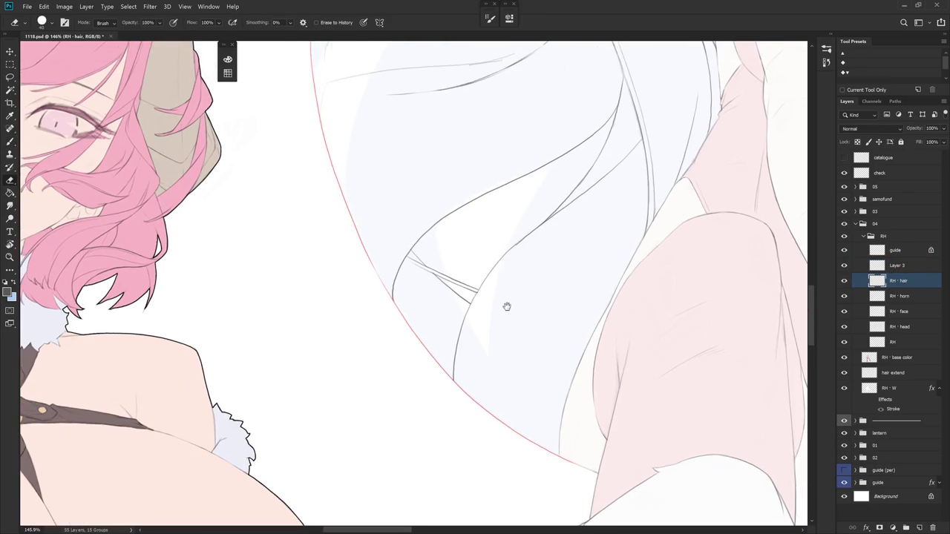
# - Draw a thin strand down the hair near Hair 2, discarding two trial strokes
pyautogui.press('b')
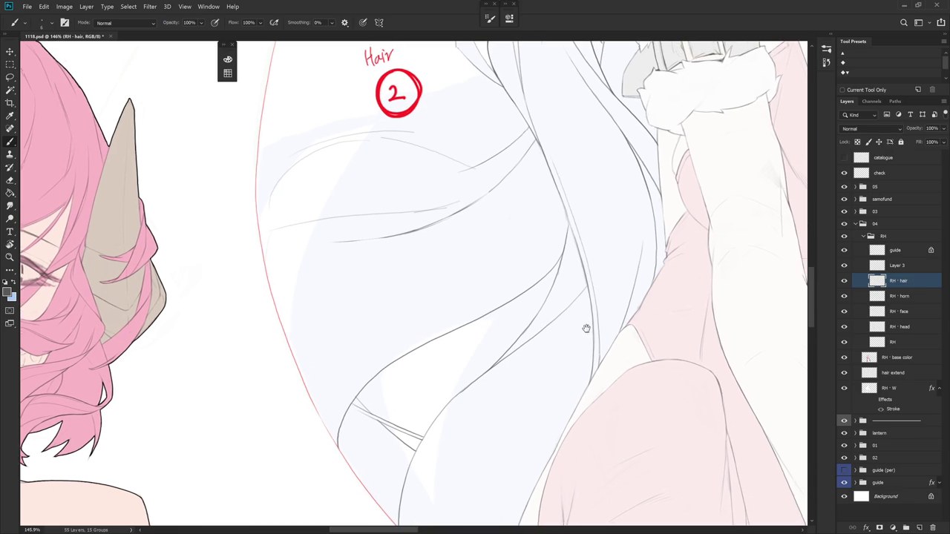
pyautogui.moveTo(575, 369); pyautogui.dragTo(601, 312)
pyautogui.moveTo(494, 278); pyautogui.dragTo(470, 367)
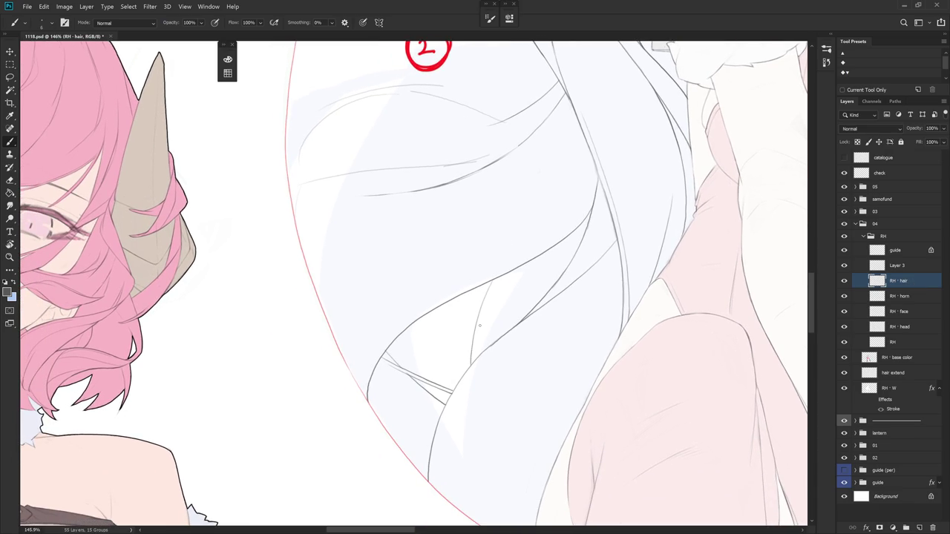
pyautogui.moveTo(480, 325)
pyautogui.mouseDown()
pyautogui.moveTo(576, 314)
pyautogui.moveTo(533, 234)
pyautogui.moveTo(512, 309)
pyautogui.mouseUp()
pyautogui.hotkey('ctrl', 'z')
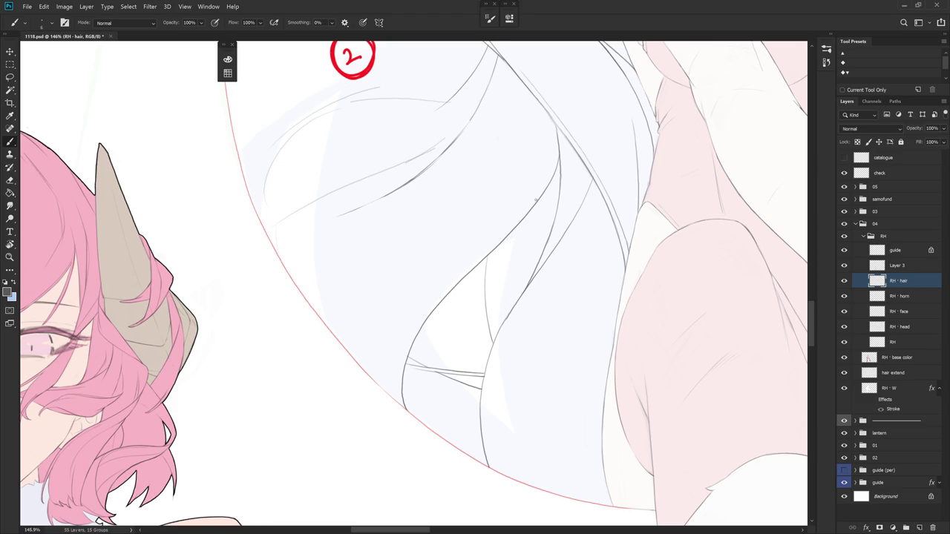
pyautogui.moveTo(528, 213); pyautogui.dragTo(490, 340)
pyautogui.hotkey('ctrl', 'z')
pyautogui.moveTo(561, 272)
pyautogui.mouseDown()
pyautogui.moveTo(551, 318)
pyautogui.moveTo(592, 296)
pyautogui.moveTo(601, 347)
pyautogui.moveTo(579, 311)
pyautogui.mouseUp()
pyautogui.scroll(-2, 578, 312)
pyautogui.scroll(-1, 564, 297)
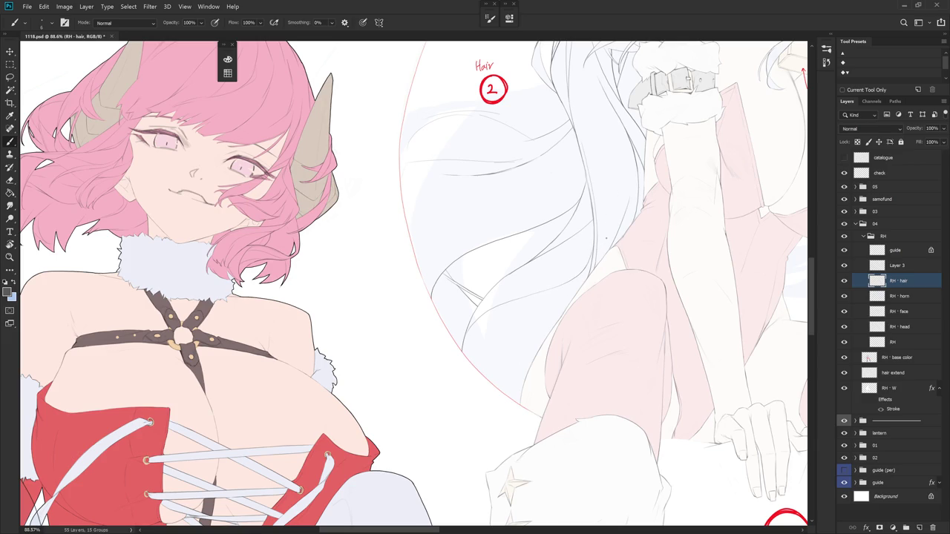
# - Add a short line in the hair and trial a curved strand, then undo it
pyautogui.press('e')
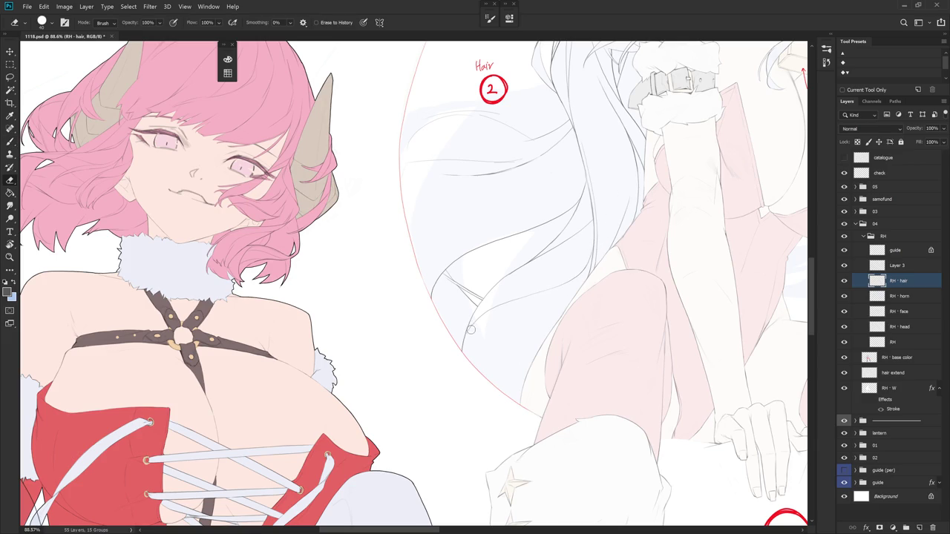
pyautogui.press('b')
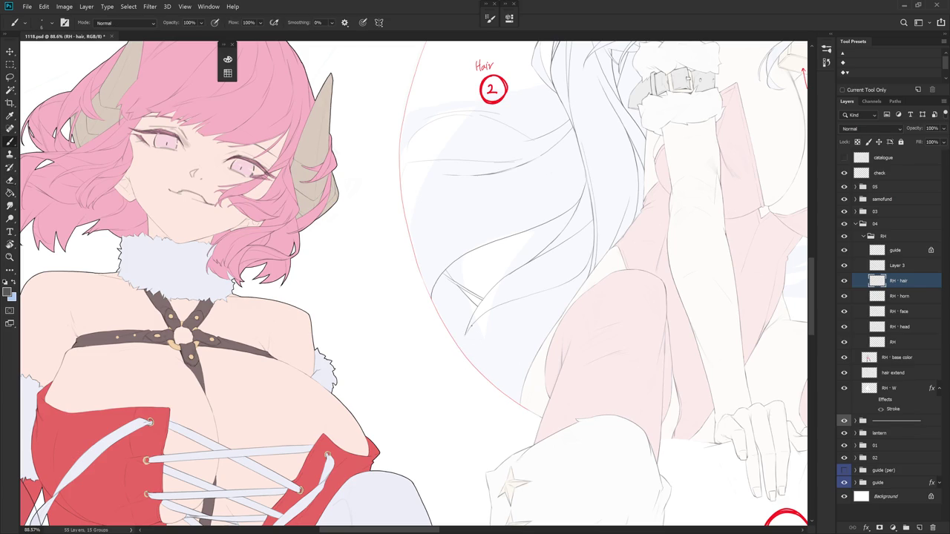
pyautogui.moveTo(467, 339)
pyautogui.mouseDown()
pyautogui.moveTo(477, 326)
pyautogui.moveTo(466, 335)
pyautogui.mouseUp()
pyautogui.press('e')
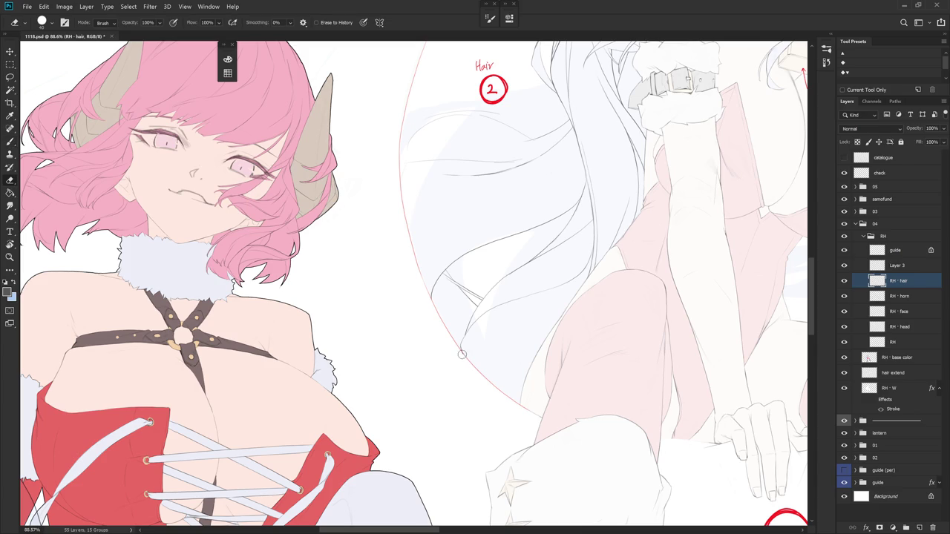
pyautogui.moveTo(524, 382); pyautogui.dragTo(546, 350)
pyautogui.press('b')
pyautogui.moveTo(562, 305)
pyautogui.mouseDown()
pyautogui.moveTo(511, 223)
pyautogui.moveTo(564, 224)
pyautogui.mouseUp()
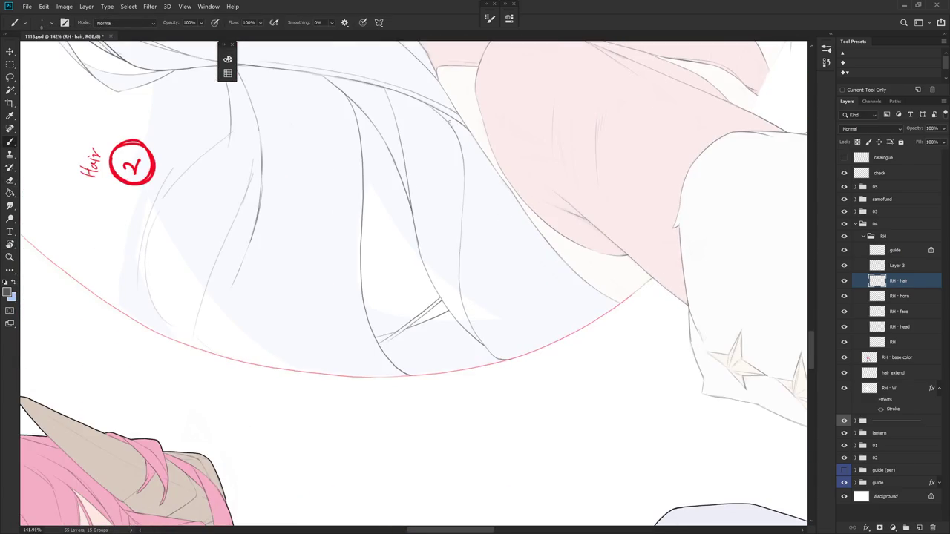
pyautogui.moveTo(455, 129)
pyautogui.mouseDown()
pyautogui.moveTo(470, 190)
pyautogui.moveTo(459, 260)
pyautogui.mouseUp()
pyautogui.hotkey('ctrl', 'z')
# - Draw a long strand line down the hair, redrawing it once
pyautogui.moveTo(465, 310)
pyautogui.mouseDown()
pyautogui.moveTo(532, 384)
pyautogui.moveTo(560, 322)
pyautogui.moveTo(520, 394)
pyautogui.moveTo(544, 220)
pyautogui.mouseUp()
pyautogui.press('r')
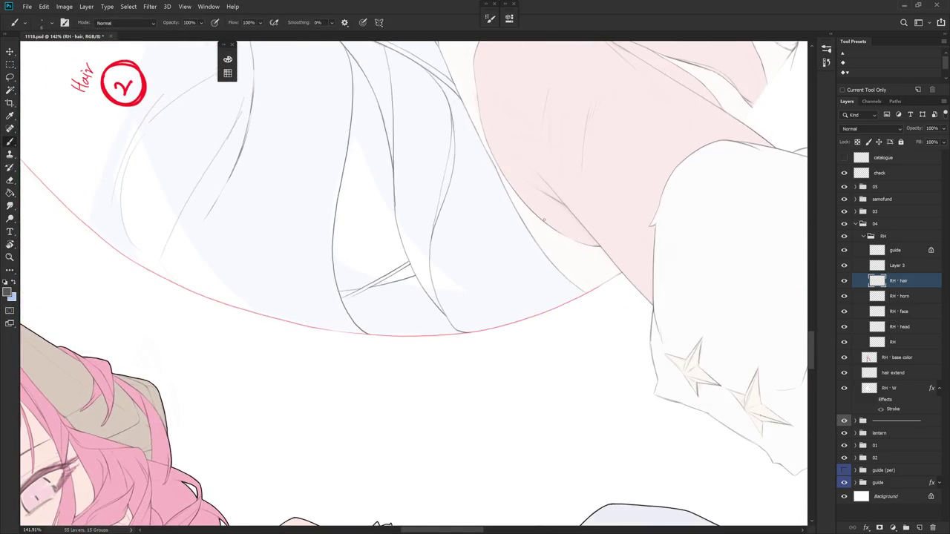
pyautogui.moveTo(480, 150); pyautogui.dragTo(456, 305)
pyautogui.hotkey('ctrl', 'z')
pyautogui.moveTo(470, 117)
pyautogui.mouseDown()
pyautogui.moveTo(481, 165)
pyautogui.moveTo(480, 319)
pyautogui.mouseUp()
# - Extend the strand further into the lower hair, discarding a curving trial stroke
pyautogui.moveTo(542, 262)
pyautogui.mouseDown()
pyautogui.moveTo(500, 403)
pyautogui.moveTo(489, 241)
pyautogui.mouseUp()
pyautogui.moveTo(484, 305); pyautogui.dragTo(490, 352)
pyautogui.moveTo(587, 282); pyautogui.dragTo(520, 342)
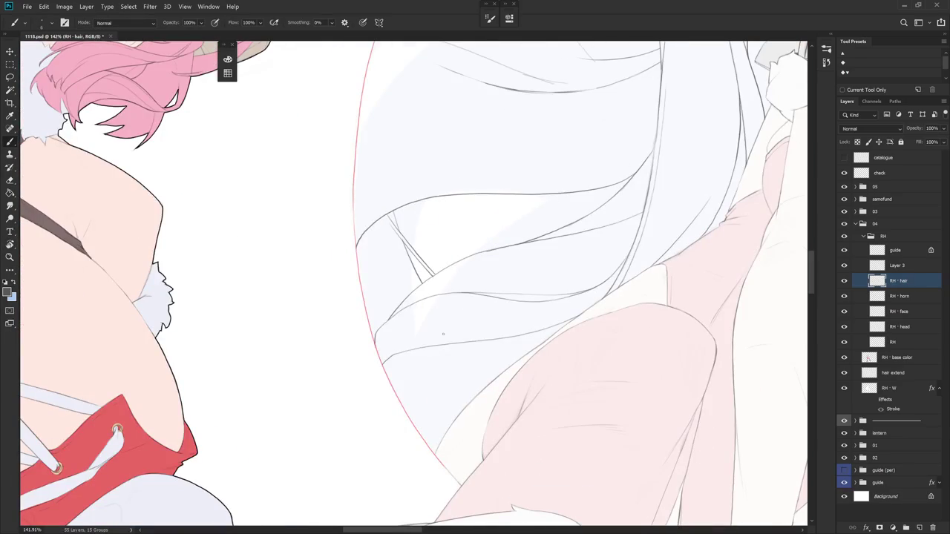
pyautogui.moveTo(444, 344)
pyautogui.mouseDown()
pyautogui.moveTo(441, 377)
pyautogui.moveTo(463, 406)
pyautogui.mouseUp()
pyautogui.hotkey('ctrl', 'z')
pyautogui.scroll(-5, 539, 366)
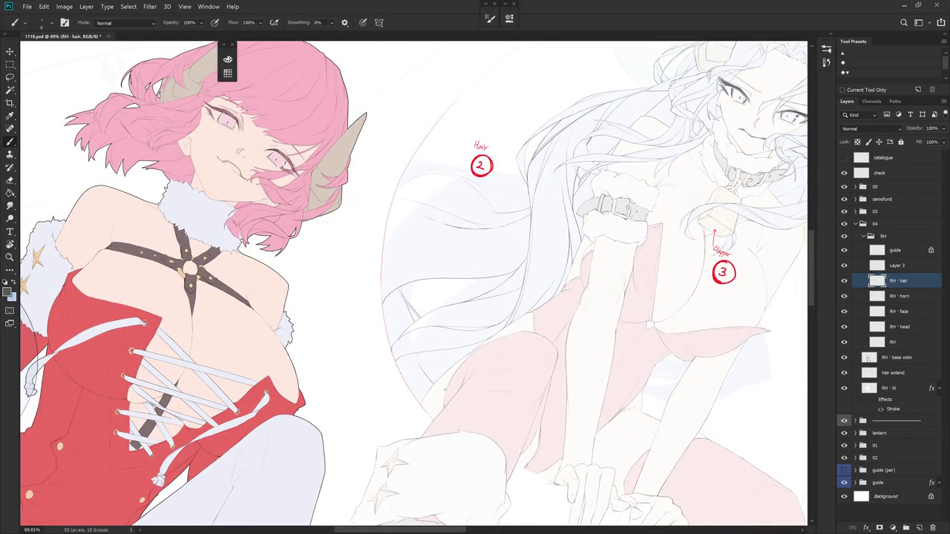
# - Add a short, nearly vertical strand line inside the lower hair mass
pyautogui.scroll(3, 455, 331)
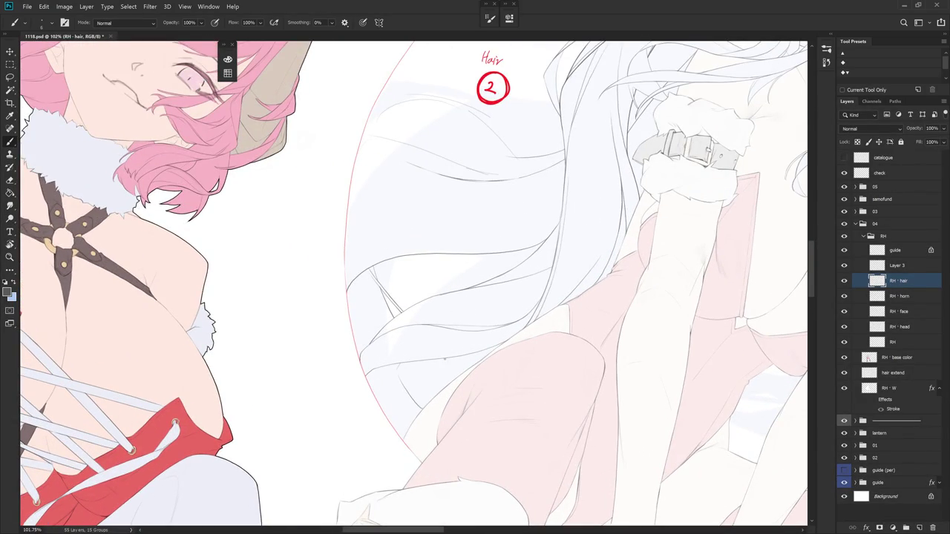
pyautogui.moveTo(444, 366); pyautogui.dragTo(447, 389)
pyautogui.scroll(1, 438, 371)
pyautogui.scroll(1, 517, 388)
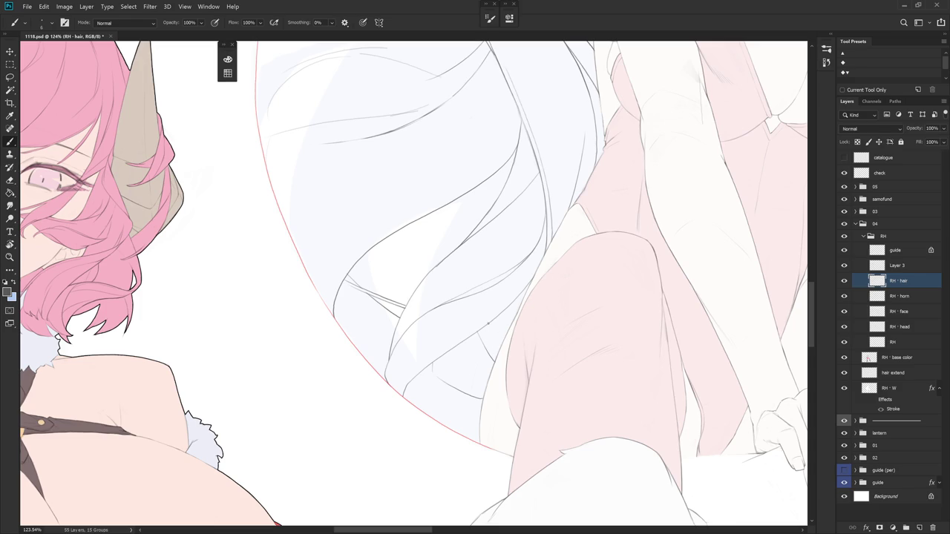
# - Pan the view toward note 5 and rotate it toward the character's torso
pyautogui.scroll(-5, 540, 341)
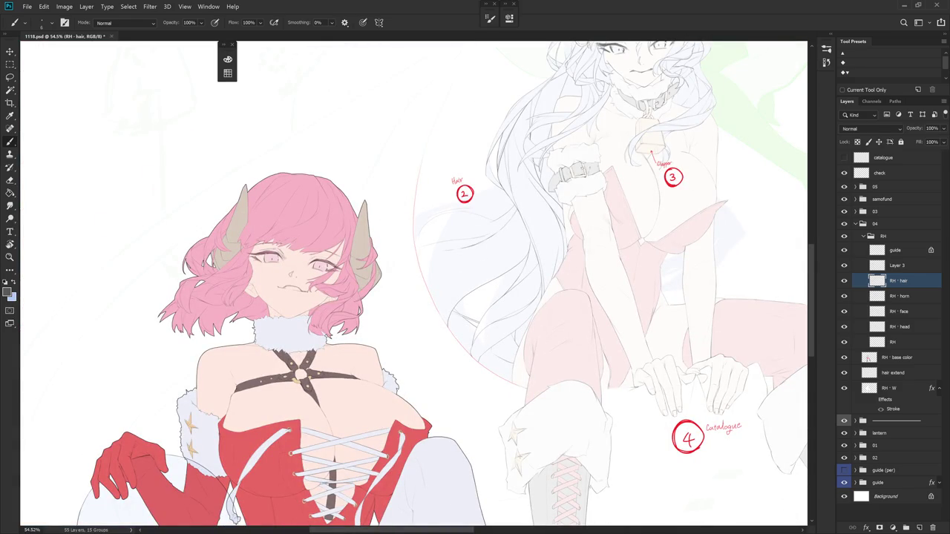
pyautogui.moveTo(697, 200); pyautogui.dragTo(564, 265)
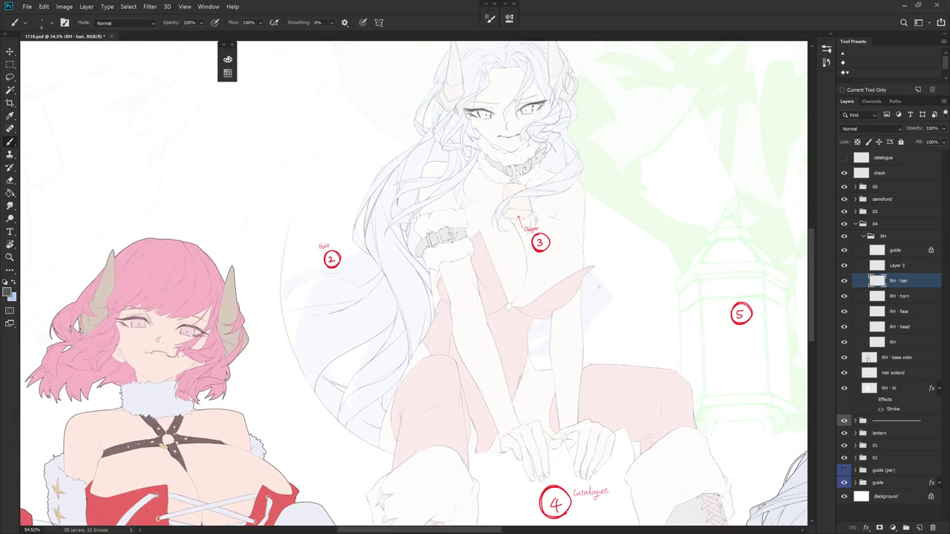
pyautogui.scroll(4, 598, 284)
pyautogui.moveTo(659, 274); pyautogui.dragTo(562, 221)
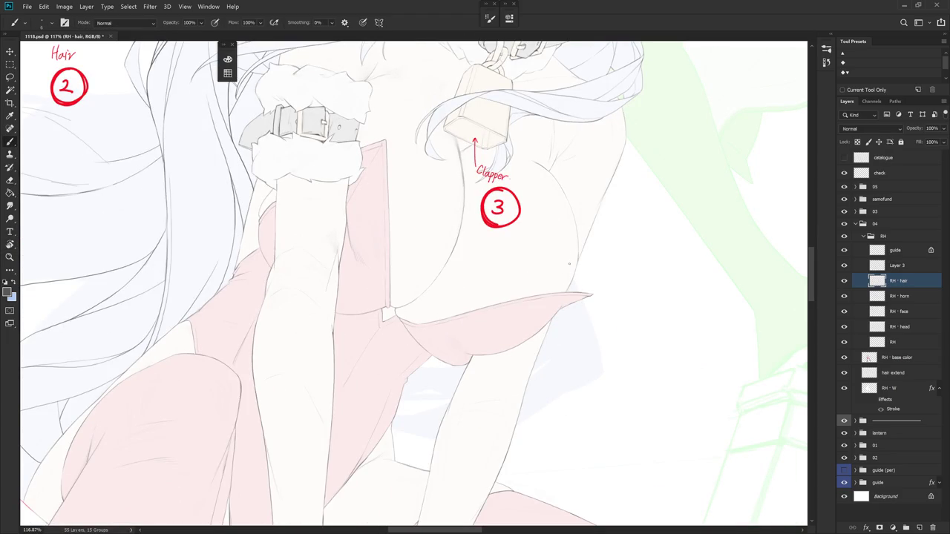
# - Draw a hair line down the blue shape's right edge beside the torso, redrawing once
pyautogui.moveTo(572, 275); pyautogui.dragTo(597, 343)
pyautogui.moveTo(561, 448)
pyautogui.mouseDown()
pyautogui.moveTo(610, 209)
pyautogui.moveTo(586, 306)
pyautogui.mouseUp()
pyautogui.hotkey('ctrl', 'z')
pyautogui.moveTo(610, 222); pyautogui.dragTo(578, 297)
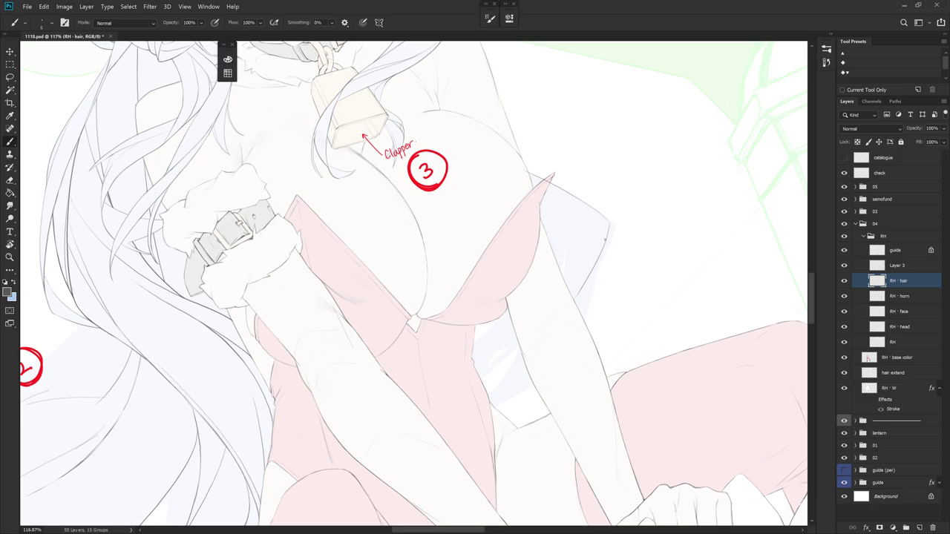
pyautogui.scroll(-3, 609, 234)
pyautogui.scroll(2, 611, 254)
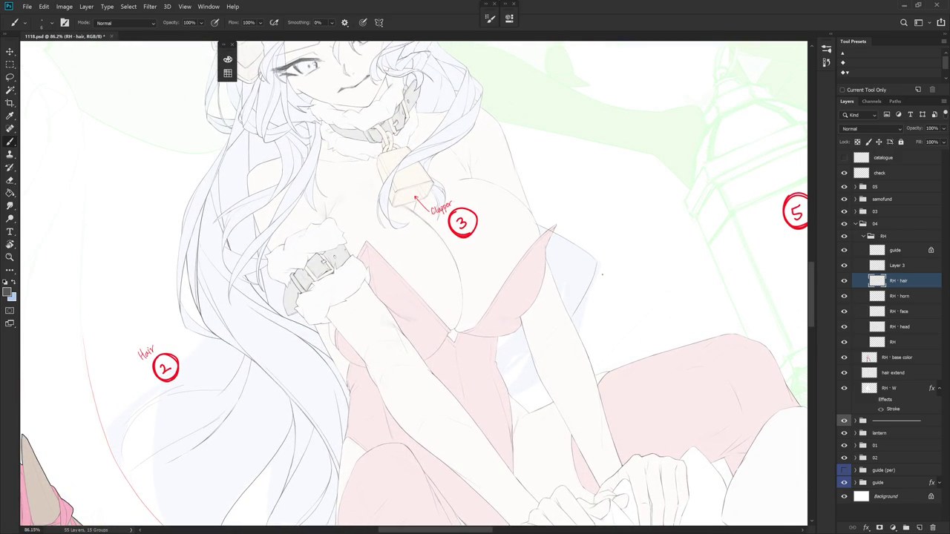
pyautogui.scroll(3, 602, 275)
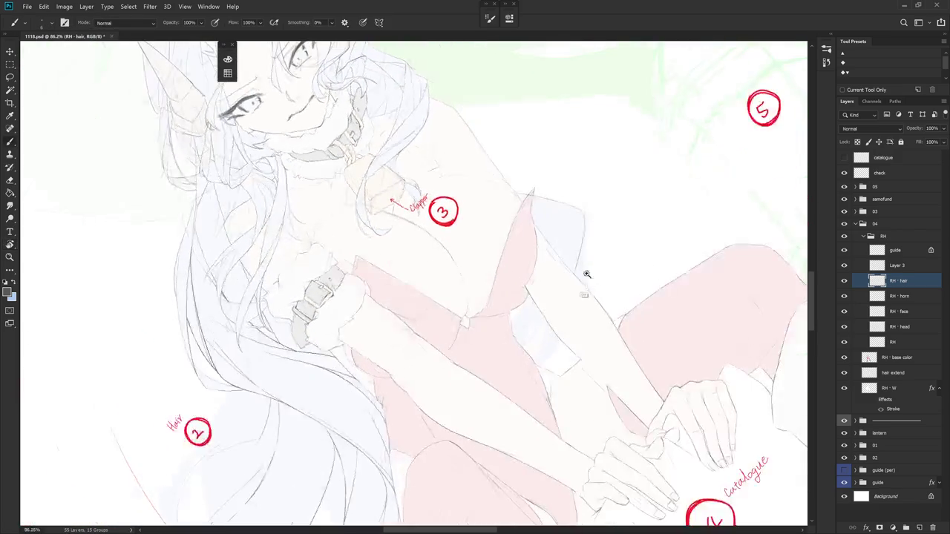
# - Draw a strand along the pink edge, redoing it once, then switch to the Eraser
pyautogui.moveTo(479, 306); pyautogui.dragTo(466, 358)
pyautogui.hotkey('ctrl', 'z')
pyautogui.moveTo(481, 310); pyautogui.dragTo(466, 351)
pyautogui.press('e')
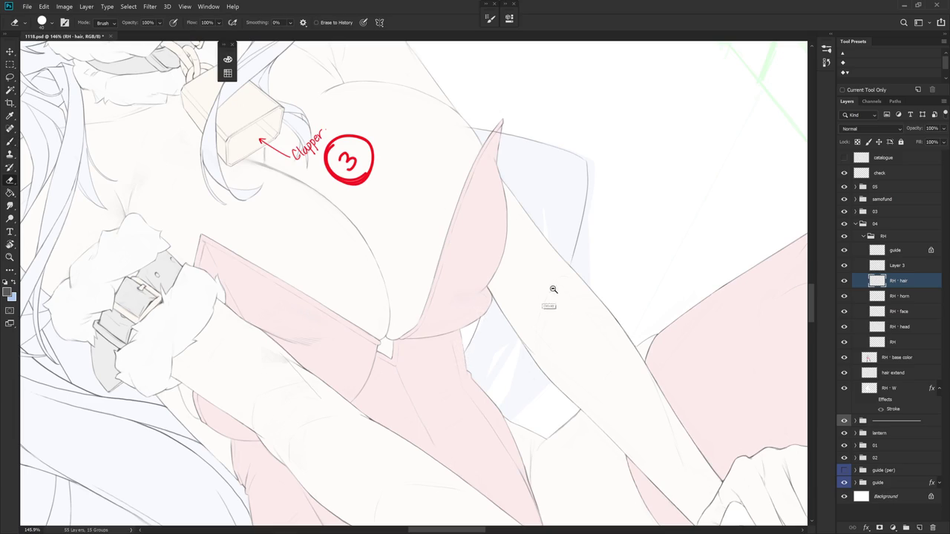
pyautogui.scroll(-3, 532, 294)
pyautogui.scroll(1, 527, 319)
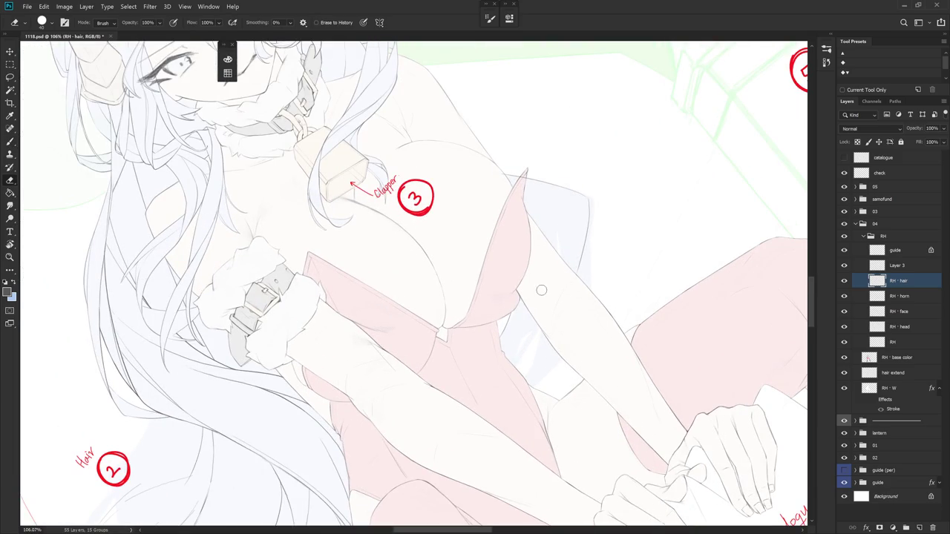
# - Extend the line further along the blue shape's right edge and reposition the view
pyautogui.press('b')
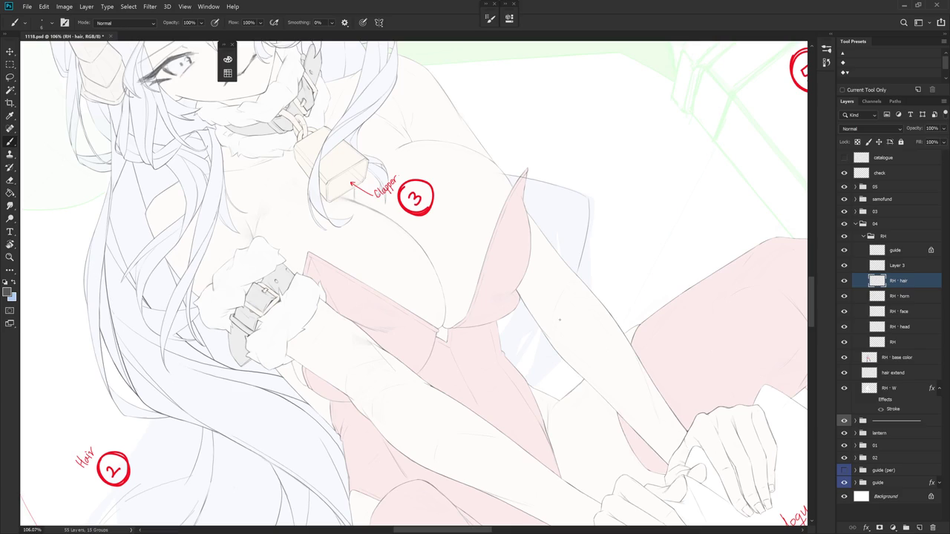
pyautogui.moveTo(589, 220); pyautogui.dragTo(596, 303)
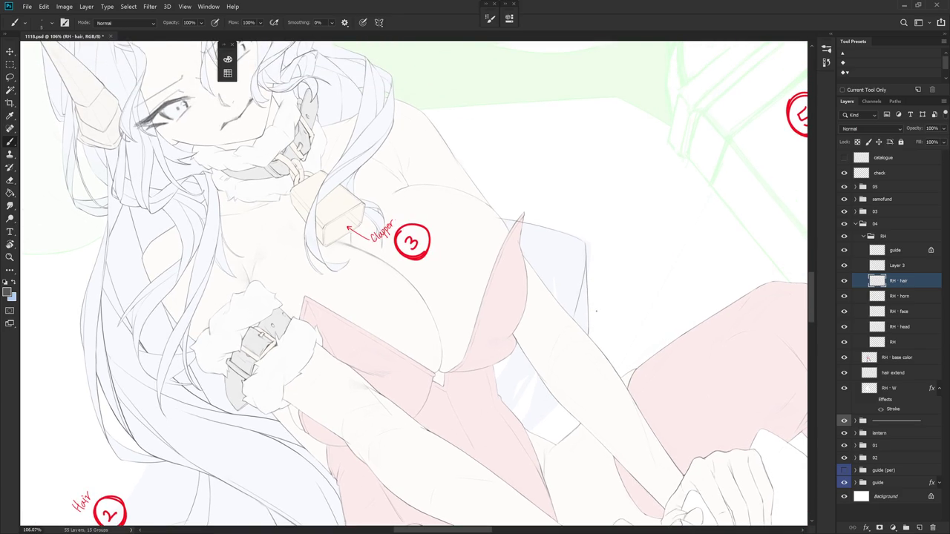
pyautogui.moveTo(596, 311)
pyautogui.mouseDown()
pyautogui.moveTo(596, 339)
pyautogui.moveTo(536, 364)
pyautogui.moveTo(593, 346)
pyautogui.mouseUp()
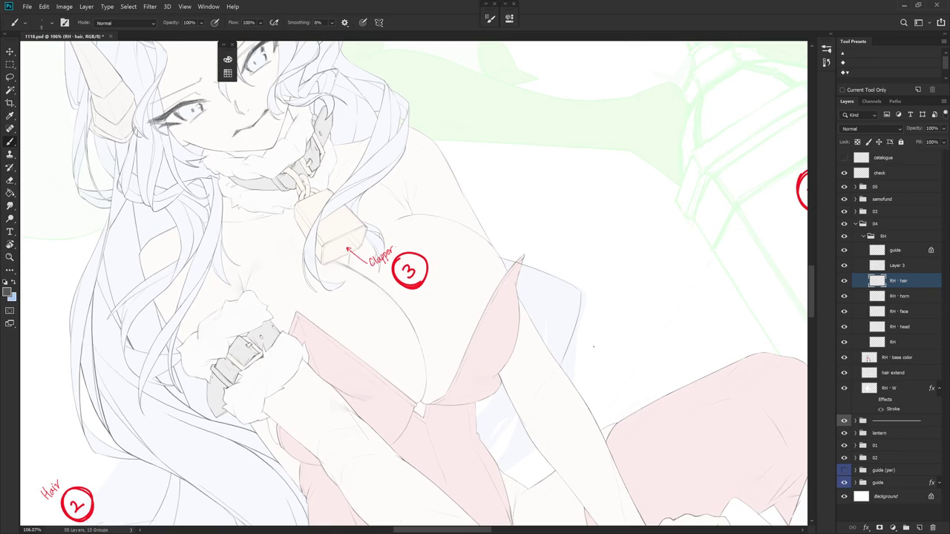
pyautogui.moveTo(586, 289); pyautogui.dragTo(587, 368)
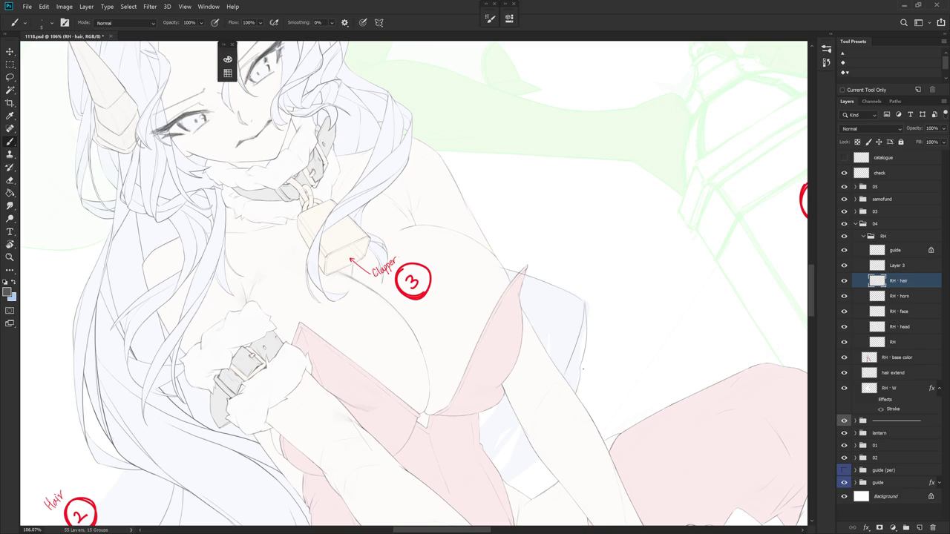
pyautogui.moveTo(582, 395)
pyautogui.mouseDown()
pyautogui.moveTo(628, 356)
pyautogui.moveTo(636, 334)
pyautogui.moveTo(602, 253)
pyautogui.mouseUp()
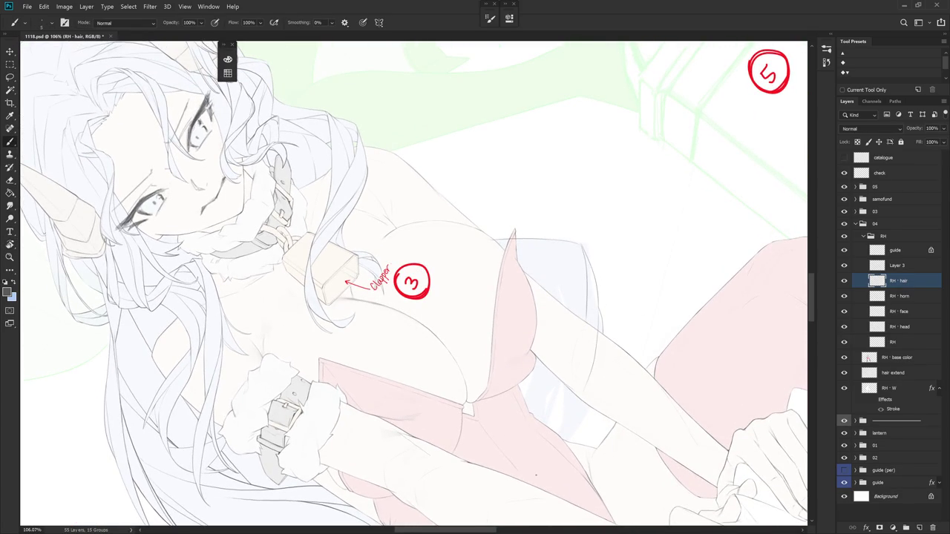
# - Add a short stroke along the existing hair line art
pyautogui.press('e')
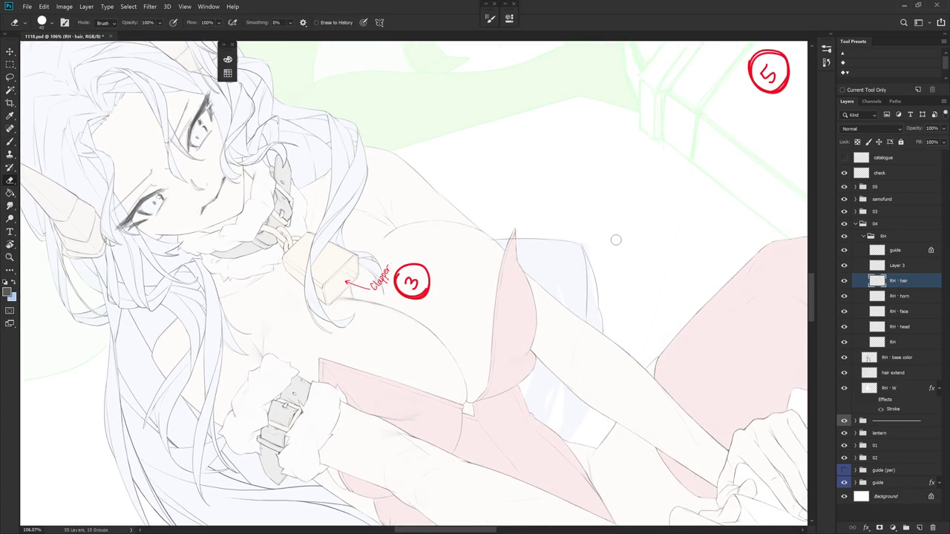
pyautogui.moveTo(616, 240); pyautogui.dragTo(584, 216)
pyautogui.press('b')
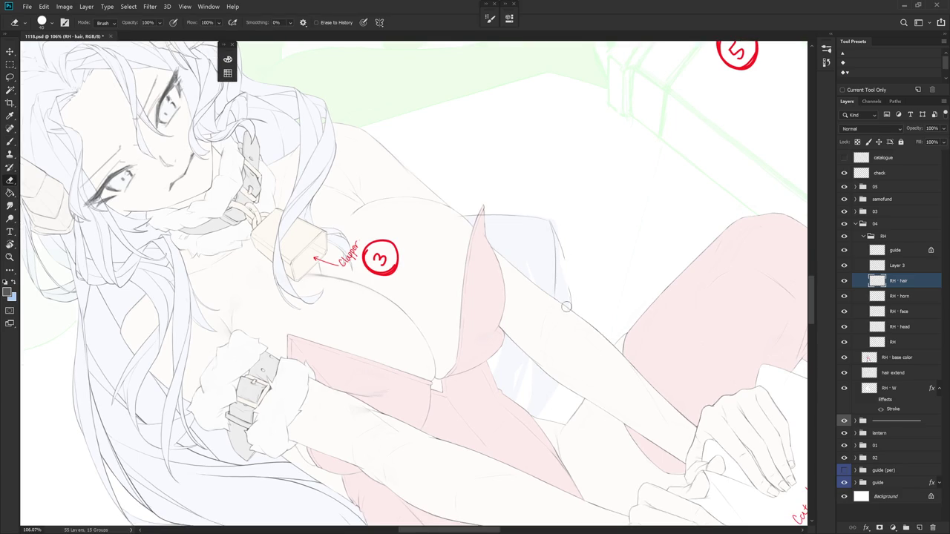
pyautogui.moveTo(565, 267); pyautogui.dragTo(569, 300)
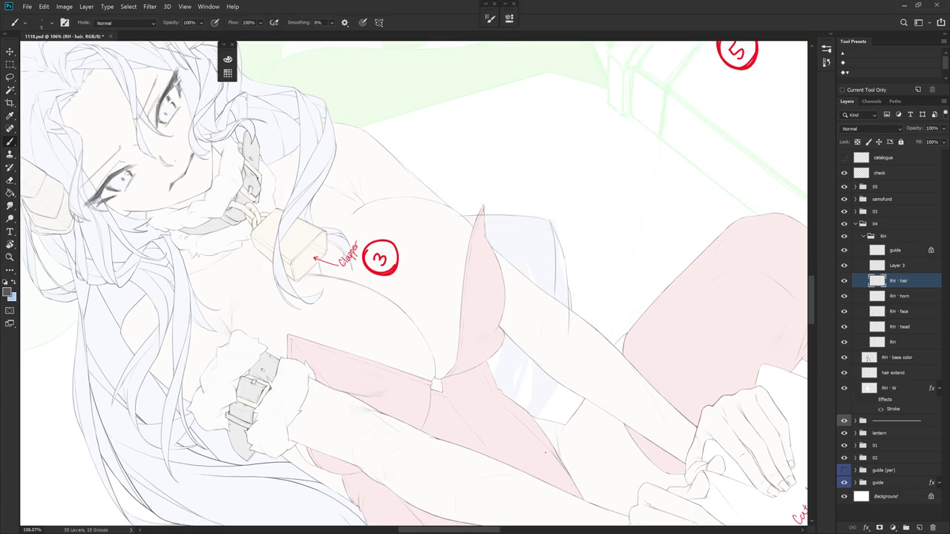
pyautogui.press('e')
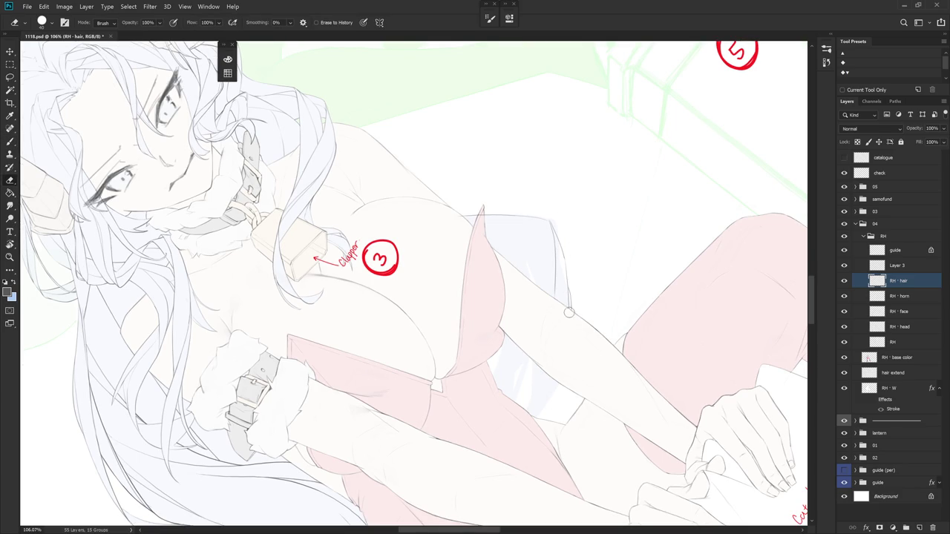
pyautogui.press('b')
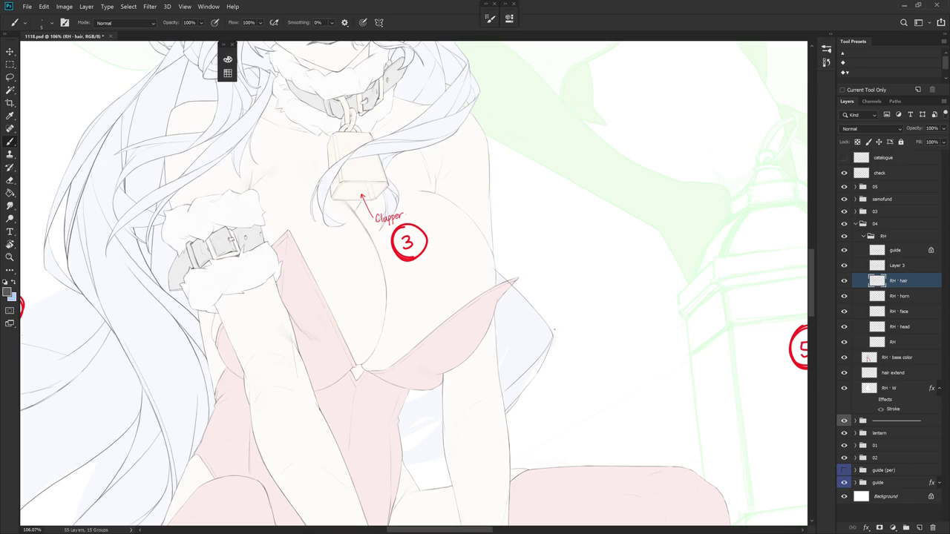
# - Rotate the view and draw a thin diagonal line on the body outline
pyautogui.moveTo(558, 343); pyautogui.dragTo(581, 374)
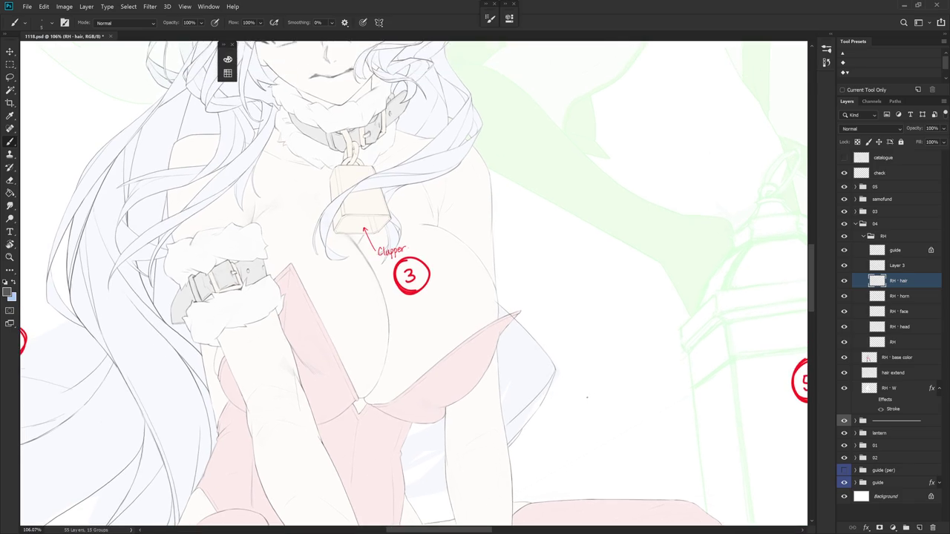
pyautogui.press('e')
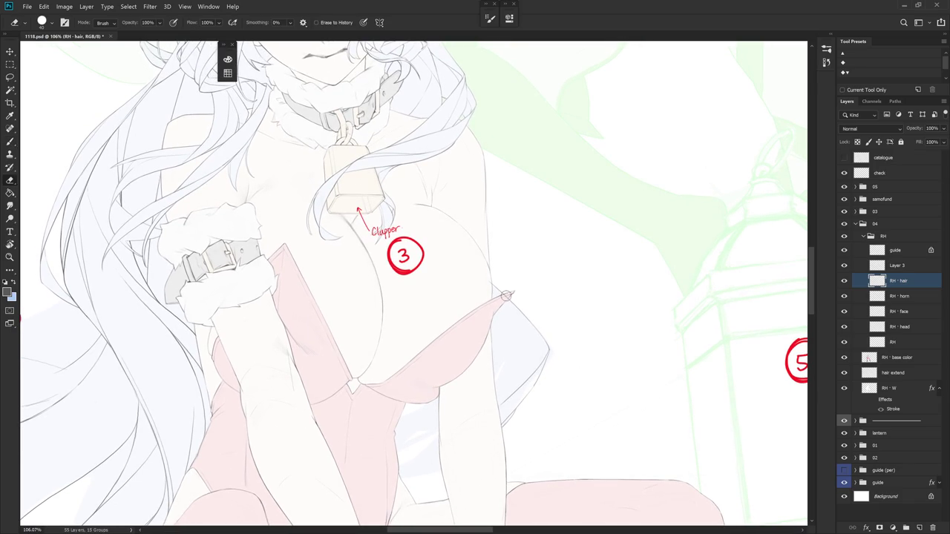
pyautogui.moveTo(557, 286)
pyautogui.mouseDown()
pyautogui.moveTo(570, 311)
pyautogui.moveTo(547, 360)
pyautogui.mouseUp()
pyautogui.press('b')
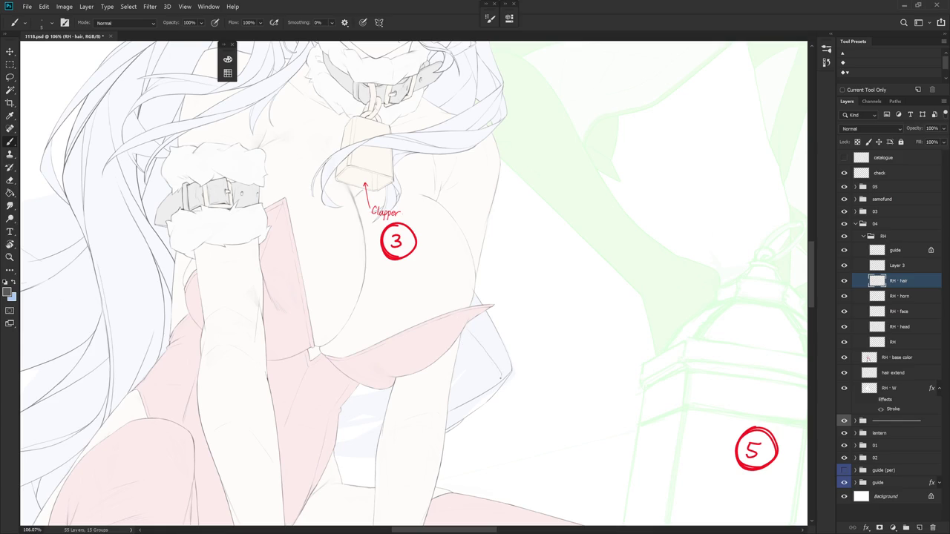
pyautogui.moveTo(457, 322); pyautogui.dragTo(491, 357)
pyautogui.press('e')
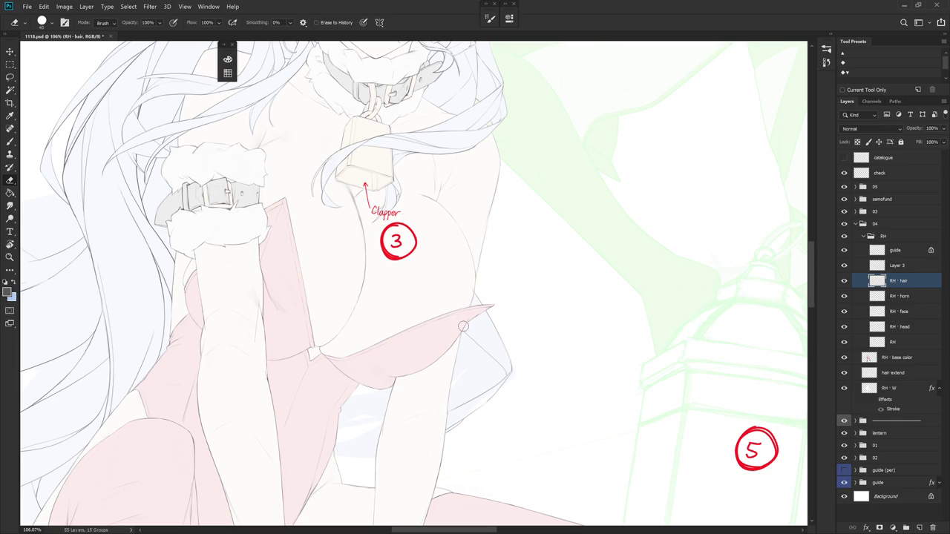
pyautogui.press('r')
# - Rotate the view counter-clockwise and add a short dark line on the outline
pyautogui.moveTo(463, 324); pyautogui.dragTo(520, 297)
pyautogui.press('b')
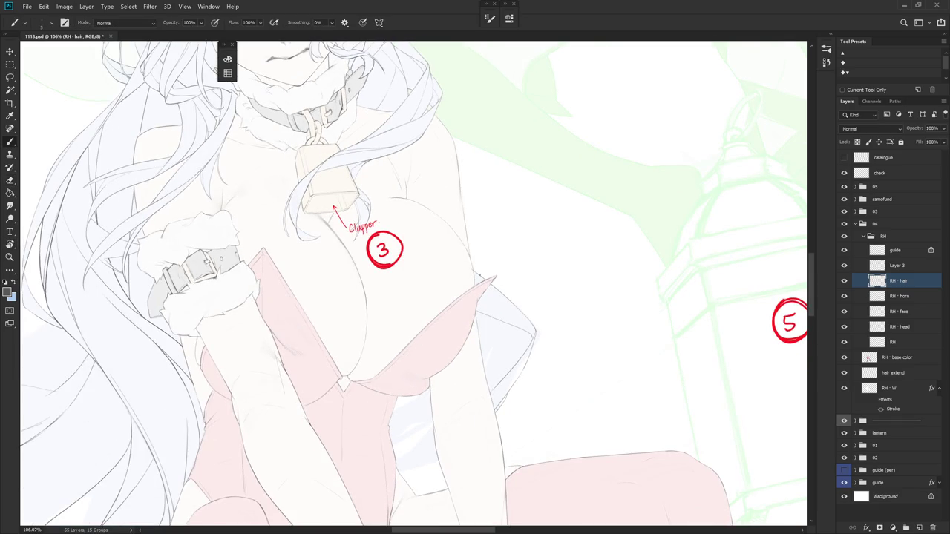
pyautogui.moveTo(504, 324); pyautogui.dragTo(515, 344)
pyautogui.press('r')
pyautogui.moveTo(519, 338); pyautogui.dragTo(530, 300)
pyautogui.press('e')
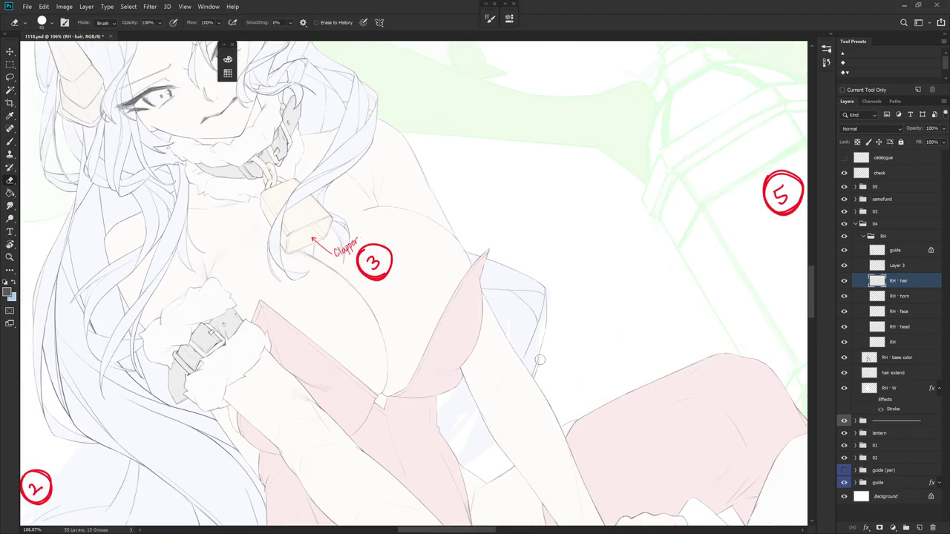
pyautogui.press('b')
# - Draw a short vertical line on the outline and a strand beside the sleeve
pyautogui.moveTo(539, 358)
pyautogui.mouseDown()
pyautogui.moveTo(539, 372)
pyautogui.moveTo(536, 245)
pyautogui.mouseUp()
pyautogui.press('r')
pyautogui.press('e')
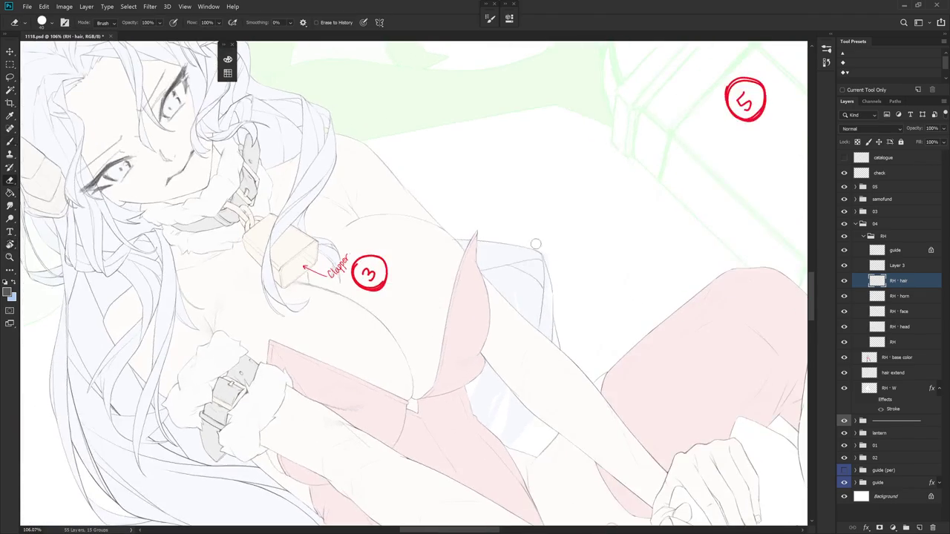
pyautogui.press('b')
pyautogui.moveTo(541, 297)
pyautogui.mouseDown()
pyautogui.moveTo(539, 315)
pyautogui.moveTo(565, 365)
pyautogui.moveTo(576, 361)
pyautogui.moveTo(572, 375)
pyautogui.mouseUp()
# - Tilt the canvas clockwise and zoom out to see the whole figure
pyautogui.press('r')
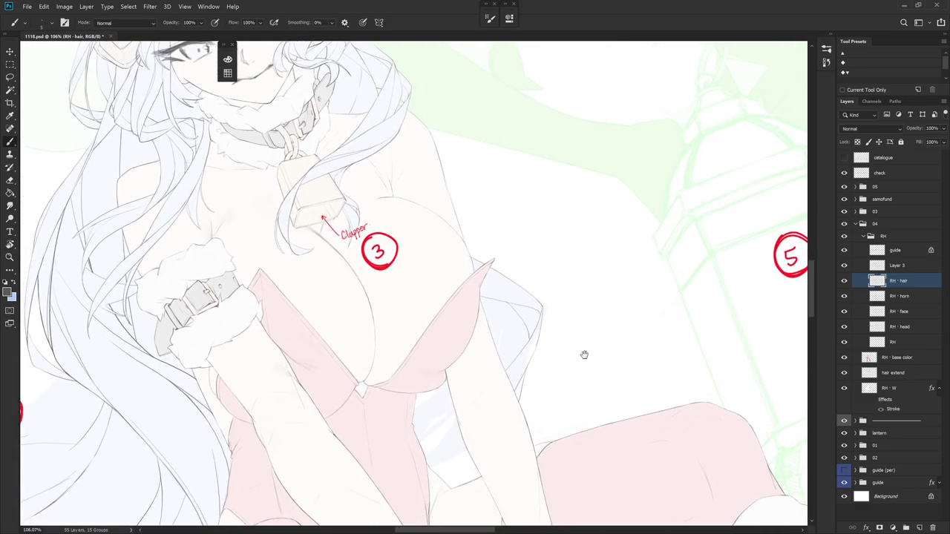
pyautogui.moveTo(577, 374); pyautogui.dragTo(572, 391)
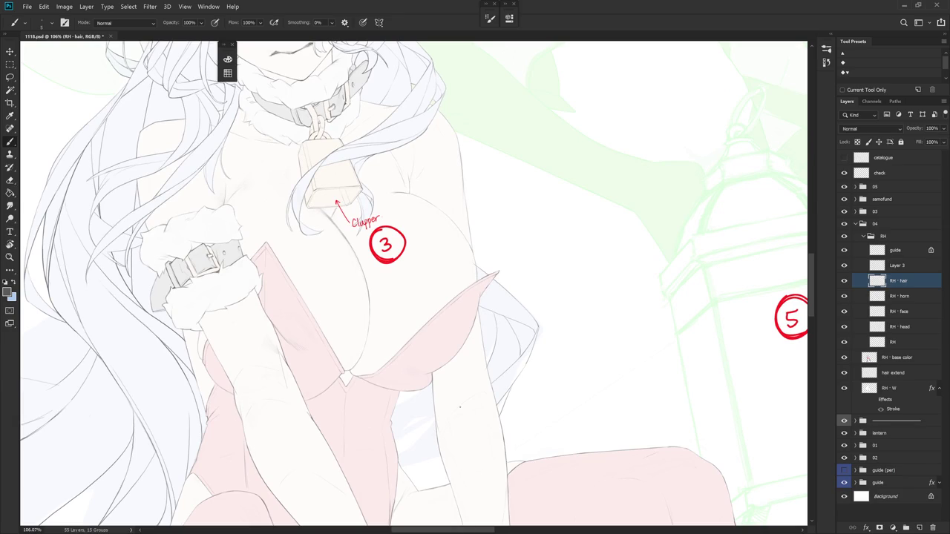
pyautogui.press('e')
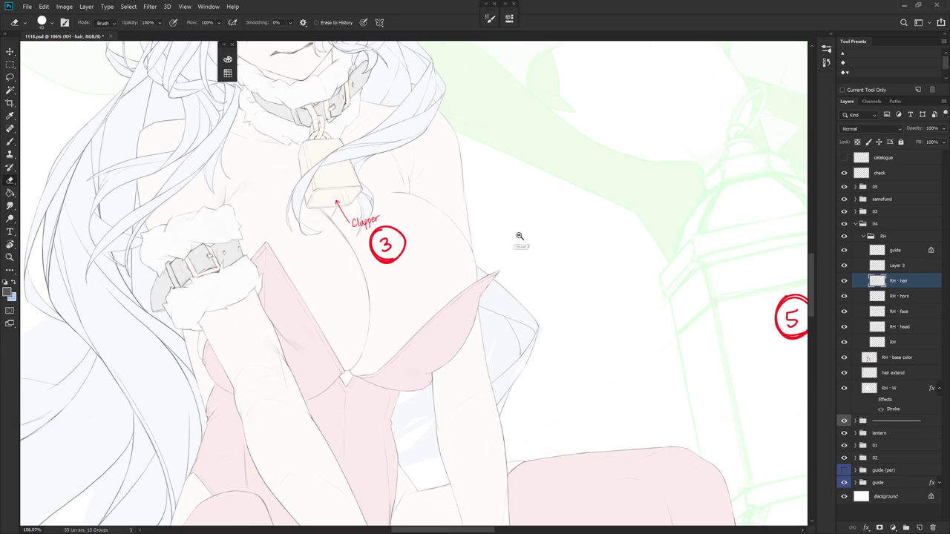
pyautogui.scroll(-3, 523, 222)
pyautogui.press('b')
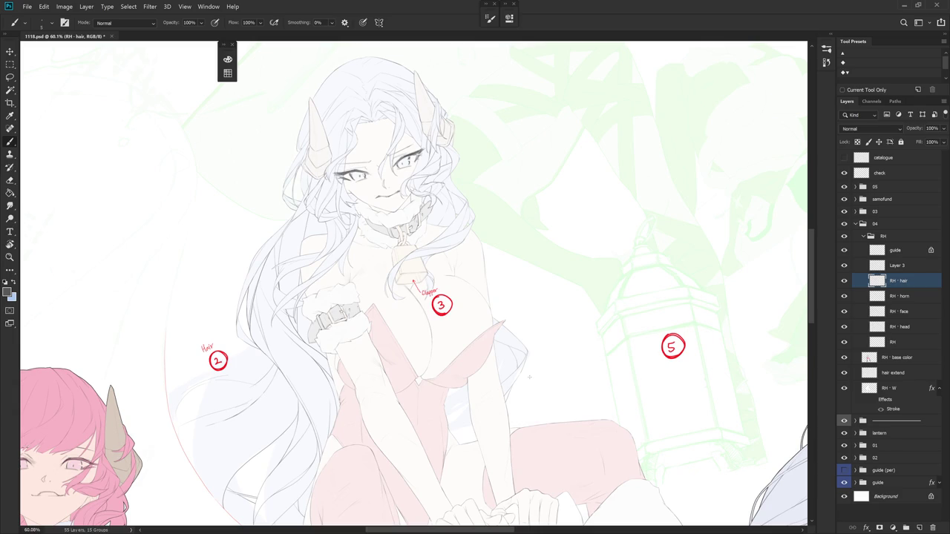
# - Zoom onto the chest and arm, draw a thin strand on the sleeve, and tilt steeper
pyautogui.scroll(4, 529, 377)
pyautogui.moveTo(536, 361); pyautogui.dragTo(539, 232)
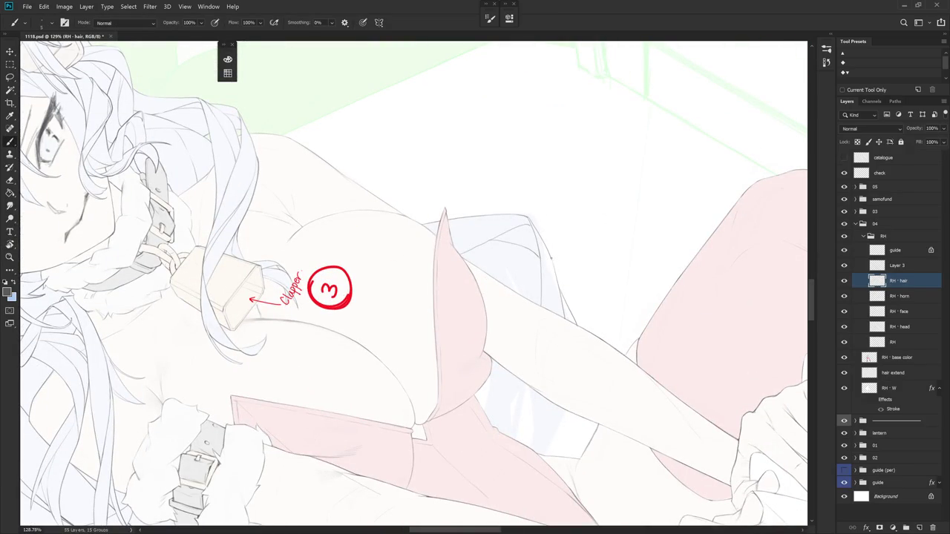
pyautogui.moveTo(554, 288); pyautogui.dragTo(548, 325)
pyautogui.press('e')
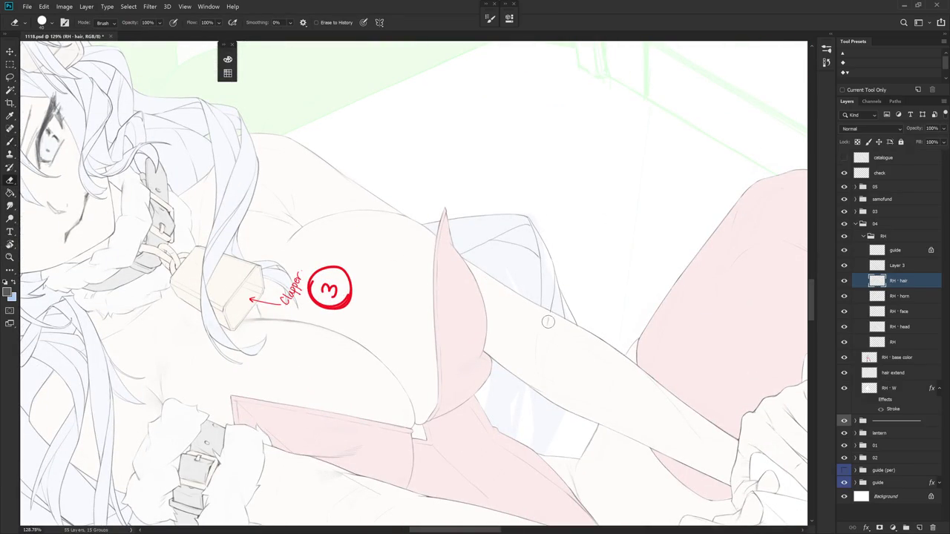
pyautogui.press('r')
pyautogui.moveTo(589, 275)
pyautogui.mouseDown()
pyautogui.moveTo(609, 255)
pyautogui.moveTo(544, 256)
pyautogui.mouseUp()
pyautogui.press('b')
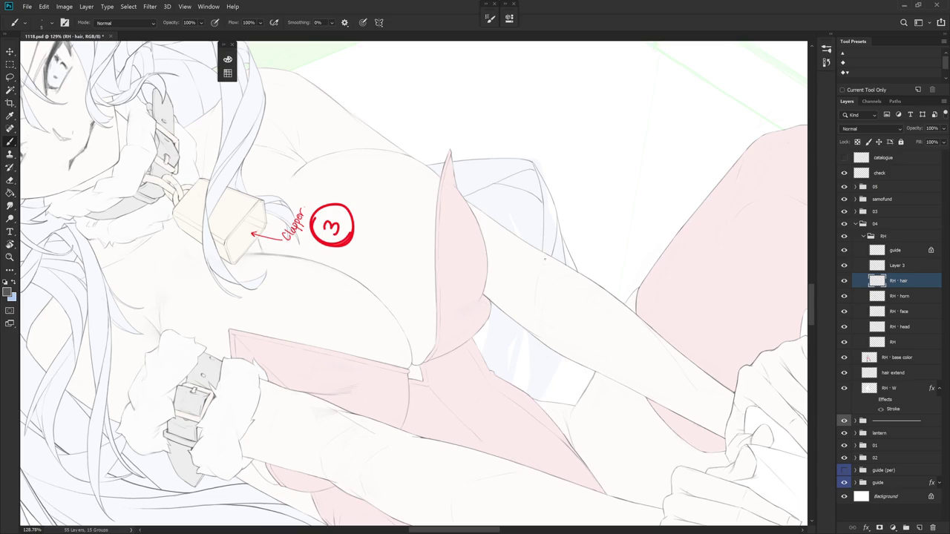
# - Draw two thin hair strands beside the arm, undoing and redrawing until they sit right
pyautogui.moveTo(533, 307); pyautogui.dragTo(507, 379)
pyautogui.hotkey('ctrl', 'z')
pyautogui.moveTo(545, 274); pyautogui.dragTo(499, 347)
pyautogui.hotkey('ctrl', 'z')
pyautogui.moveTo(541, 279); pyautogui.dragTo(486, 359)
pyautogui.moveTo(565, 276)
pyautogui.mouseDown()
pyautogui.moveTo(552, 308)
pyautogui.moveTo(505, 349)
pyautogui.mouseUp()
pyautogui.hotkey('ctrl', 'z')
pyautogui.moveTo(560, 236)
pyautogui.mouseDown()
pyautogui.moveTo(552, 274)
pyautogui.moveTo(511, 346)
pyautogui.mouseUp()
# - Tilt the canvas to about -36°, try a Lasso selection on the arm, deselect, and undo
pyautogui.press('r')
pyautogui.moveTo(552, 300)
pyautogui.mouseDown()
pyautogui.moveTo(541, 427)
pyautogui.moveTo(477, 355)
pyautogui.mouseUp()
pyautogui.press('e')
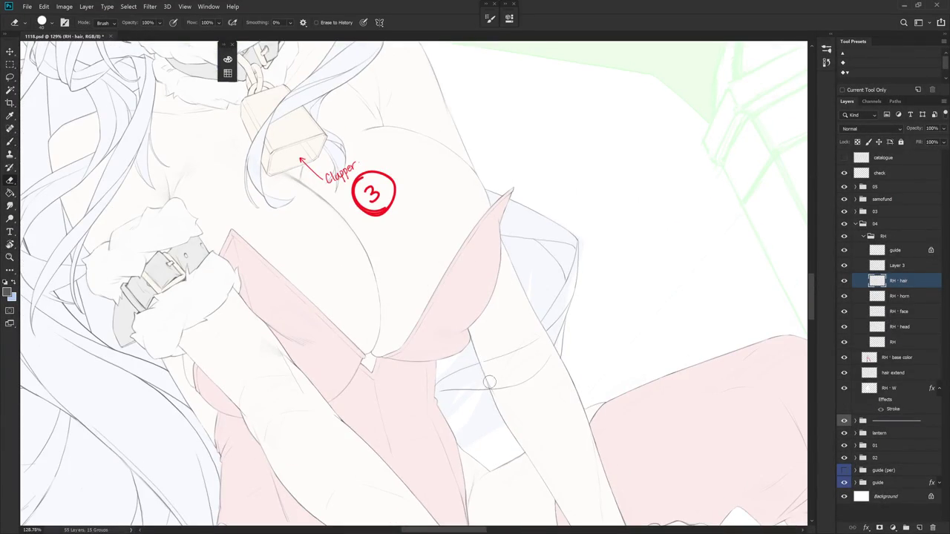
pyautogui.press('l')
pyautogui.moveTo(556, 360)
pyautogui.mouseDown()
pyautogui.moveTo(509, 334)
pyautogui.moveTo(483, 371)
pyautogui.moveTo(531, 395)
pyautogui.moveTo(517, 416)
pyautogui.moveTo(559, 266)
pyautogui.moveTo(530, 176)
pyautogui.moveTo(523, 290)
pyautogui.mouseUp()
pyautogui.hotkey('ctrl', 'd')
pyautogui.press('b')
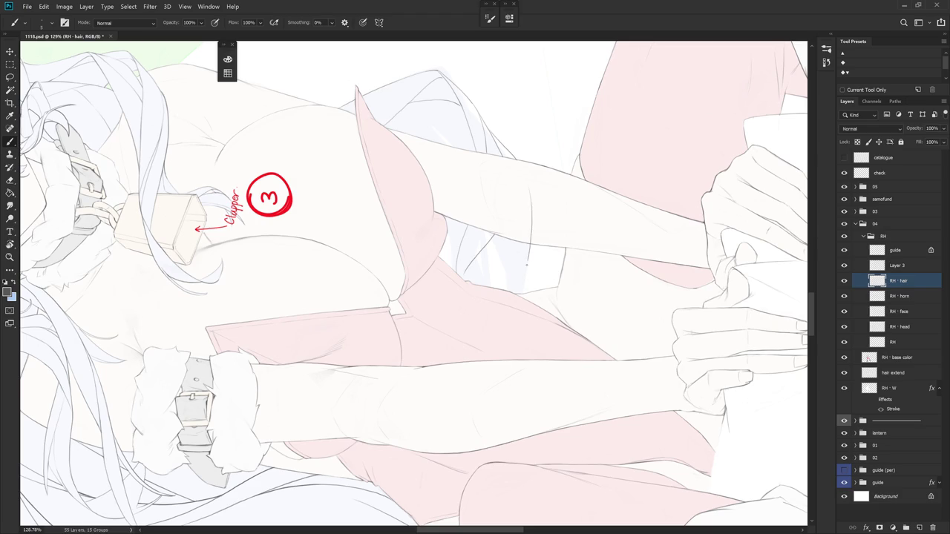
pyautogui.hotkey('ctrl', 'z')
# - Draw a long thin vertical strand plus a retried short stroke below, then lasso the leg
pyautogui.moveTo(528, 179)
pyautogui.mouseDown()
pyautogui.moveTo(531, 284)
pyautogui.moveTo(503, 170)
pyautogui.moveTo(452, 156)
pyautogui.mouseUp()
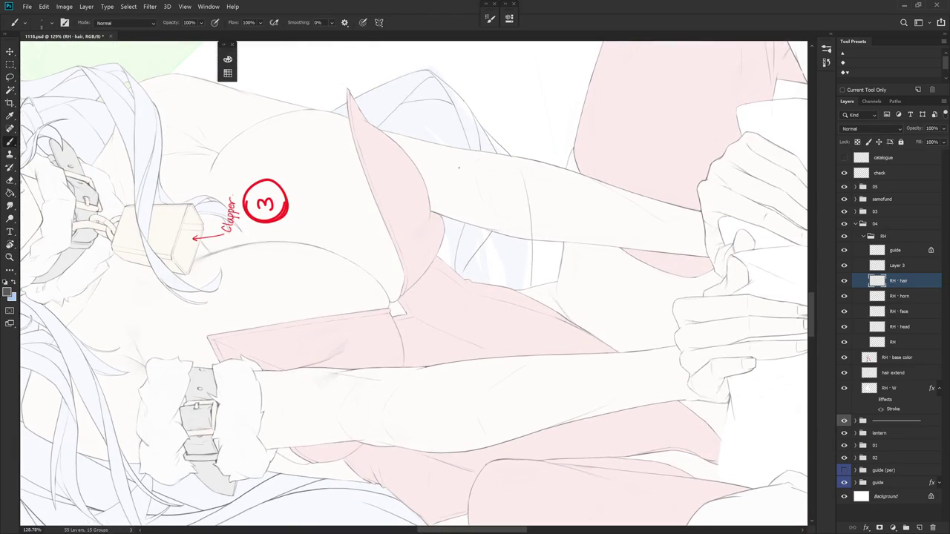
pyautogui.moveTo(495, 251); pyautogui.dragTo(508, 283)
pyautogui.hotkey('ctrl', 'z')
pyautogui.moveTo(490, 235); pyautogui.dragTo(515, 283)
pyautogui.hotkey('ctrl', 'z')
pyautogui.moveTo(502, 265)
pyautogui.mouseDown()
pyautogui.moveTo(505, 286)
pyautogui.moveTo(406, 374)
pyautogui.mouseUp()
pyautogui.hotkey('ctrl', 'z')
pyautogui.press('r')
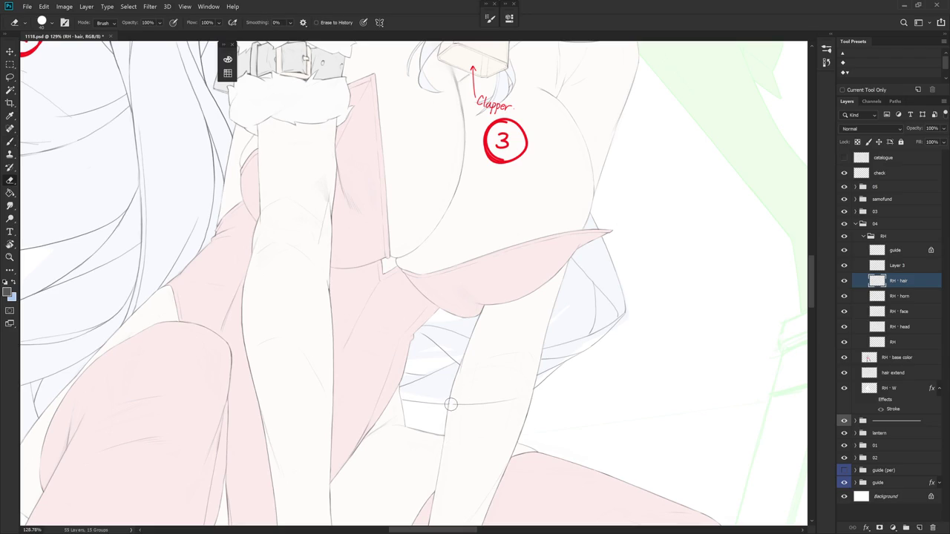
pyautogui.press('l')
pyautogui.moveTo(466, 429)
pyautogui.mouseDown()
pyautogui.moveTo(527, 397)
pyautogui.moveTo(455, 419)
pyautogui.mouseUp()
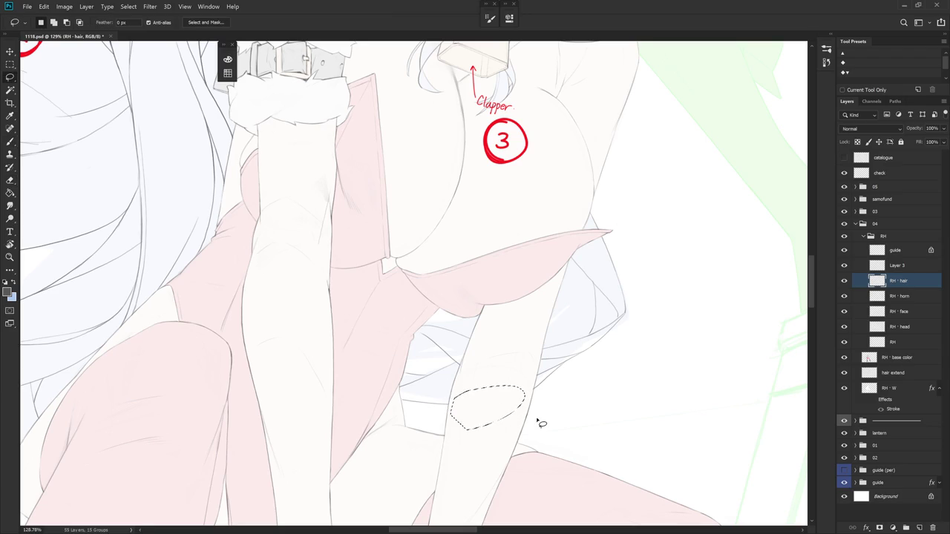
pyautogui.scroll(-5, 546, 424)
pyautogui.press('Escape')
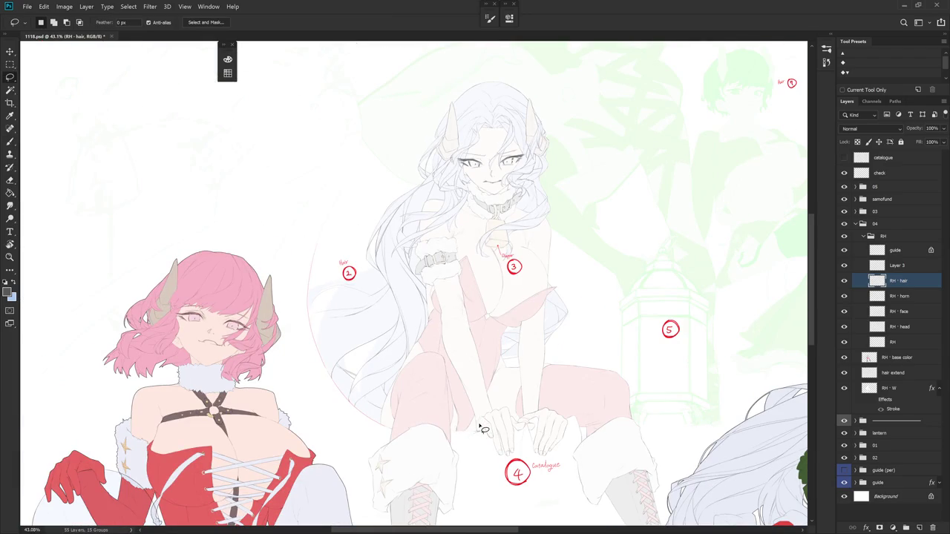
pyautogui.scroll(2, 519, 367)
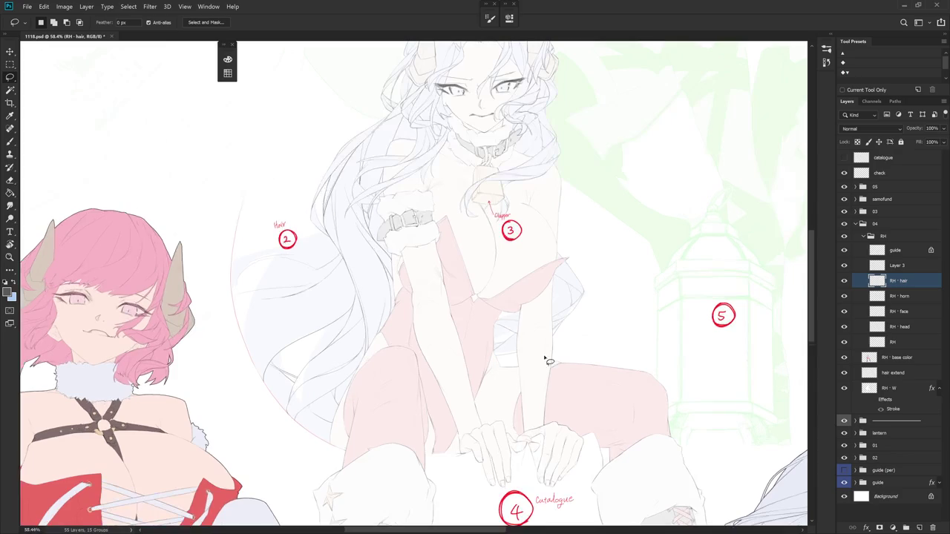
pyautogui.scroll(2, 544, 330)
pyautogui.press('b')
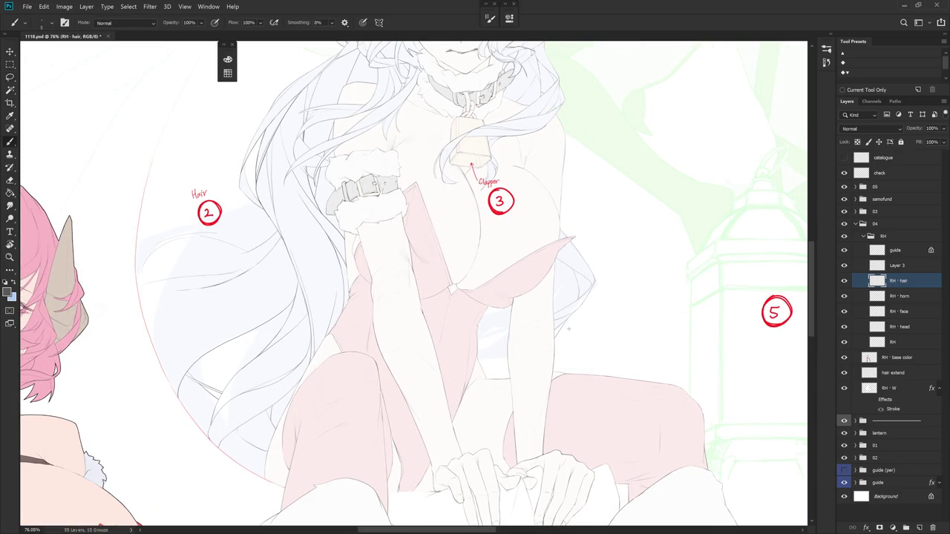
pyautogui.moveTo(568, 329); pyautogui.dragTo(583, 290)
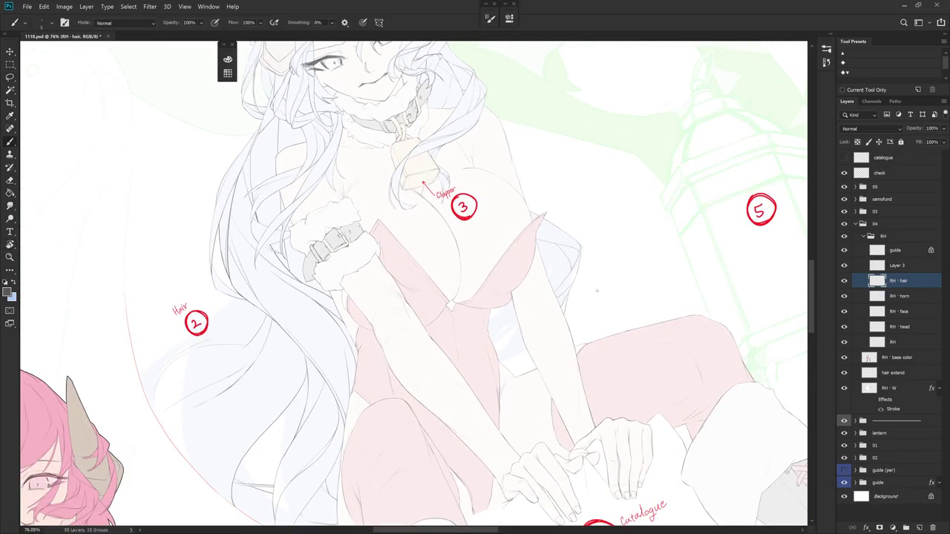
pyautogui.scroll(3, 582, 289)
pyautogui.scroll(-1, 615, 311)
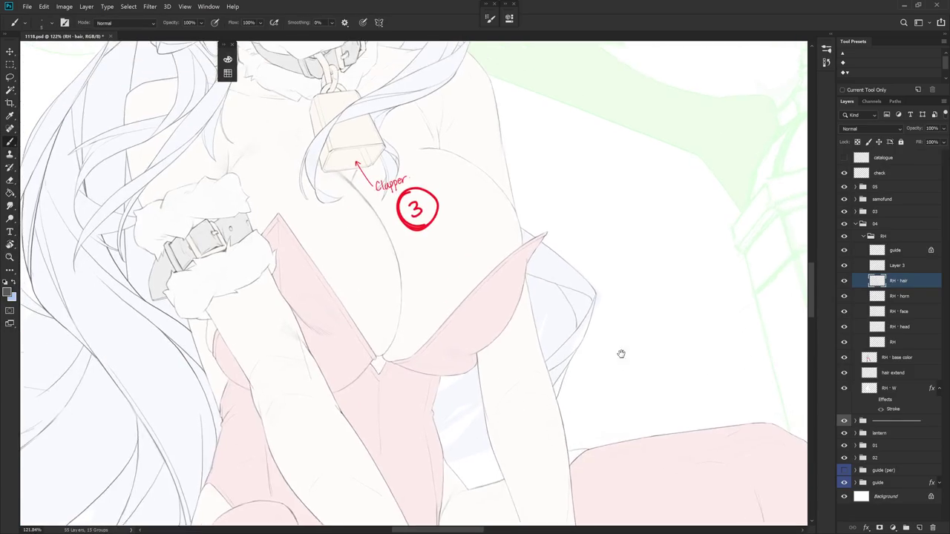
pyautogui.scroll(-1, 619, 348)
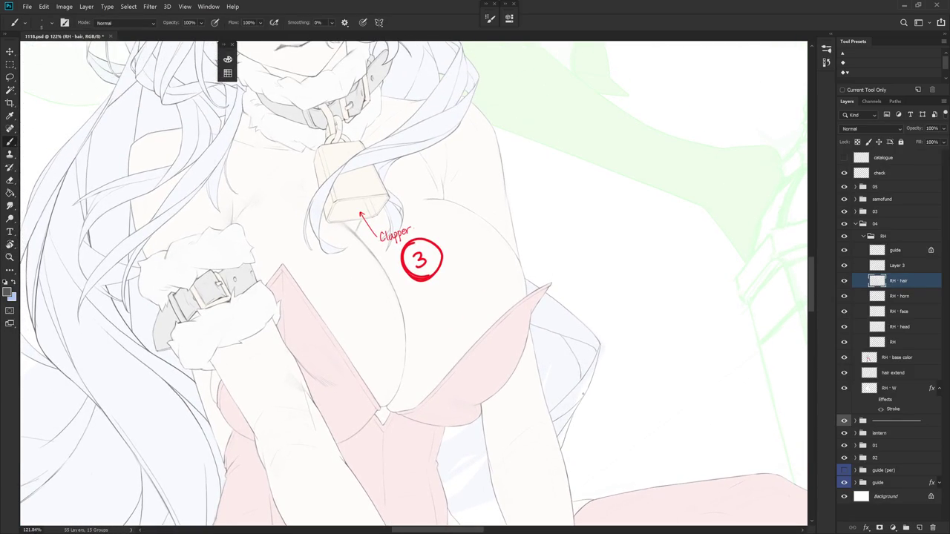
pyautogui.scroll(-2, 606, 356)
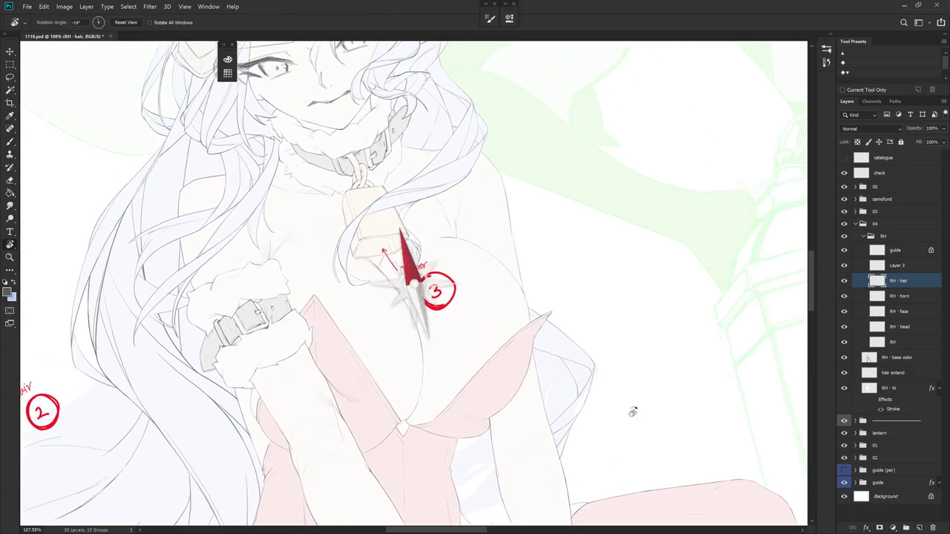
pyautogui.scroll(1, 638, 391)
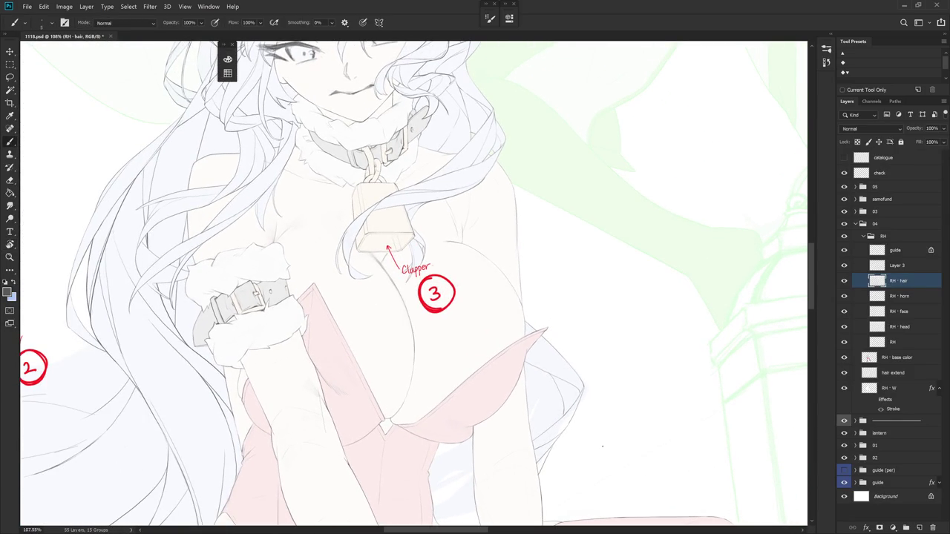
pyautogui.scroll(1, 590, 398)
pyautogui.scroll(1, 604, 333)
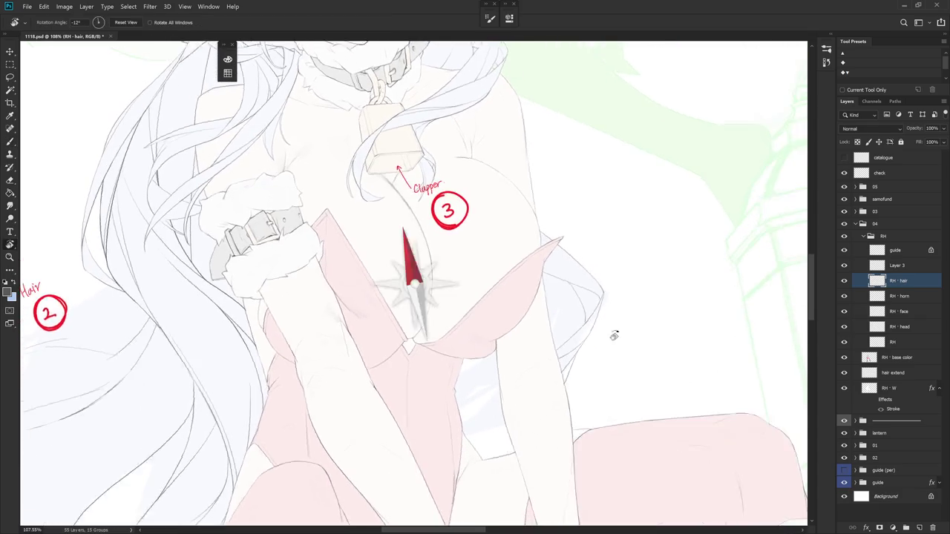
pyautogui.scroll(1, 608, 354)
pyautogui.scroll(1, 614, 302)
pyautogui.moveTo(544, 259); pyautogui.dragTo(542, 320)
# - Undo the vertical hair strand and redraw it slightly left and longer
pyautogui.hotkey('ctrl', 'z')
pyautogui.moveTo(537, 258); pyautogui.dragTo(543, 301)
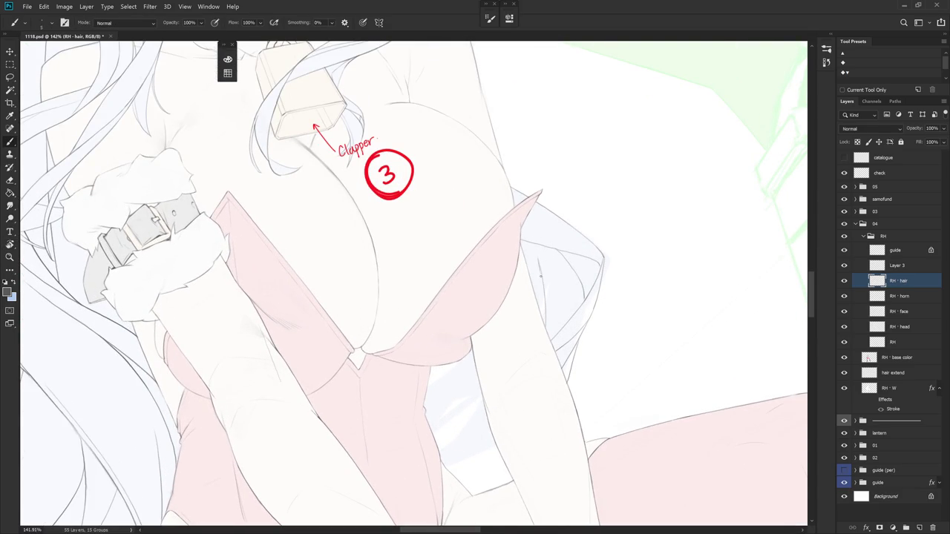
pyautogui.hotkey('ctrl', 'z')
pyautogui.moveTo(537, 258); pyautogui.dragTo(541, 309)
# - Tilt the canvas to about -36° and draw a short line along the sleeve edge
pyautogui.press('r')
pyautogui.moveTo(581, 334); pyautogui.dragTo(583, 246)
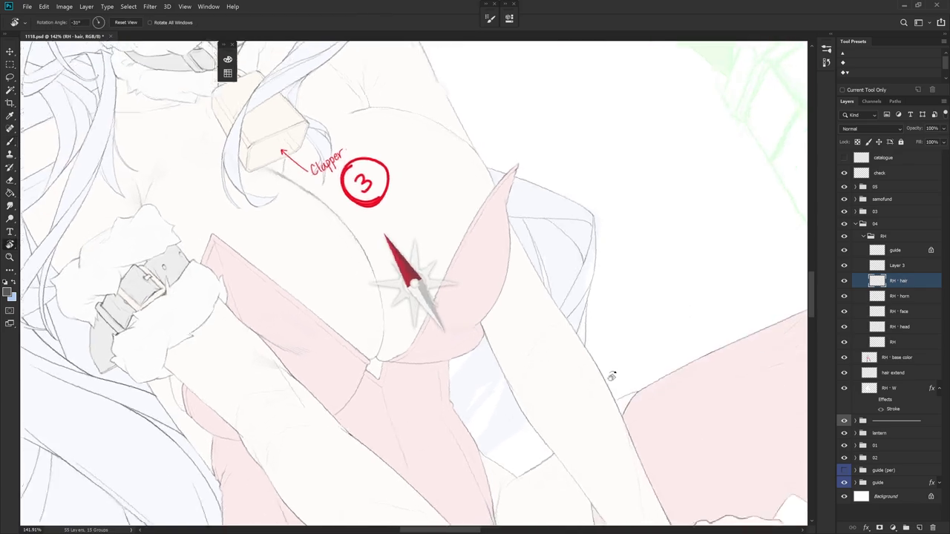
pyautogui.press('e')
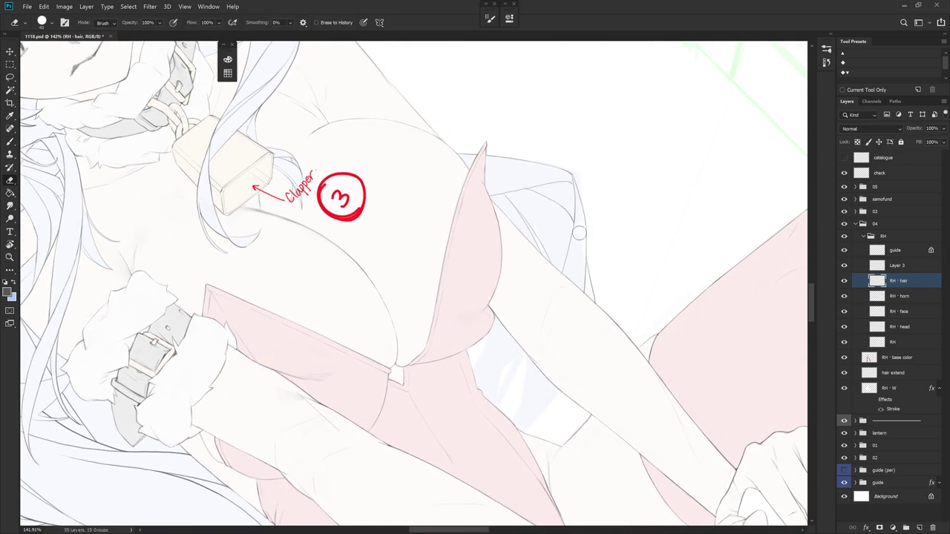
pyautogui.press('r')
pyautogui.moveTo(586, 244); pyautogui.dragTo(597, 296)
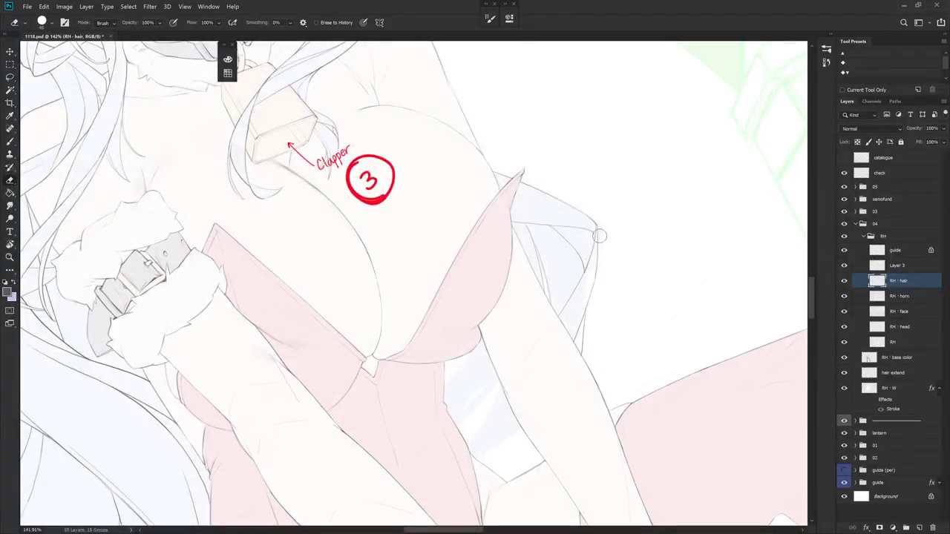
pyautogui.press('b')
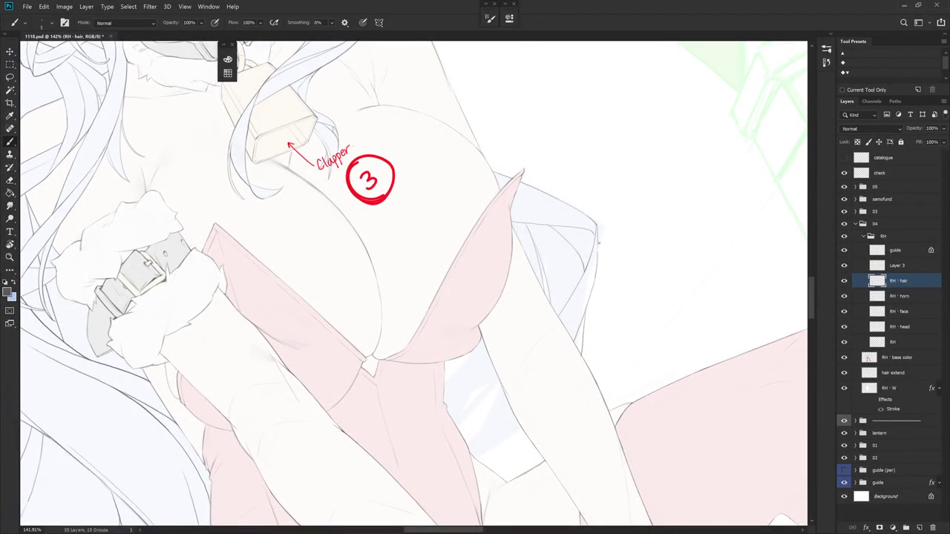
pyautogui.press('e')
pyautogui.press('b')
pyautogui.moveTo(596, 256); pyautogui.dragTo(578, 426)
# - Re-angle the view along the arm and draw a thin line on its edge
pyautogui.press('r')
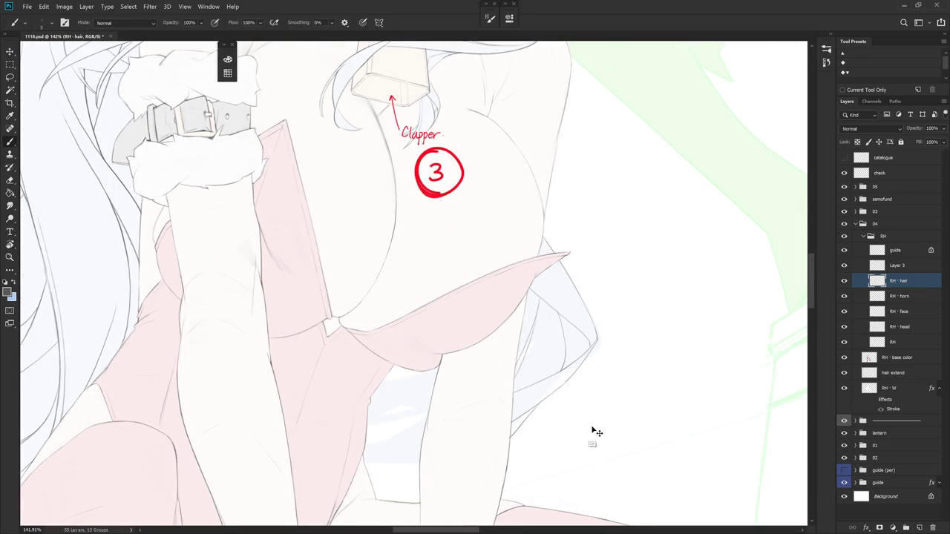
pyautogui.scroll(-2, 592, 431)
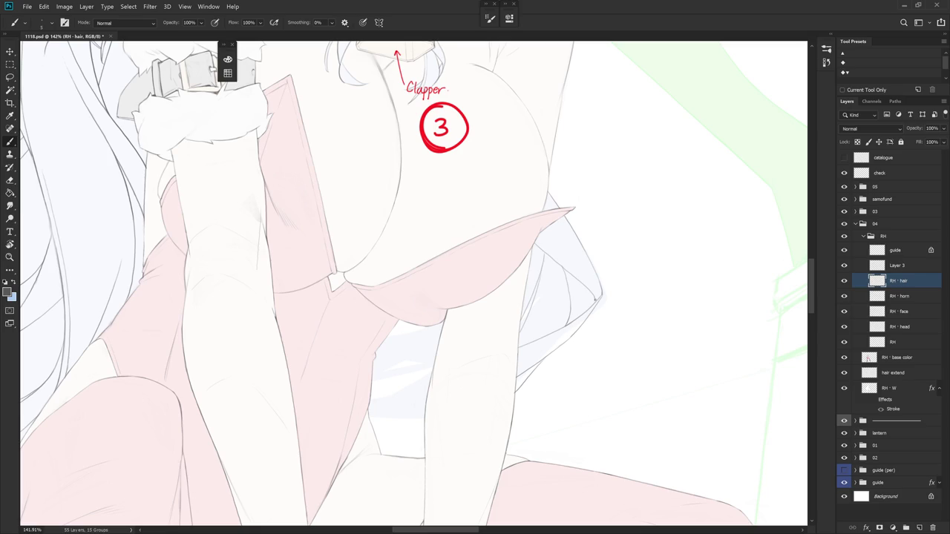
pyautogui.press('r')
pyautogui.moveTo(552, 357); pyautogui.dragTo(625, 270)
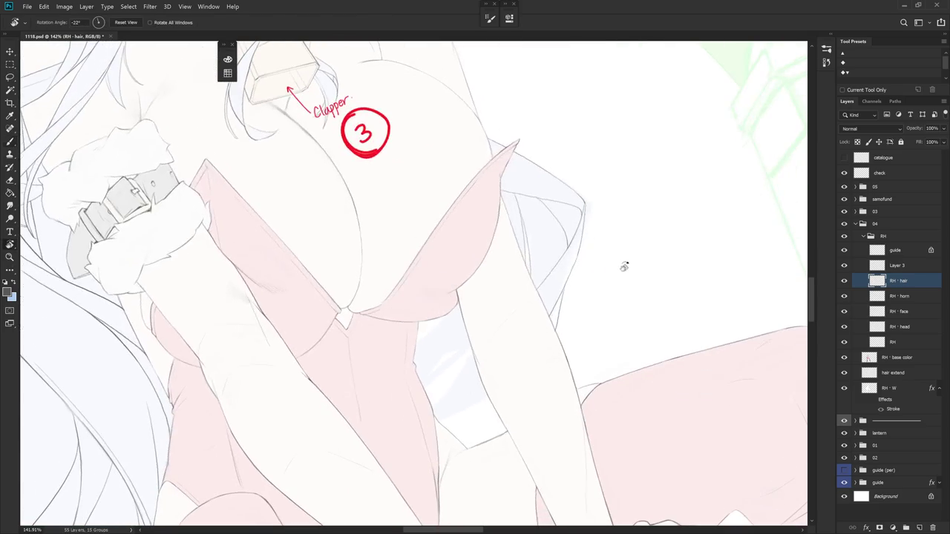
pyautogui.press('r')
pyautogui.moveTo(535, 361)
pyautogui.mouseDown()
pyautogui.moveTo(586, 178)
pyautogui.moveTo(536, 192)
pyautogui.mouseUp()
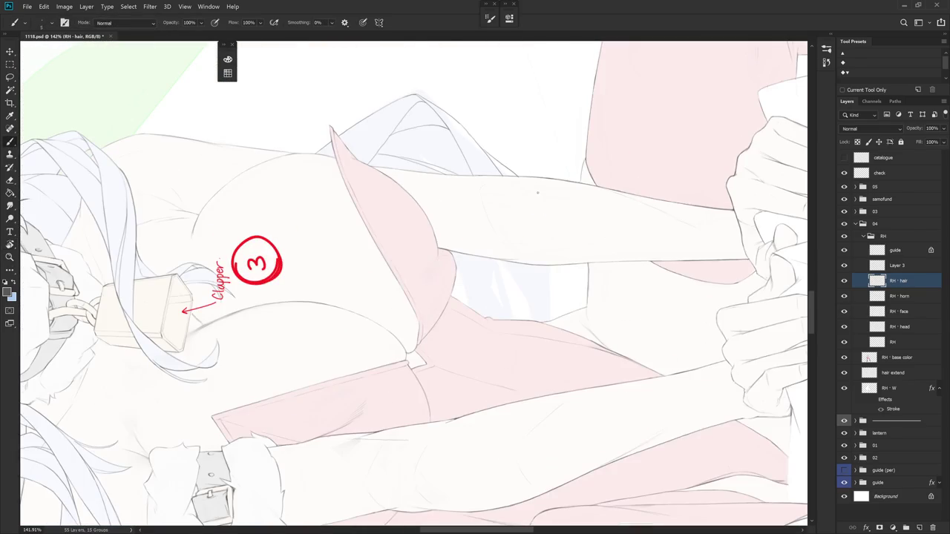
pyautogui.moveTo(555, 251); pyautogui.dragTo(568, 308)
# - Draw a thin vertical line along the arm, then erase it
pyautogui.press('e')
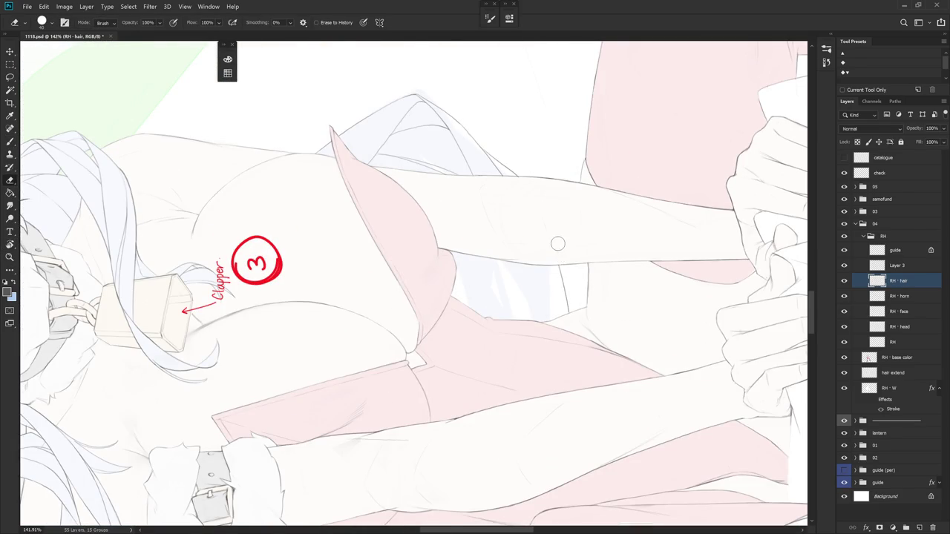
pyautogui.press('r')
pyautogui.press('Escape')
pyautogui.moveTo(555, 347); pyautogui.dragTo(628, 233)
pyautogui.press('b')
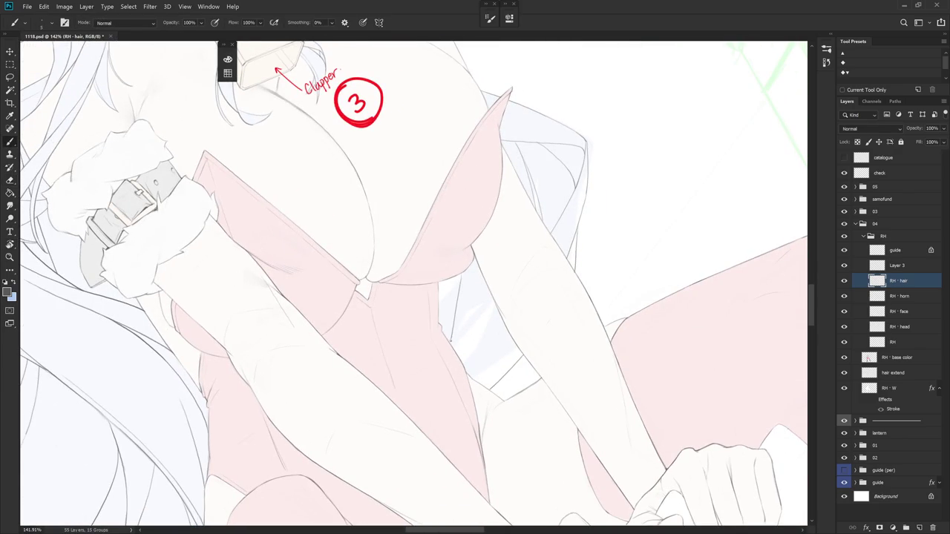
pyautogui.moveTo(451, 250); pyautogui.dragTo(448, 334)
pyautogui.press('e')
pyautogui.moveTo(447, 255); pyautogui.dragTo(448, 280)
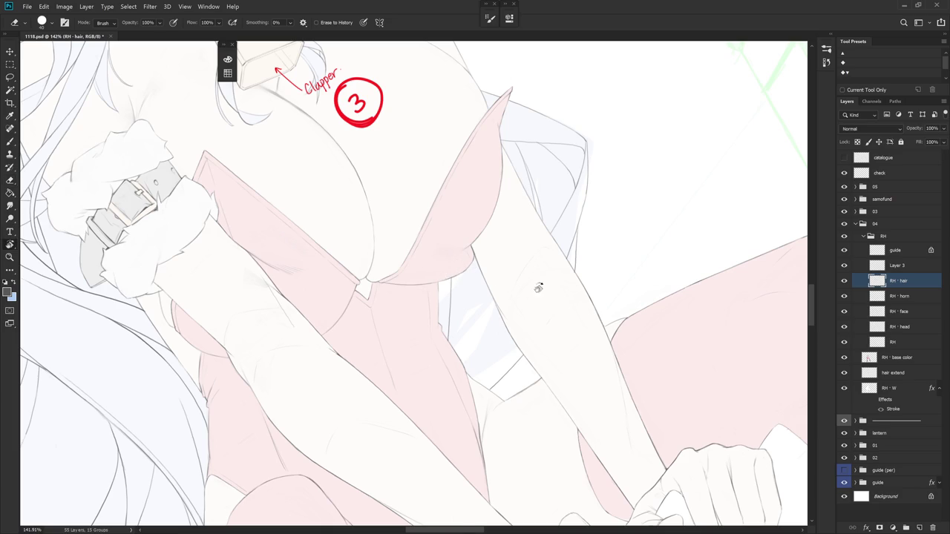
# - Replace a short arm stroke with a longer line down the arm edge
pyautogui.moveTo(512, 284); pyautogui.dragTo(565, 223)
pyautogui.press('b')
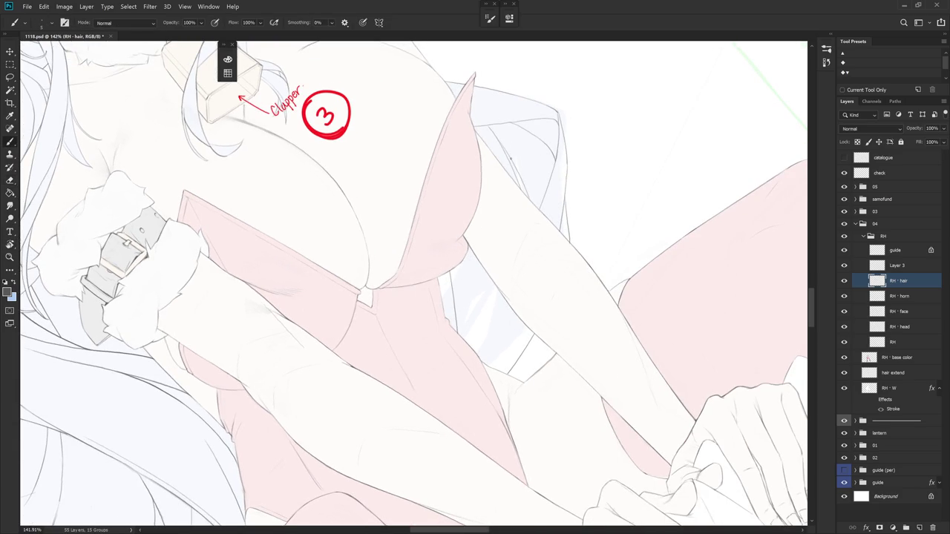
pyautogui.moveTo(503, 264); pyautogui.dragTo(468, 347)
pyautogui.hotkey('ctrl', 'z')
pyautogui.moveTo(501, 238); pyautogui.dragTo(497, 370)
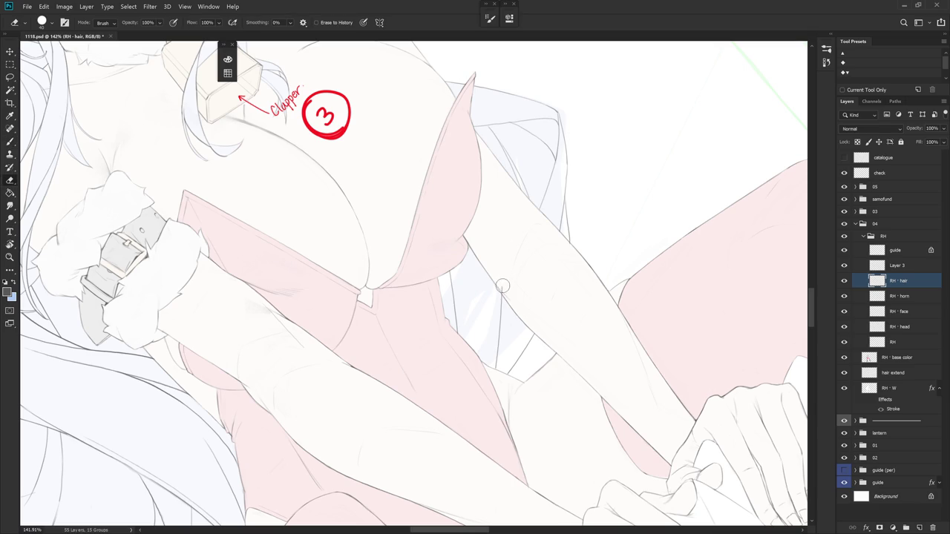
# - Rotate the view counter-clockwise and draw a dark line along the arm
pyautogui.press('e')
pyautogui.moveTo(529, 292)
pyautogui.mouseDown()
pyautogui.moveTo(561, 351)
pyautogui.moveTo(543, 322)
pyautogui.moveTo(509, 301)
pyautogui.mouseUp()
pyautogui.press('l')
pyautogui.scroll(-5, 519, 394)
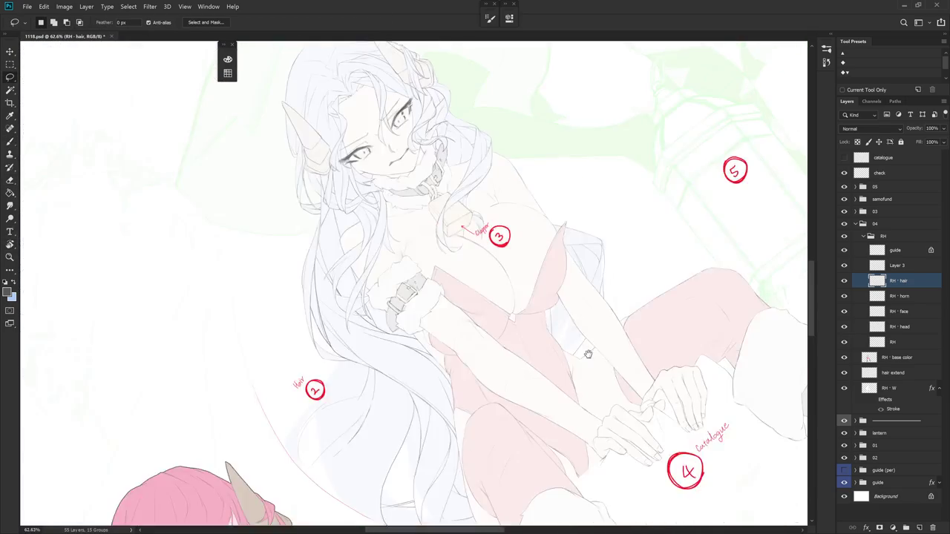
pyautogui.scroll(1, 508, 401)
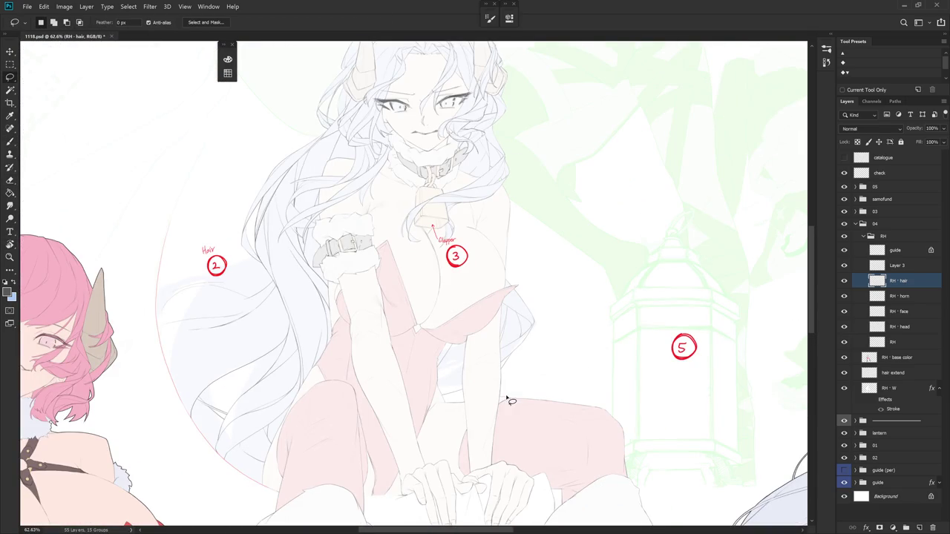
pyautogui.moveTo(545, 333); pyautogui.dragTo(431, 371)
pyautogui.scroll(4, 431, 371)
pyautogui.press('b')
pyautogui.moveTo(378, 214); pyautogui.dragTo(409, 306)
# - Reset the canvas rotation to upright and zoom out to show the whole figure
pyautogui.press('e')
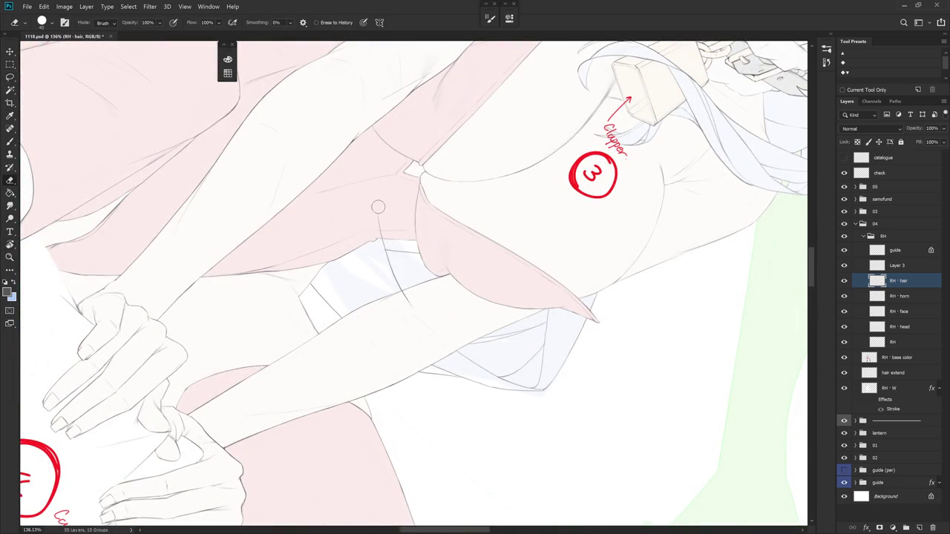
pyautogui.moveTo(377, 222); pyautogui.dragTo(383, 216)
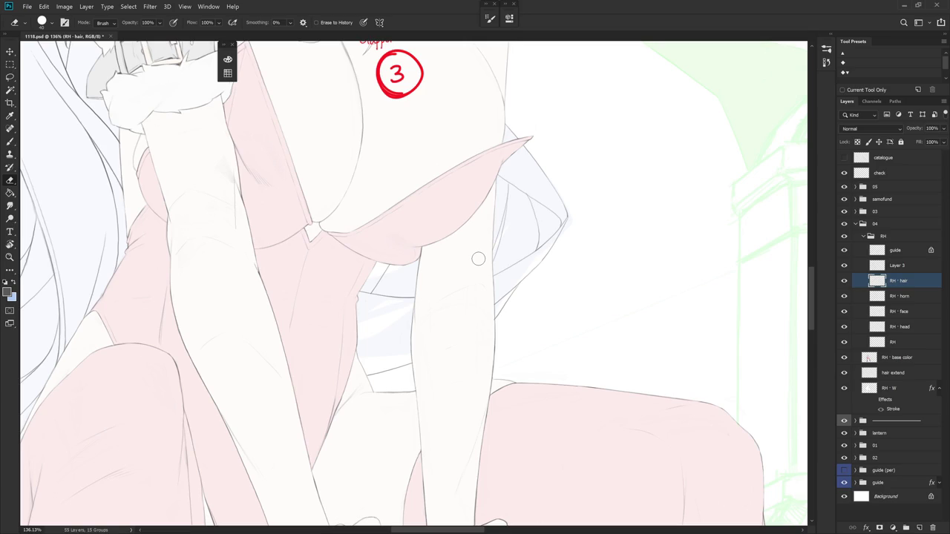
pyautogui.press('r')
pyautogui.moveTo(477, 258)
pyautogui.mouseDown()
pyautogui.moveTo(436, 217)
pyautogui.moveTo(430, 329)
pyautogui.mouseUp()
pyautogui.press('b')
pyautogui.press('r')
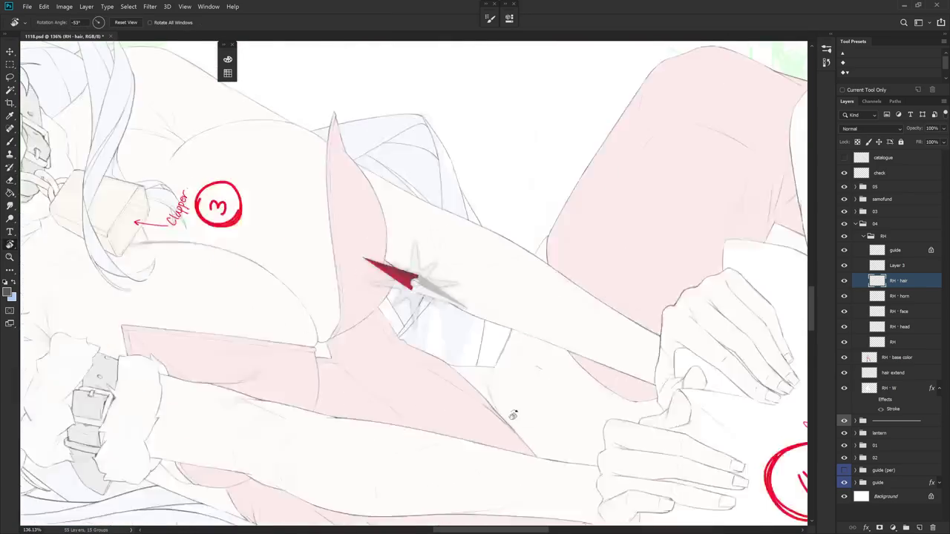
pyautogui.moveTo(519, 217); pyautogui.dragTo(485, 483)
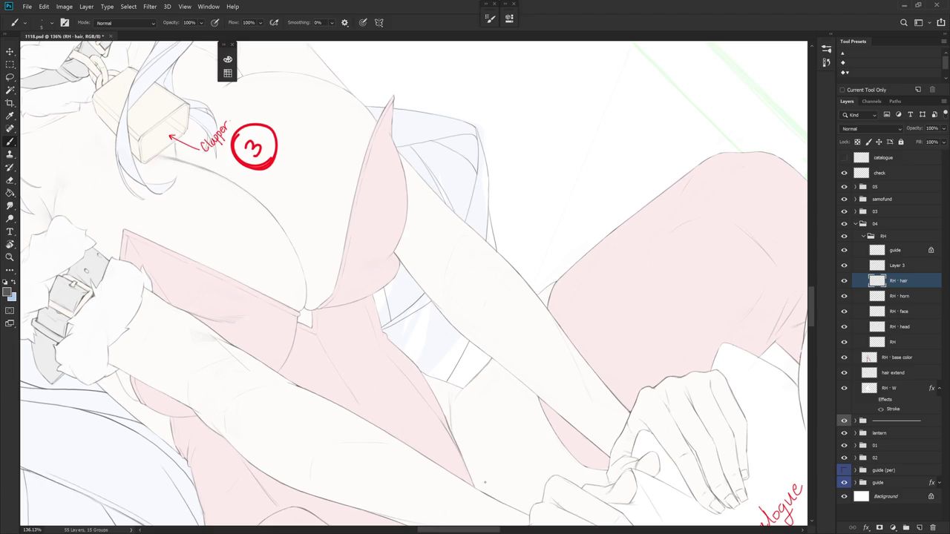
pyautogui.press('Escape')
pyautogui.scroll(-3, 579, 437)
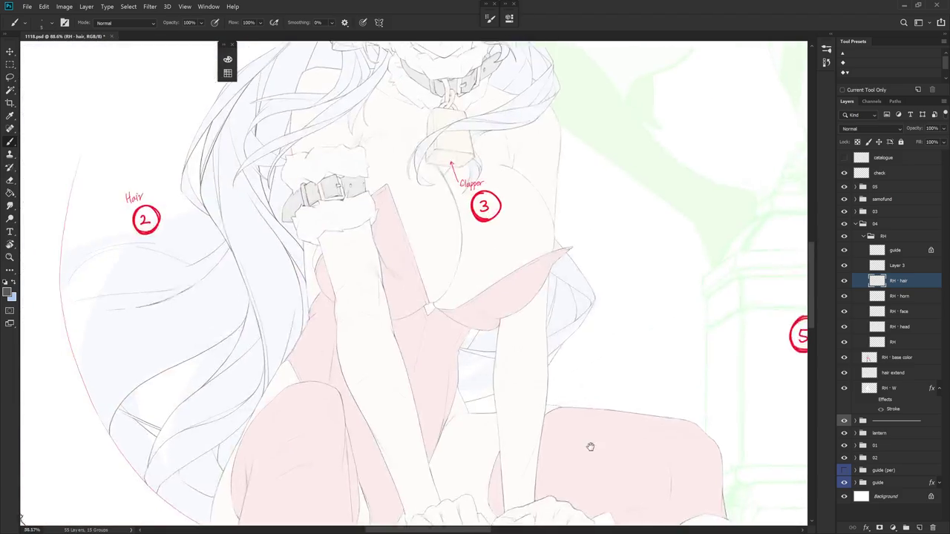
pyautogui.moveTo(579, 437); pyautogui.dragTo(612, 512)
pyautogui.scroll(-2, 612, 512)
pyautogui.scroll(-1, 589, 443)
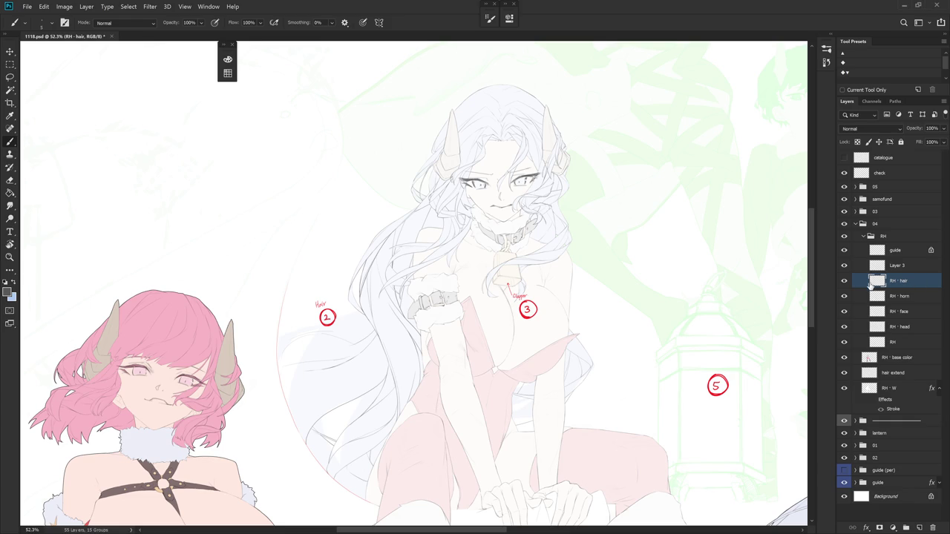
# - Zoom in and rotate the view to bring the chest and arm into view
pyautogui.scroll(5, 560, 430)
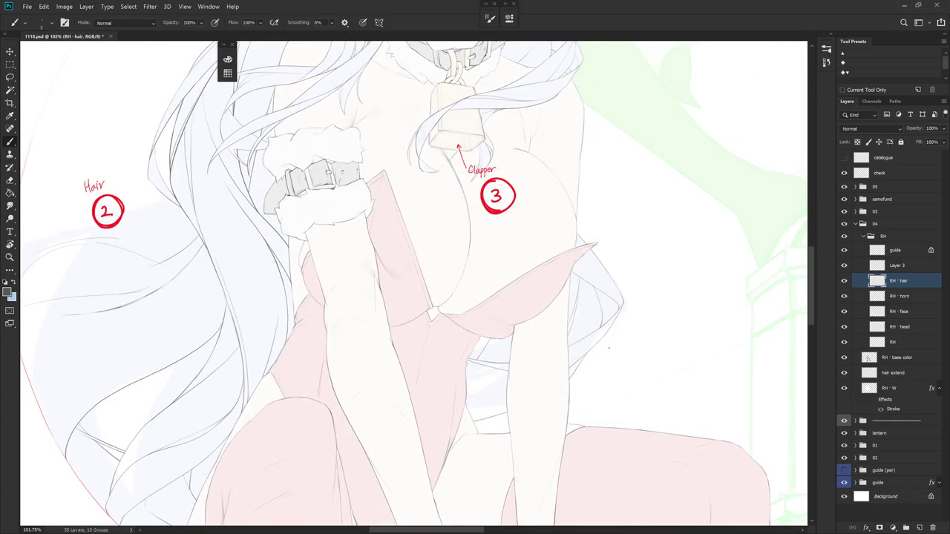
pyautogui.press('e')
pyautogui.moveTo(564, 408); pyautogui.dragTo(607, 316)
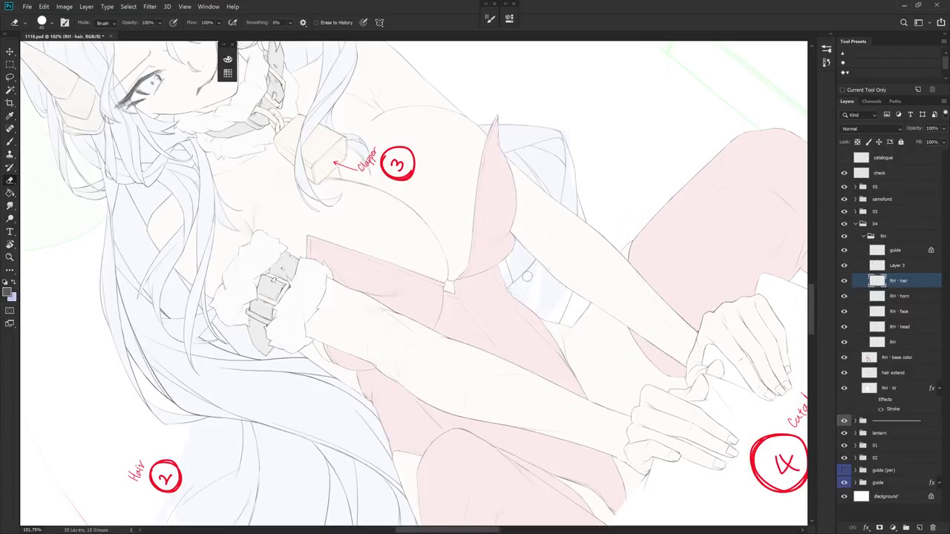
pyautogui.moveTo(403, 276); pyautogui.dragTo(527, 193)
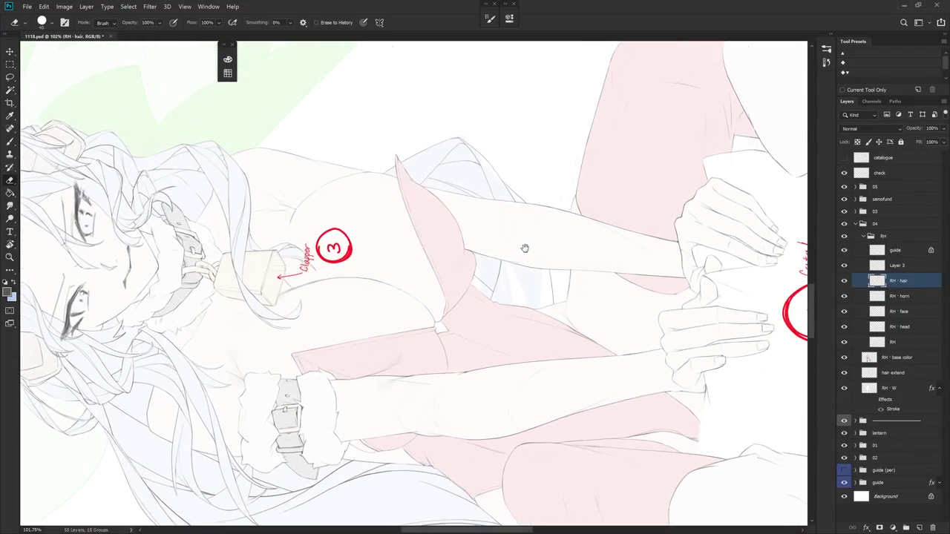
pyautogui.scroll(2, 532, 233)
pyautogui.press('b')
pyautogui.scroll(-2, 559, 245)
pyautogui.moveTo(559, 245)
pyautogui.mouseDown()
pyautogui.moveTo(638, 339)
pyautogui.moveTo(654, 342)
pyautogui.moveTo(573, 310)
pyautogui.mouseUp()
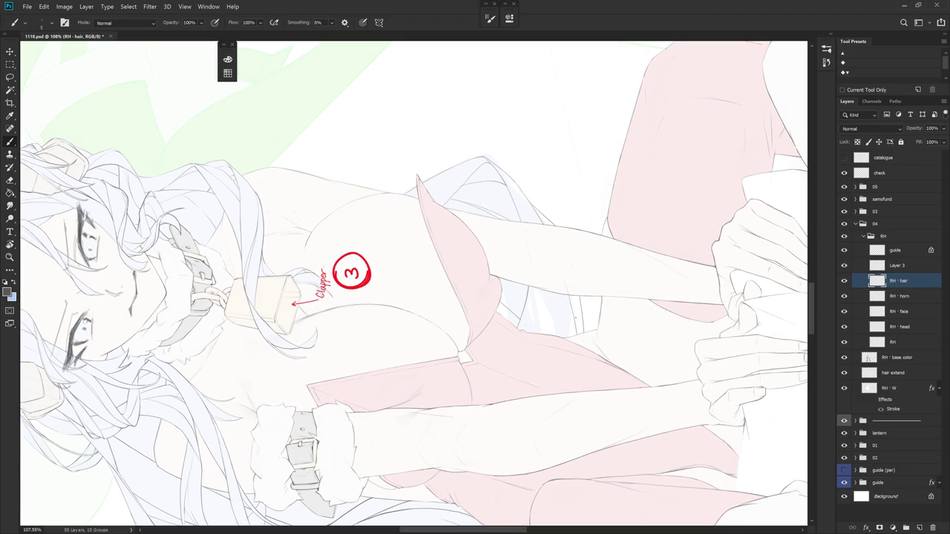
# - Rotate the view to about -23° and draw a short vertical stroke near the arm
pyautogui.press('e')
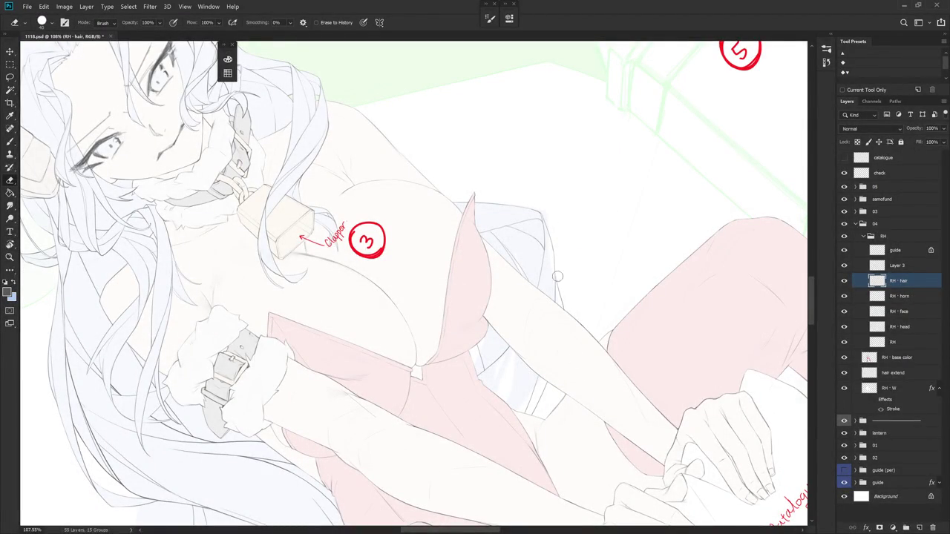
pyautogui.press('r')
pyautogui.click(571, 303)
pyautogui.moveTo(572, 303); pyautogui.dragTo(568, 386)
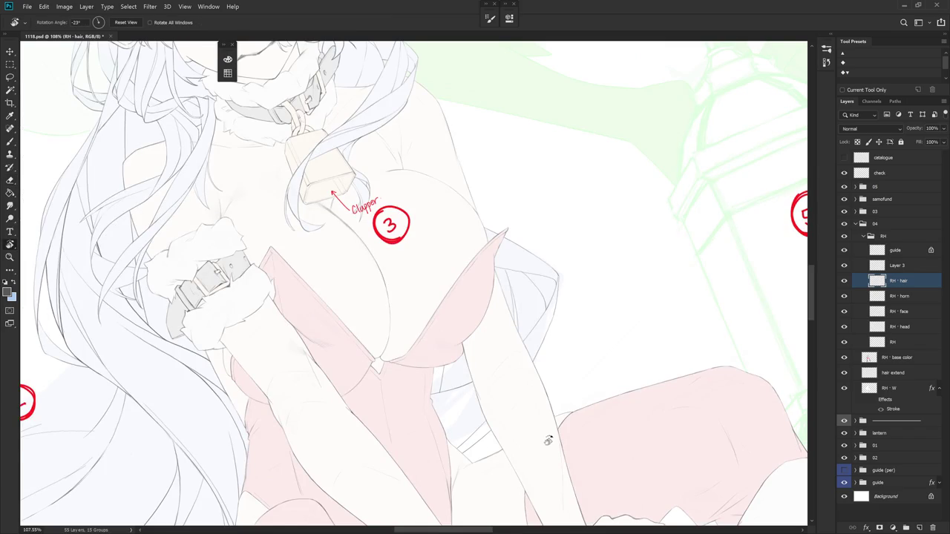
pyautogui.moveTo(542, 446); pyautogui.dragTo(555, 396)
pyautogui.press('e')
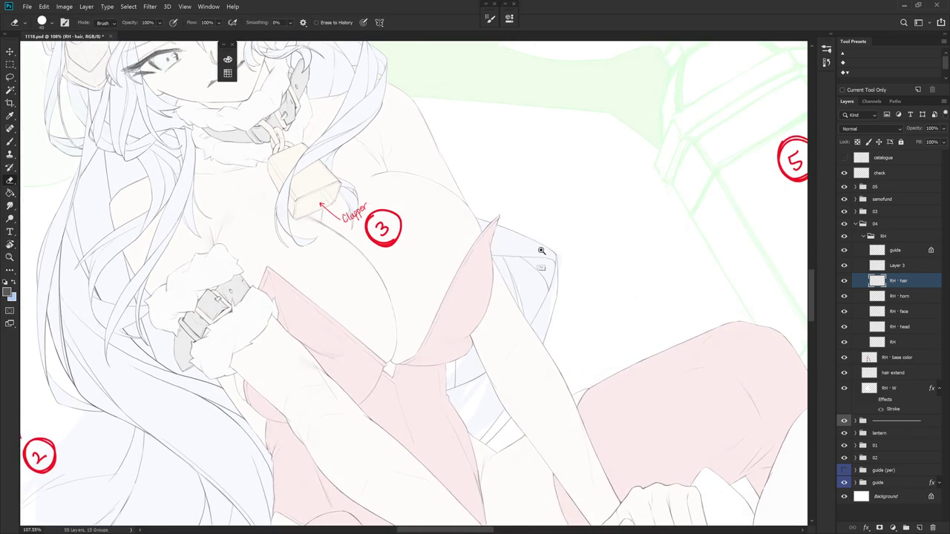
pyautogui.moveTo(542, 251); pyautogui.dragTo(551, 251)
pyautogui.press('b')
pyautogui.moveTo(555, 331); pyautogui.dragTo(552, 378)
# - Reset the view to show the whole scene
pyautogui.moveTo(547, 419); pyautogui.dragTo(557, 364)
pyautogui.press('e')
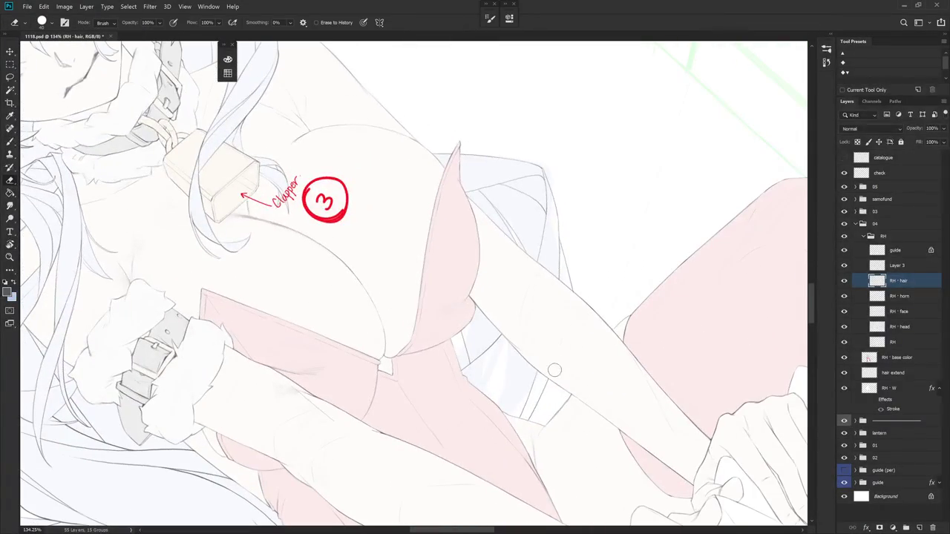
pyautogui.press('b')
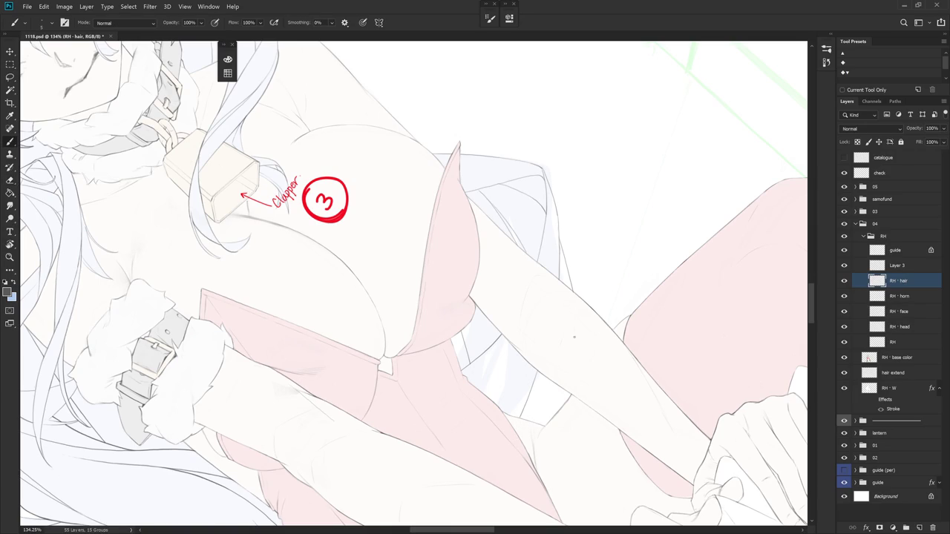
pyautogui.moveTo(574, 354)
pyautogui.mouseDown()
pyautogui.moveTo(558, 407)
pyautogui.moveTo(564, 392)
pyautogui.mouseUp()
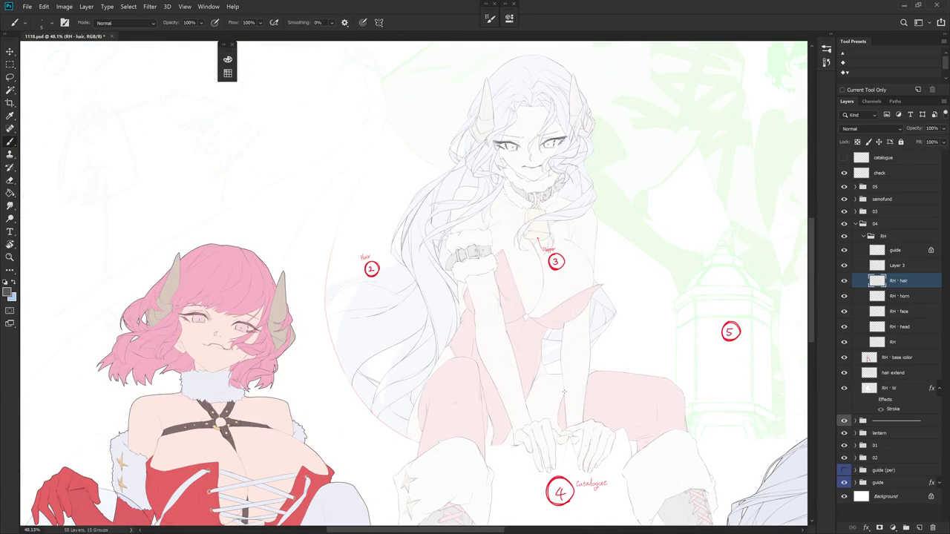
pyautogui.scroll(5, 564, 392)
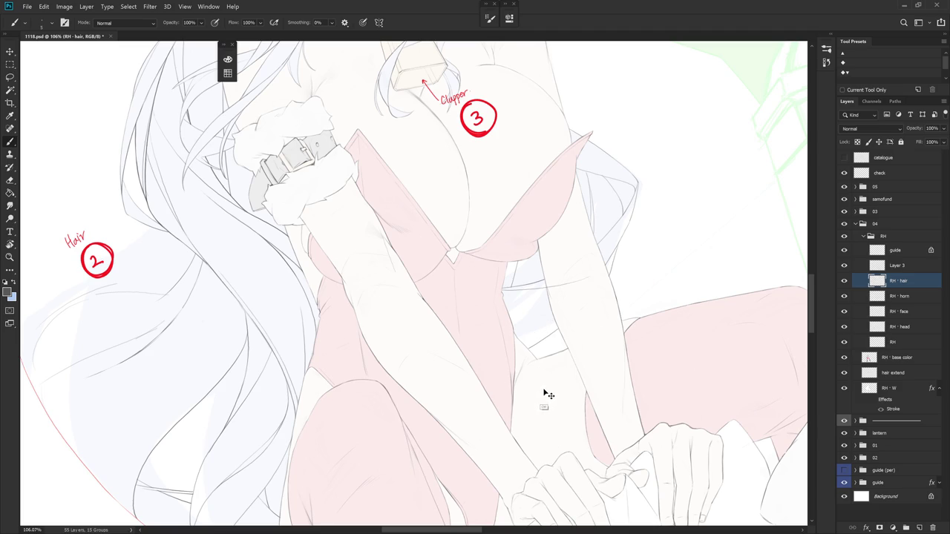
# - Zoom out to check the arm lineart across the whole figure, then zoom back in
pyautogui.press('e')
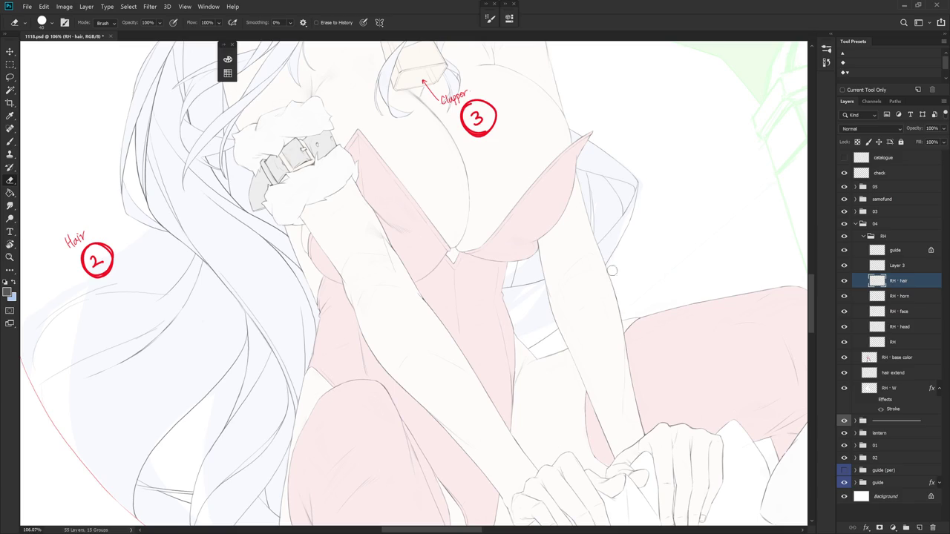
pyautogui.moveTo(607, 338); pyautogui.dragTo(596, 364)
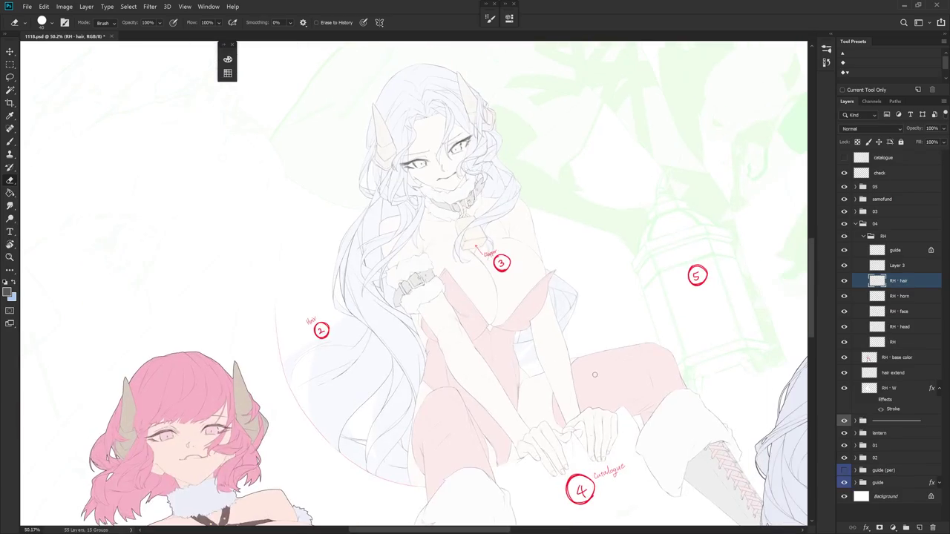
pyautogui.press('b')
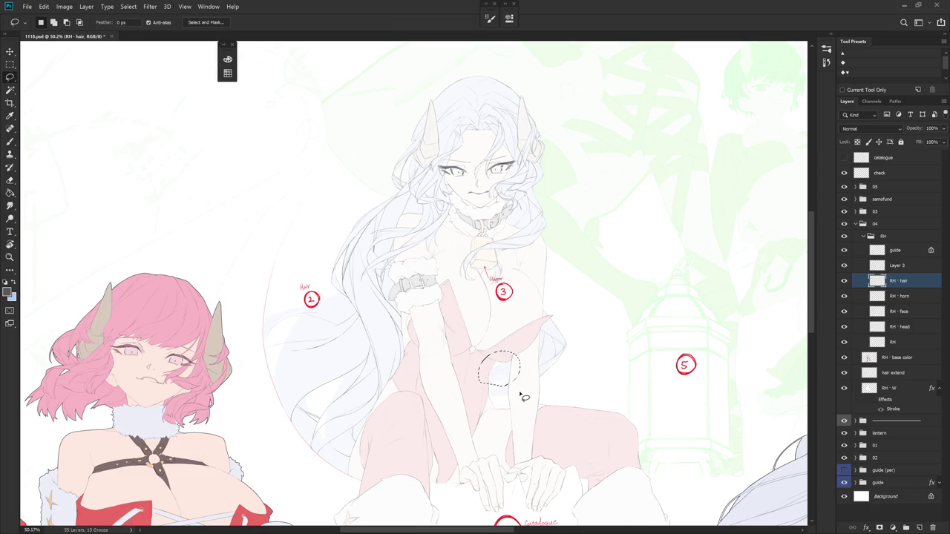
pyautogui.scroll(5, 501, 389)
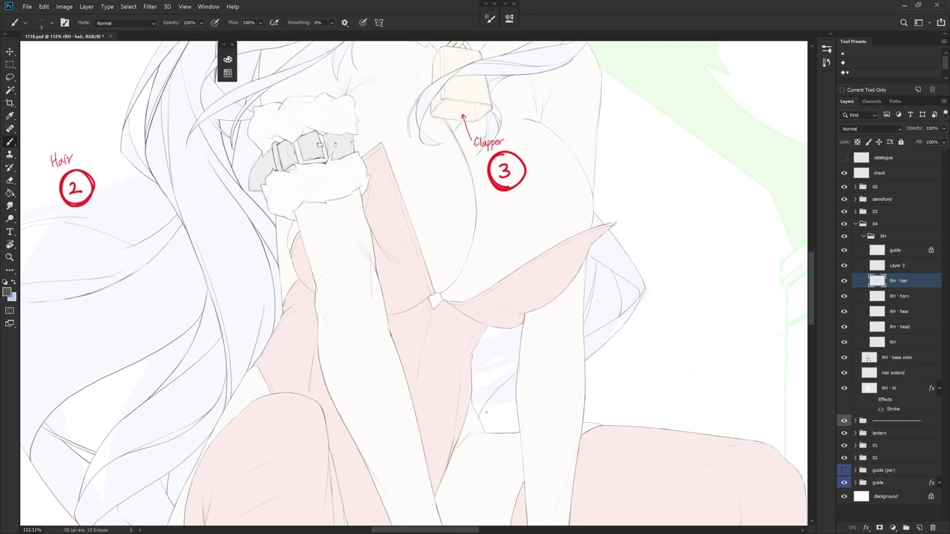
# - Rotate the view about 20° counter-clockwise and try the brush and eraser on the strands
pyautogui.moveTo(527, 420); pyautogui.dragTo(473, 374)
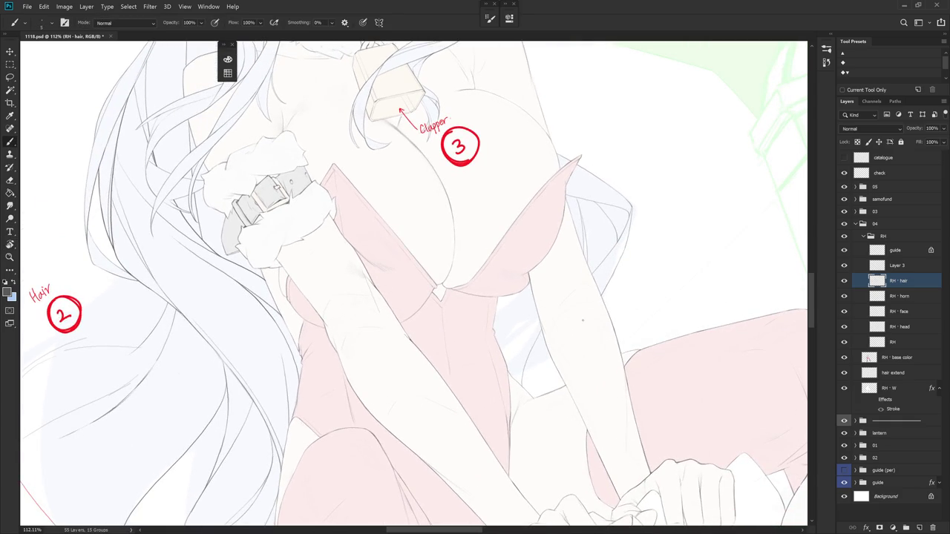
pyautogui.press('e')
pyautogui.press('b')
pyautogui.press('e')
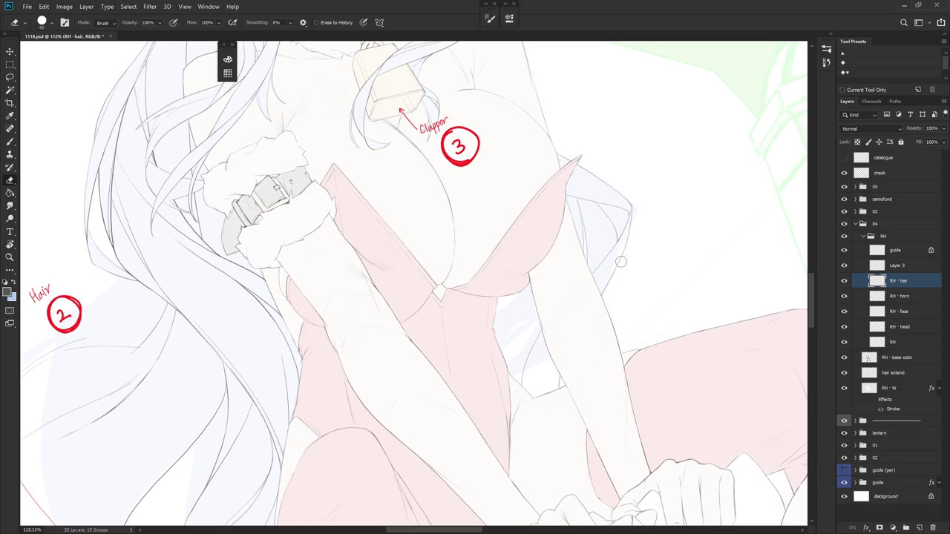
pyautogui.press('b')
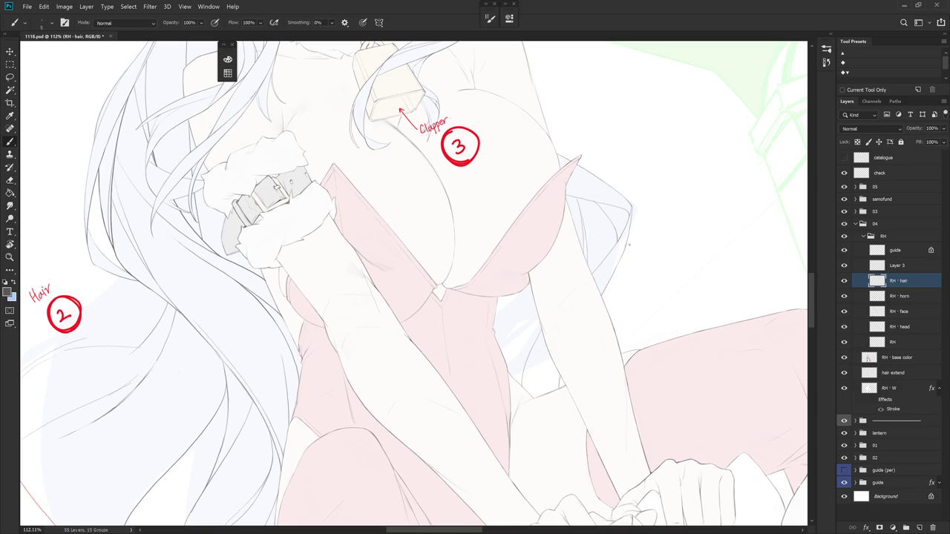
pyautogui.press('e')
pyautogui.press('b')
pyautogui.press('e')
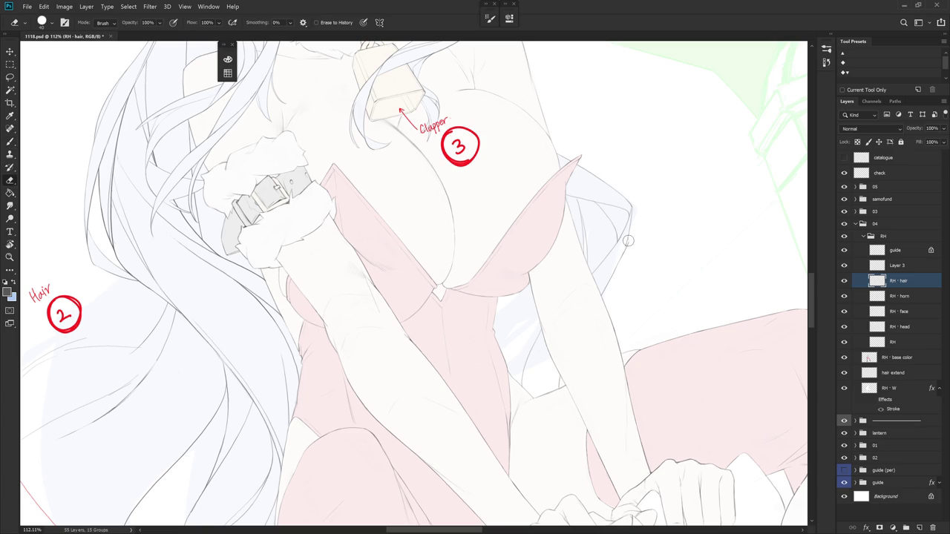
# - Zoom and pan onto the right-side hair strands beside the chest
pyautogui.scroll(4, 630, 213)
pyautogui.press('b')
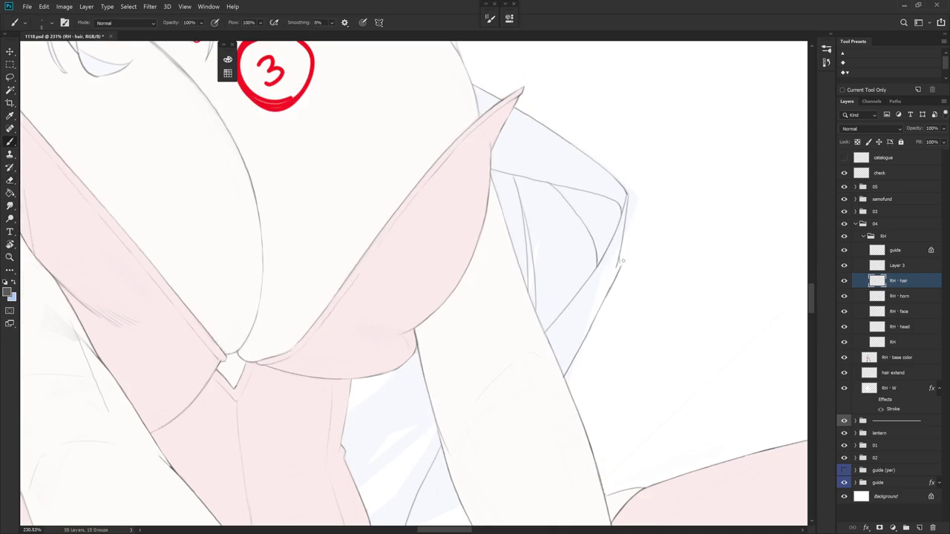
pyautogui.press('e')
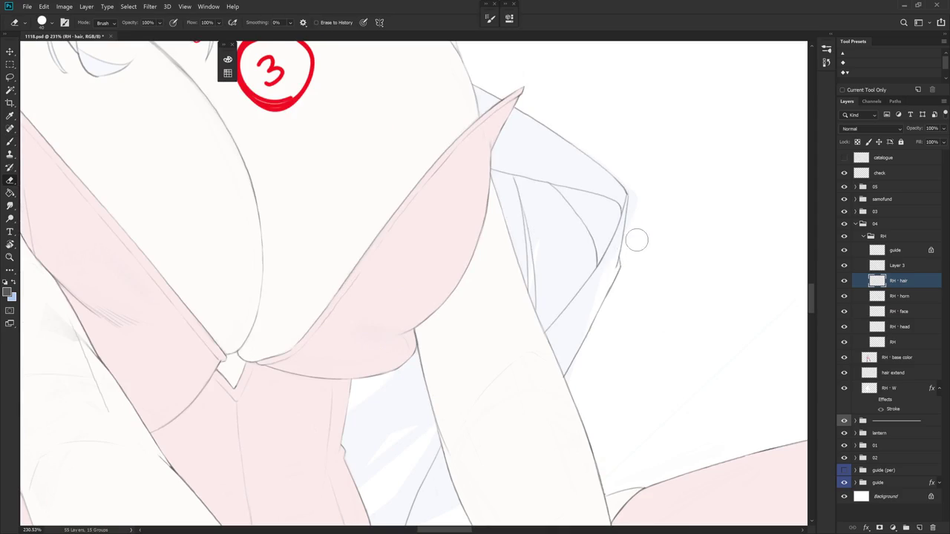
pyautogui.scroll(-4, 636, 279)
pyautogui.moveTo(624, 304); pyautogui.dragTo(568, 343)
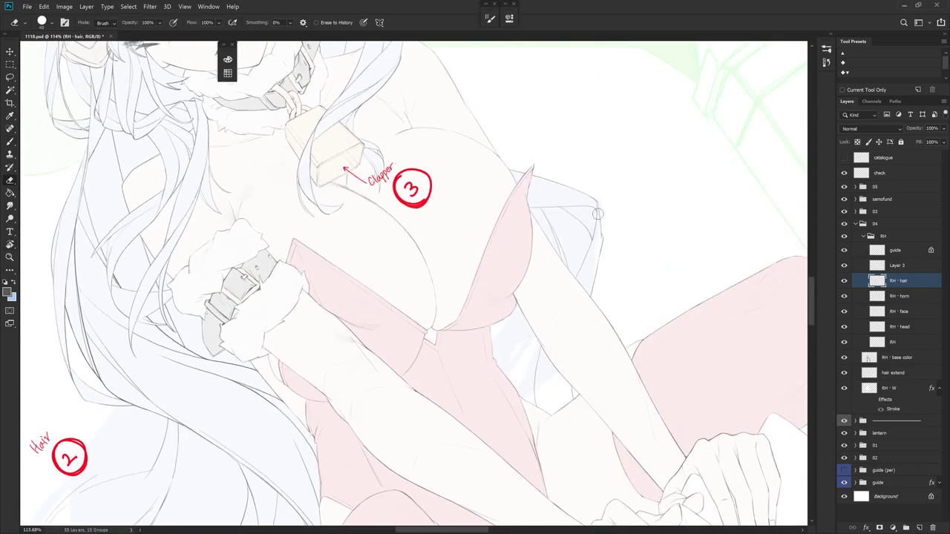
pyautogui.scroll(3, 599, 250)
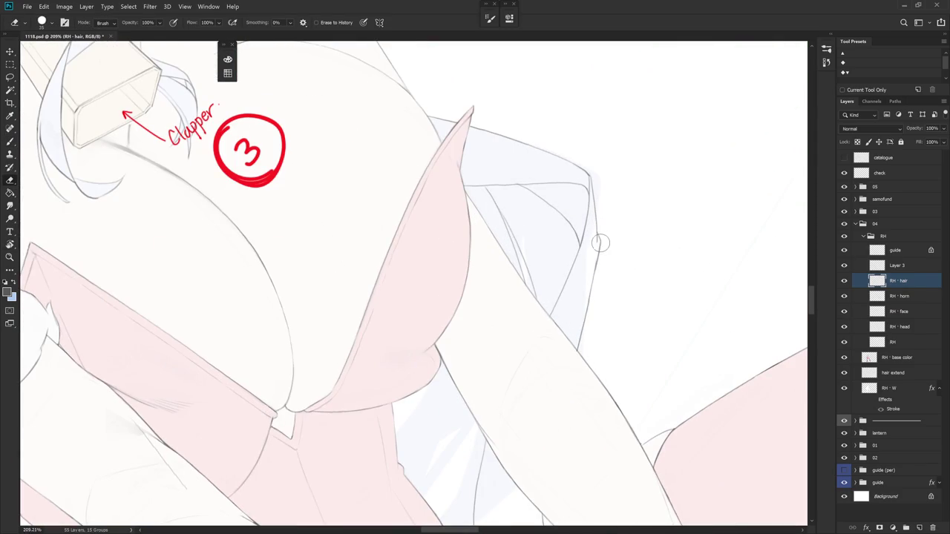
# - Draw a long thin strand line down past the arm and trim its excess
pyautogui.press('b')
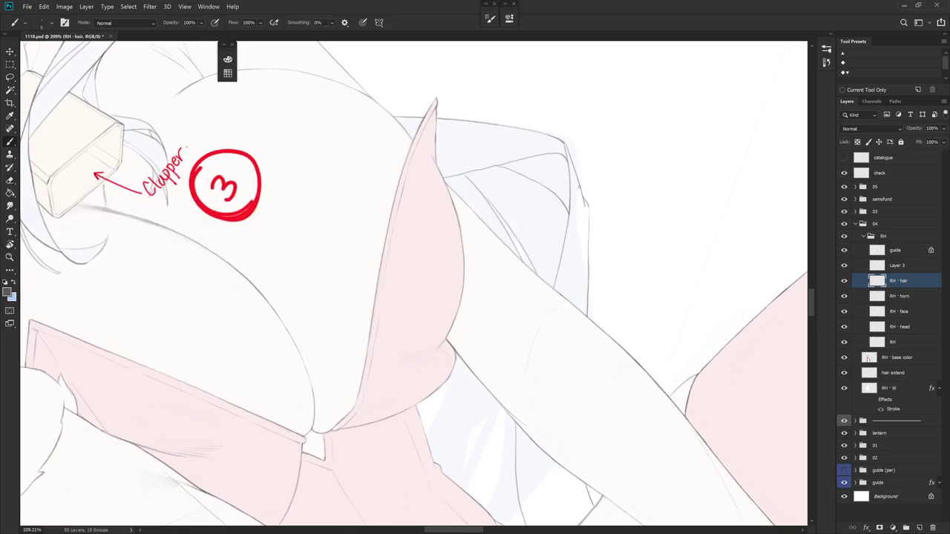
pyautogui.moveTo(588, 204); pyautogui.dragTo(589, 235)
pyautogui.moveTo(584, 224)
pyautogui.mouseDown()
pyautogui.moveTo(529, 454)
pyautogui.moveTo(526, 517)
pyautogui.mouseUp()
pyautogui.press('e')
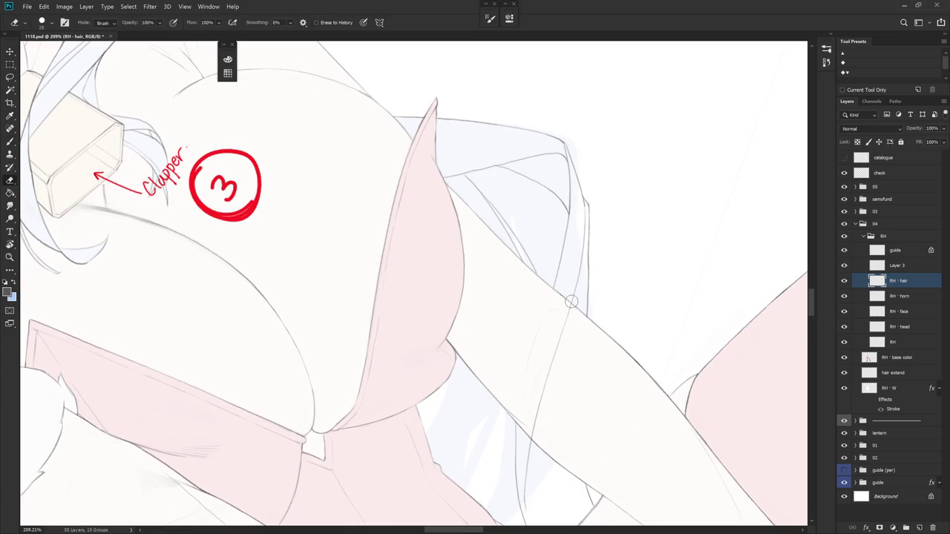
pyautogui.moveTo(572, 304); pyautogui.dragTo(533, 442)
pyautogui.scroll(-5, 532, 442)
# - Draw a thin hair line behind the right arm and level the canvas rotation
pyautogui.press('b')
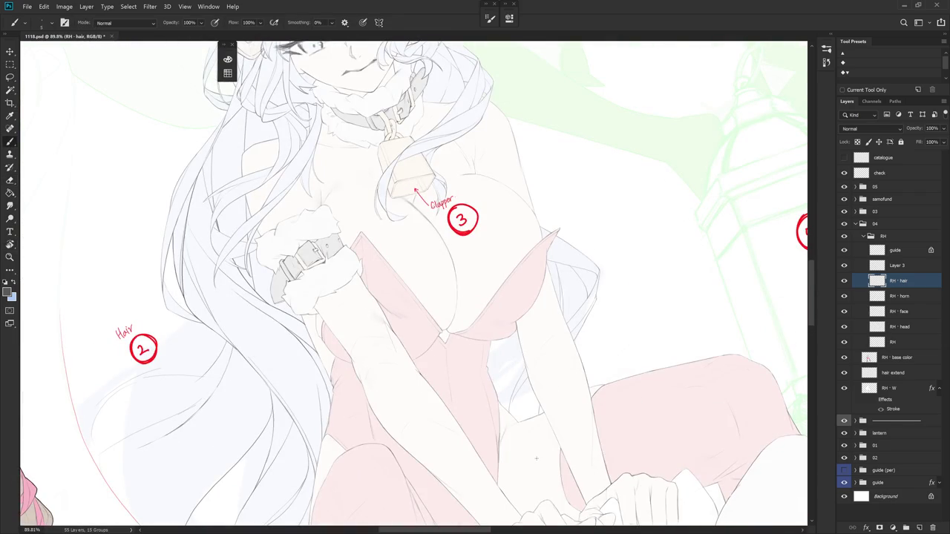
pyautogui.scroll(5, 535, 456)
pyautogui.press('e')
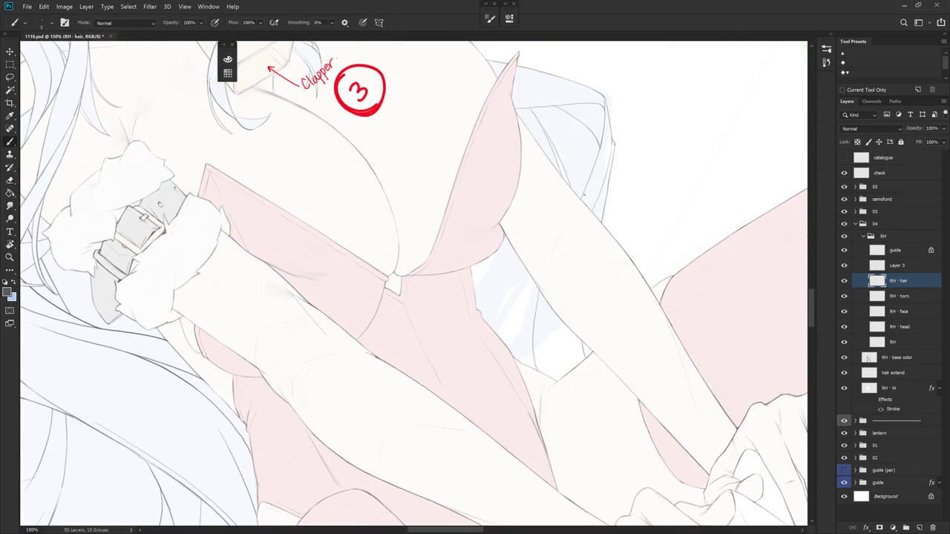
pyautogui.press('b')
pyautogui.moveTo(543, 313); pyautogui.dragTo(533, 347)
pyautogui.press('e')
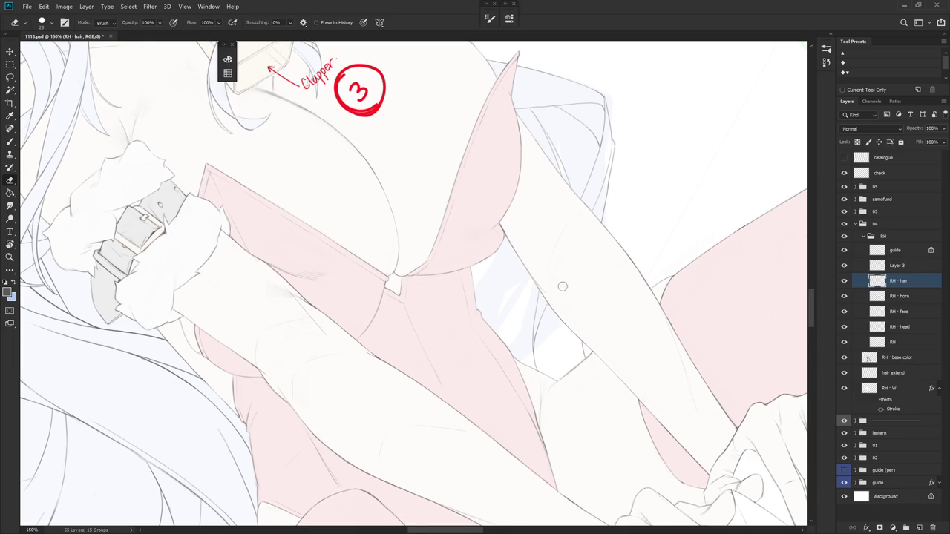
pyautogui.press('Escape')
pyautogui.press('b')
# - Rotate the canvas about 30° and redraw the thin strand beside the arm until it fits
pyautogui.press('r')
pyautogui.moveTo(615, 400); pyautogui.dragTo(645, 282)
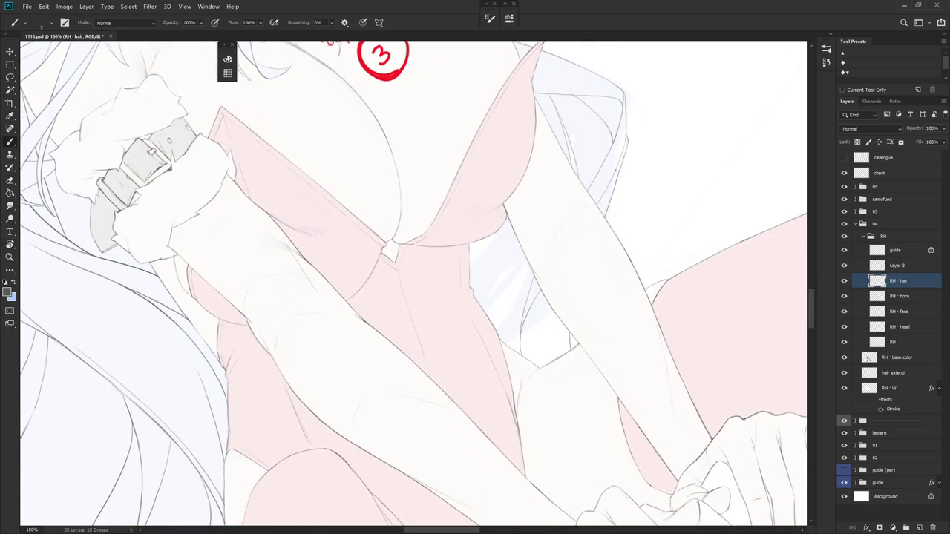
pyautogui.moveTo(618, 181); pyautogui.dragTo(616, 214)
pyautogui.hotkey('ctrl', 'z')
pyautogui.moveTo(498, 217); pyautogui.dragTo(486, 298)
pyautogui.hotkey('ctrl', 'z')
pyautogui.moveTo(495, 249); pyautogui.dragTo(487, 305)
pyautogui.hotkey('ctrl', 'z')
pyautogui.hotkey('ctrl', 'z')
pyautogui.moveTo(481, 237); pyautogui.dragTo(479, 293)
# - Re-angle the canvas, add a faint hair strand line, and zoom out to the full illustration
pyautogui.press('r')
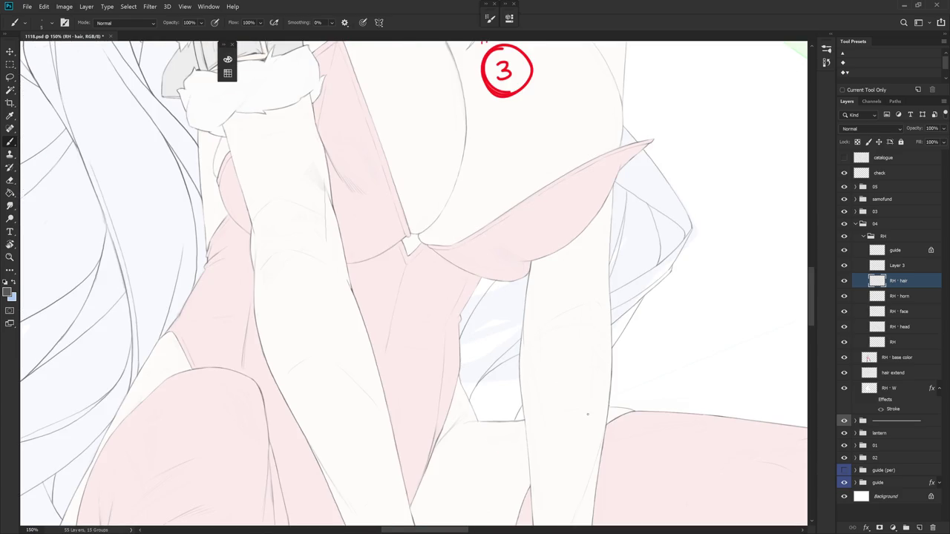
pyautogui.moveTo(589, 425); pyautogui.dragTo(614, 328)
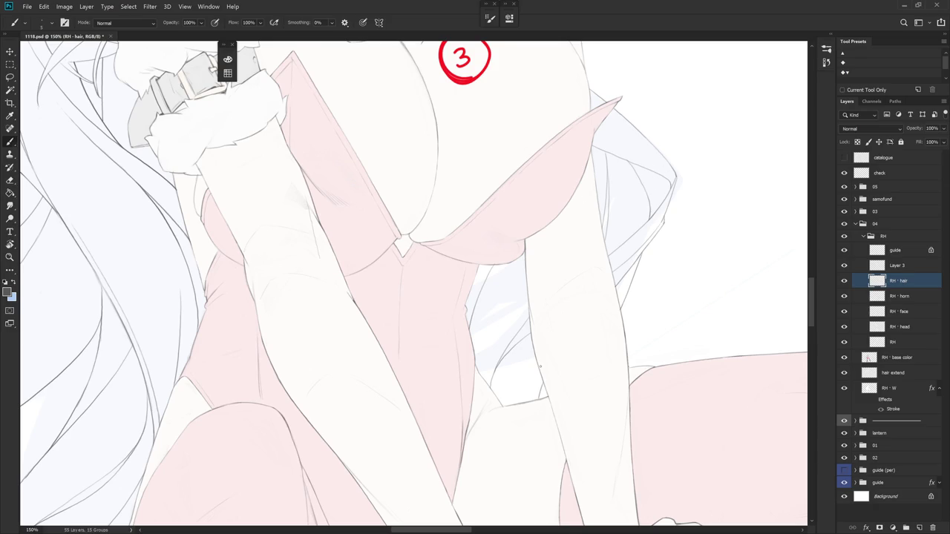
pyautogui.moveTo(547, 347); pyautogui.dragTo(489, 148)
pyautogui.moveTo(491, 195); pyautogui.dragTo(487, 261)
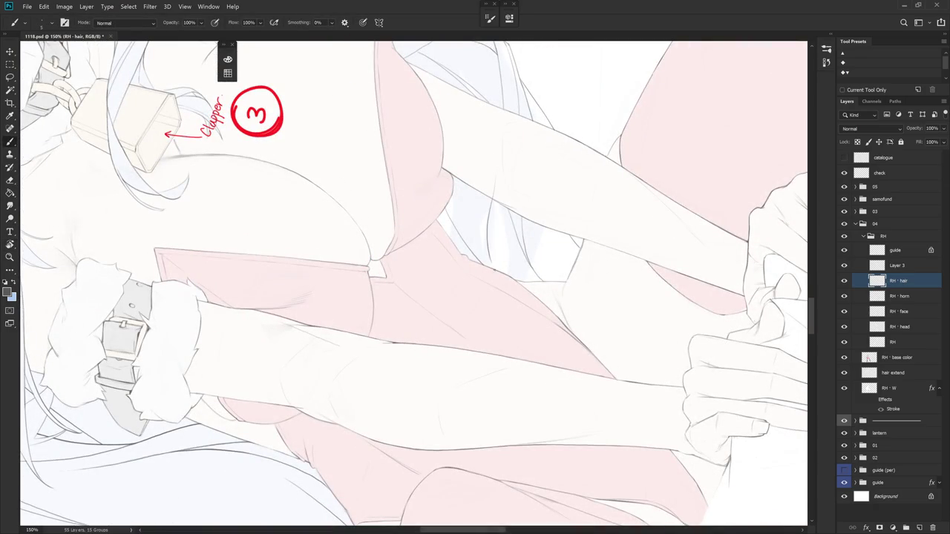
pyautogui.hotkey('ctrl', 'z')
pyautogui.moveTo(467, 193); pyautogui.dragTo(460, 244)
pyautogui.scroll(-3, 549, 282)
pyautogui.scroll(-5, 564, 415)
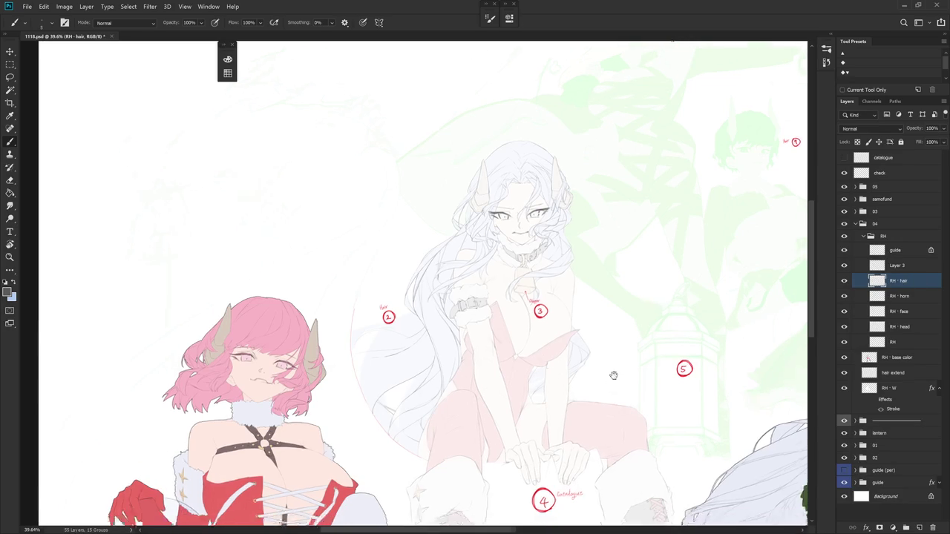
pyautogui.scroll(-2, 536, 333)
pyautogui.scroll(4, 645, 386)
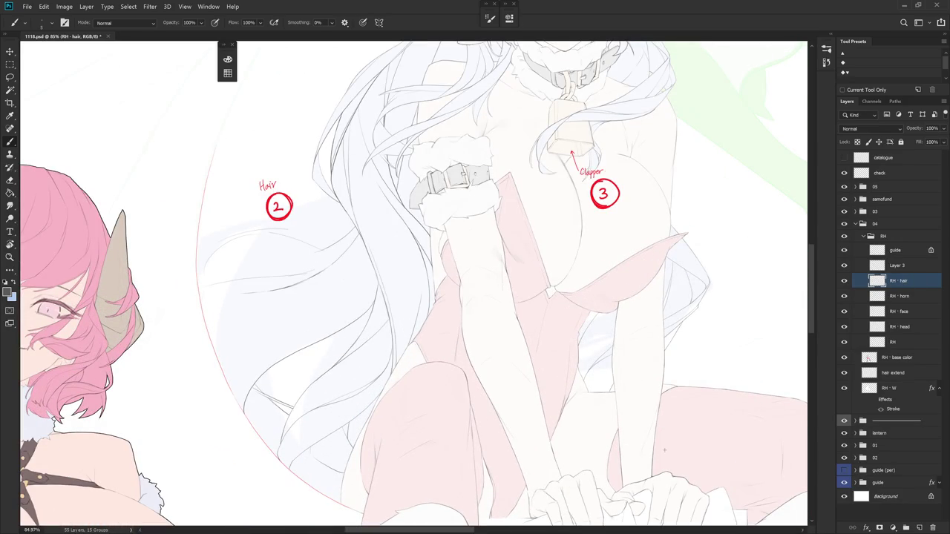
pyautogui.click(902, 266)
pyautogui.moveTo(513, 375)
pyautogui.mouseDown()
pyautogui.moveTo(635, 389)
pyautogui.moveTo(619, 399)
pyautogui.moveTo(615, 340)
pyautogui.moveTo(575, 318)
pyautogui.mouseUp()
pyautogui.click(918, 282)
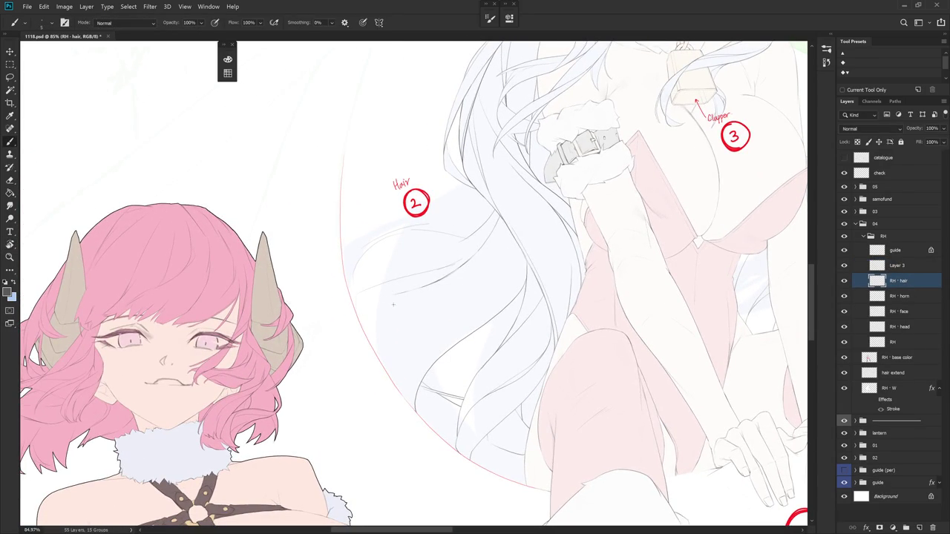
pyautogui.moveTo(437, 329); pyautogui.dragTo(433, 346)
pyautogui.press('e')
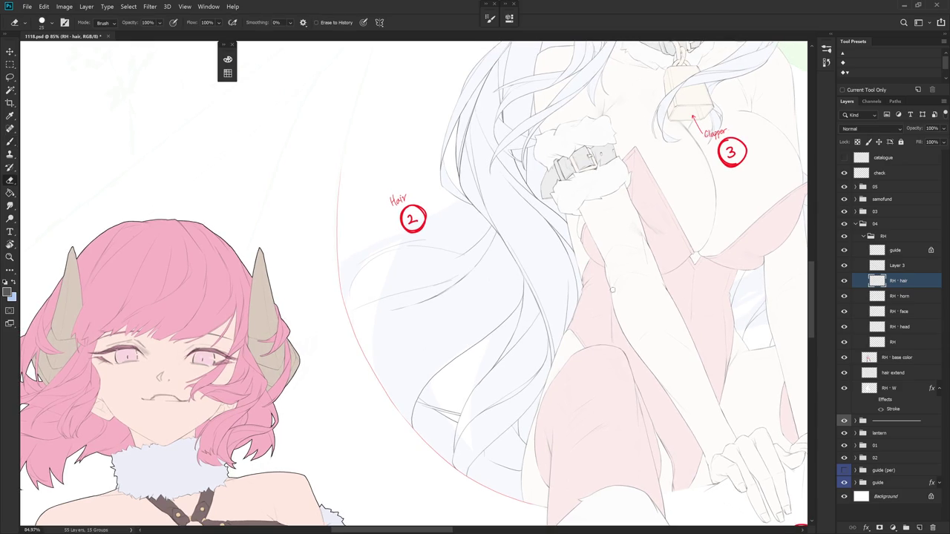
# - On Layer 3, lasso an area of the lower-left hair, then deselect
pyautogui.click(891, 268)
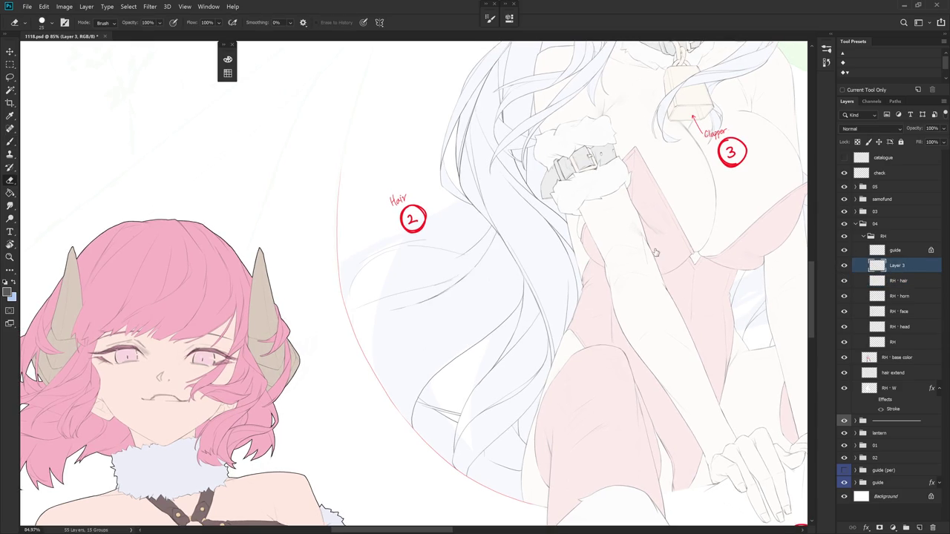
pyautogui.press('l')
pyautogui.moveTo(418, 300)
pyautogui.mouseDown()
pyautogui.moveTo(461, 277)
pyautogui.moveTo(349, 333)
pyautogui.mouseUp()
pyautogui.hotkey('ctrl', 'd')
pyautogui.press('b')
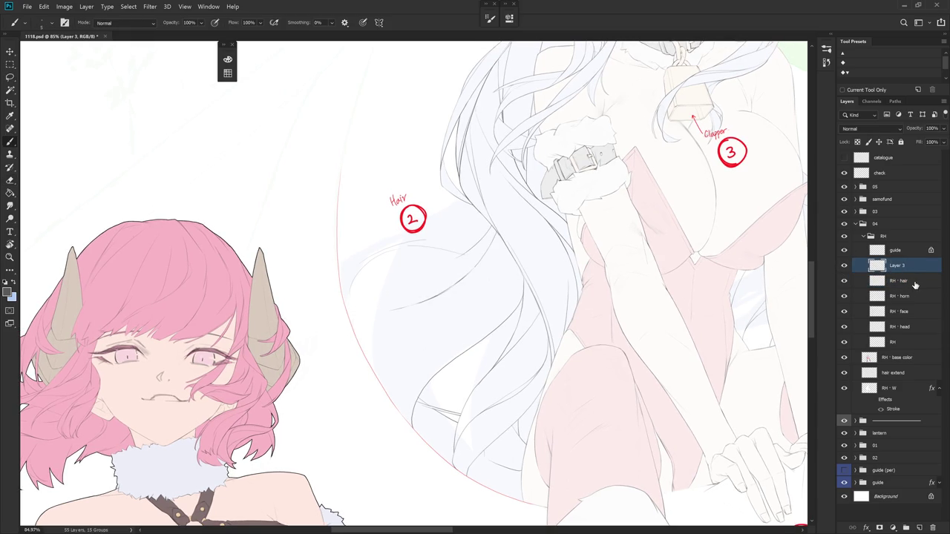
# - Erase a short line in Layer 3's lower-left hair mass
pyautogui.click(911, 286)
pyautogui.press('e')
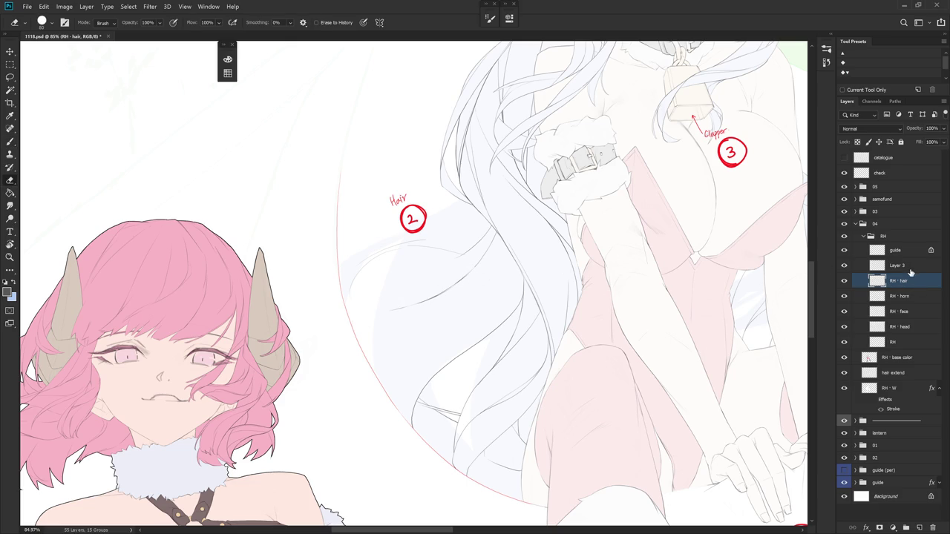
pyautogui.click(899, 266)
pyautogui.moveTo(399, 305); pyautogui.dragTo(483, 258)
pyautogui.press('b')
pyautogui.hotkey('shift', 'b')
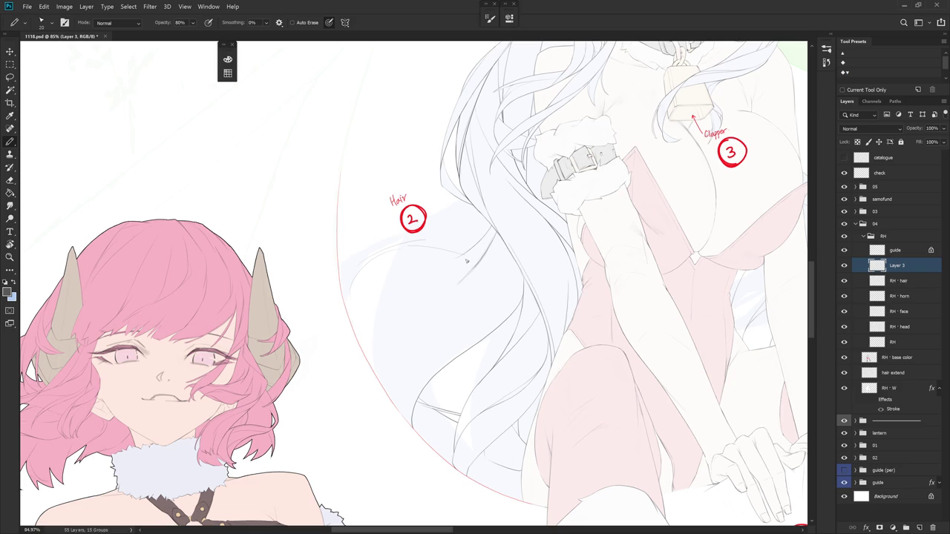
# - Draw a curved strand across the lower-left hair, trim its tail, and add a short down-left strand
pyautogui.moveTo(463, 273); pyautogui.dragTo(366, 310)
pyautogui.press('e')
pyautogui.moveTo(363, 312); pyautogui.dragTo(418, 278)
pyautogui.press('b')
pyautogui.moveTo(395, 301)
pyautogui.mouseDown()
pyautogui.moveTo(366, 328)
pyautogui.moveTo(362, 350)
pyautogui.moveTo(374, 348)
pyautogui.mouseUp()
# - Redraw a diagonal strand and add a short strand in the hair, discarding a lower attempt
pyautogui.moveTo(449, 347); pyautogui.dragTo(484, 315)
pyautogui.hotkey('ctrl', 'z')
pyautogui.moveTo(449, 344); pyautogui.dragTo(480, 319)
pyautogui.moveTo(511, 252); pyautogui.dragTo(501, 278)
pyautogui.moveTo(546, 410); pyautogui.dragTo(397, 267)
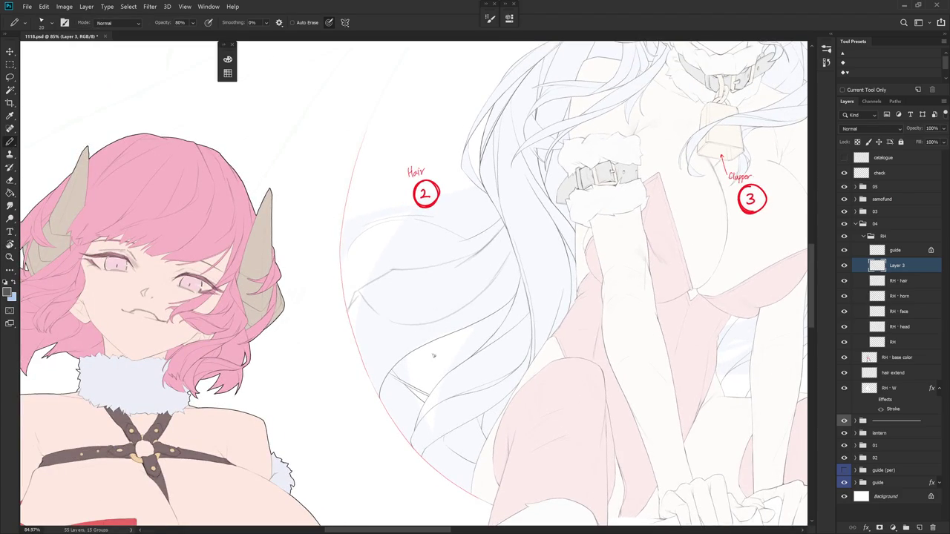
pyautogui.moveTo(431, 346); pyautogui.dragTo(447, 373)
pyautogui.hotkey('ctrl', 'z')
# - Rotate the canvas so the hair runs sideways and draw a short dark line in the hair mass
pyautogui.moveTo(468, 427); pyautogui.dragTo(381, 236)
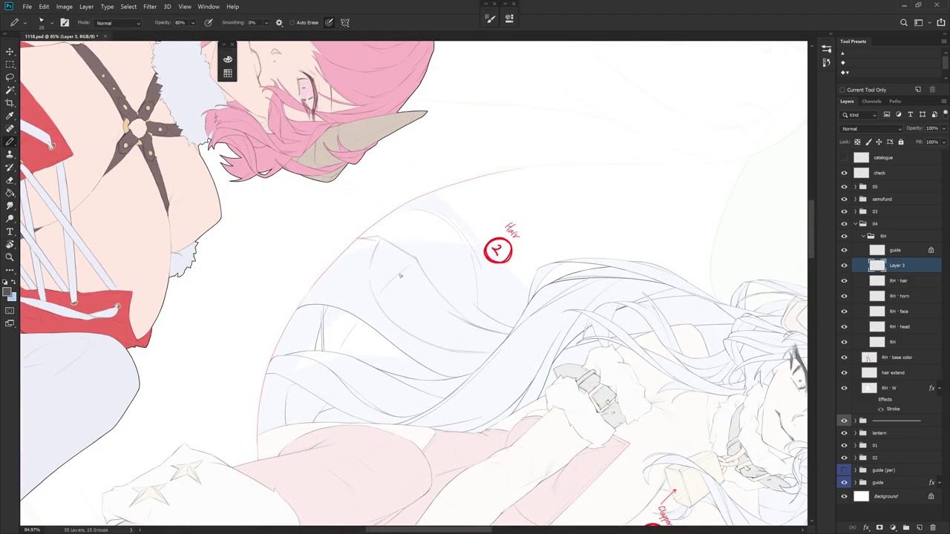
pyautogui.moveTo(391, 270); pyautogui.dragTo(397, 236)
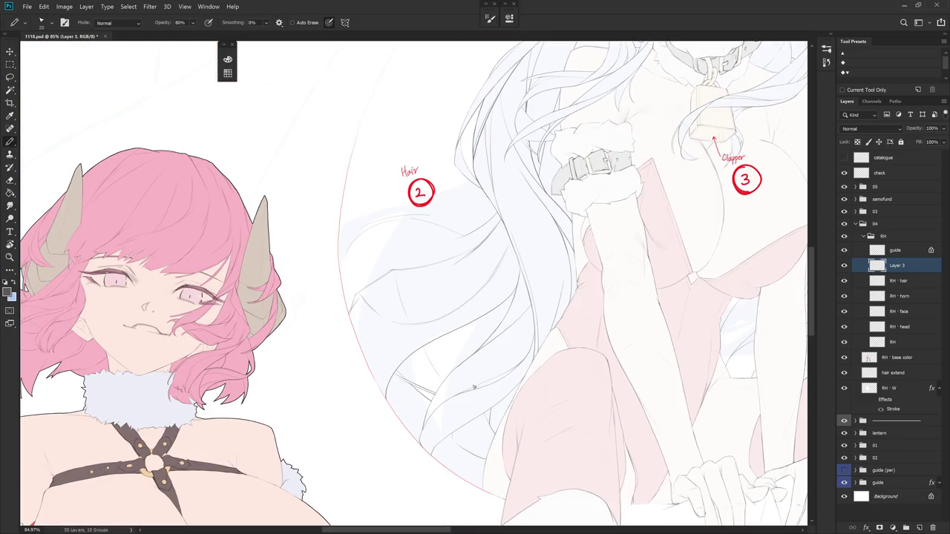
pyautogui.moveTo(416, 321)
pyautogui.mouseDown()
pyautogui.moveTo(560, 312)
pyautogui.moveTo(539, 362)
pyautogui.moveTo(463, 355)
pyautogui.mouseUp()
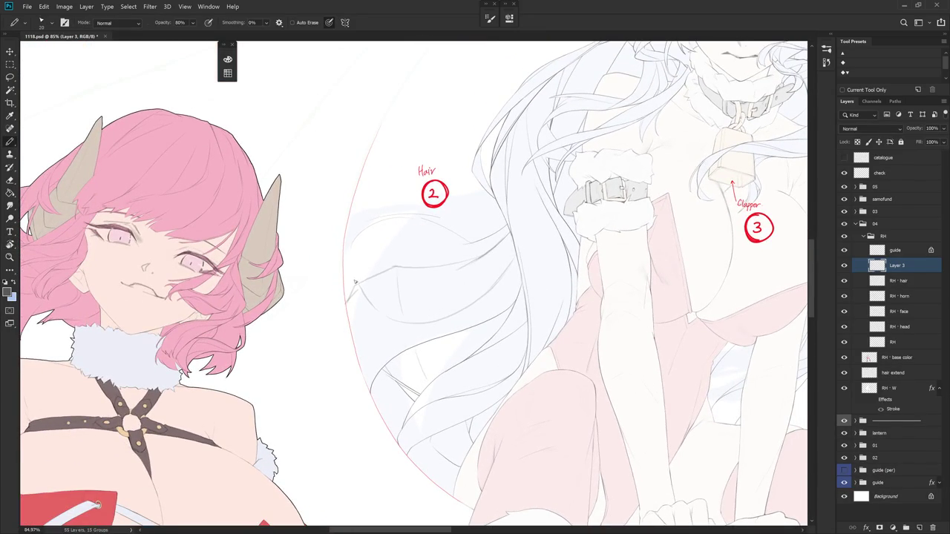
pyautogui.moveTo(373, 310); pyautogui.dragTo(385, 296)
# - Rotate the canvas view back and forth with R, ending with the character upright
pyautogui.press('r')
pyautogui.moveTo(500, 273); pyautogui.dragTo(398, 267)
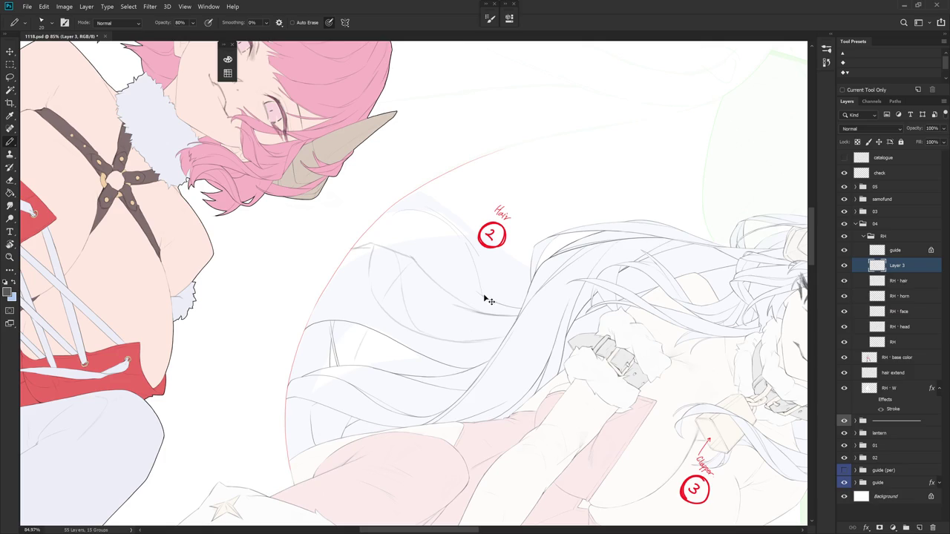
pyautogui.press('r')
pyautogui.moveTo(439, 340); pyautogui.dragTo(356, 312)
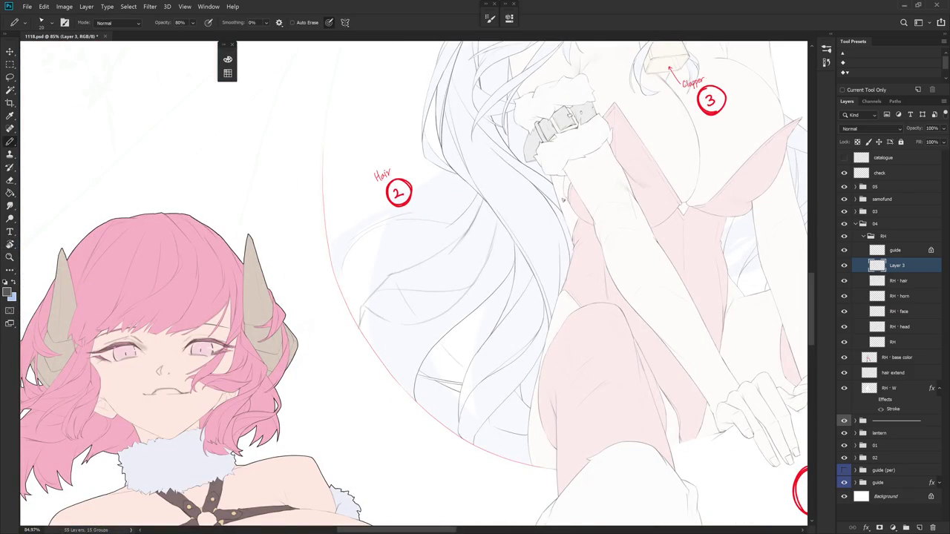
pyautogui.press('r')
pyautogui.moveTo(561, 208); pyautogui.dragTo(404, 278)
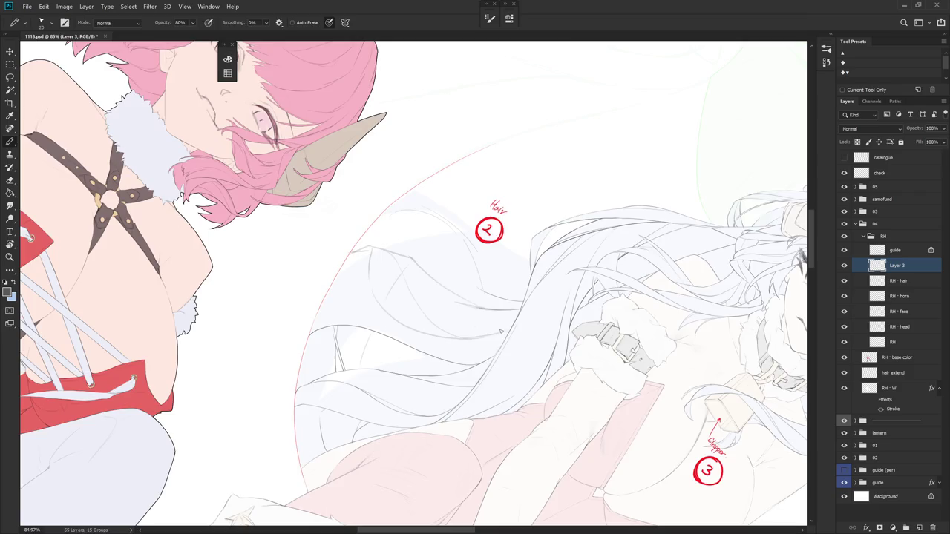
pyautogui.press('r')
pyautogui.moveTo(500, 327); pyautogui.dragTo(589, 201)
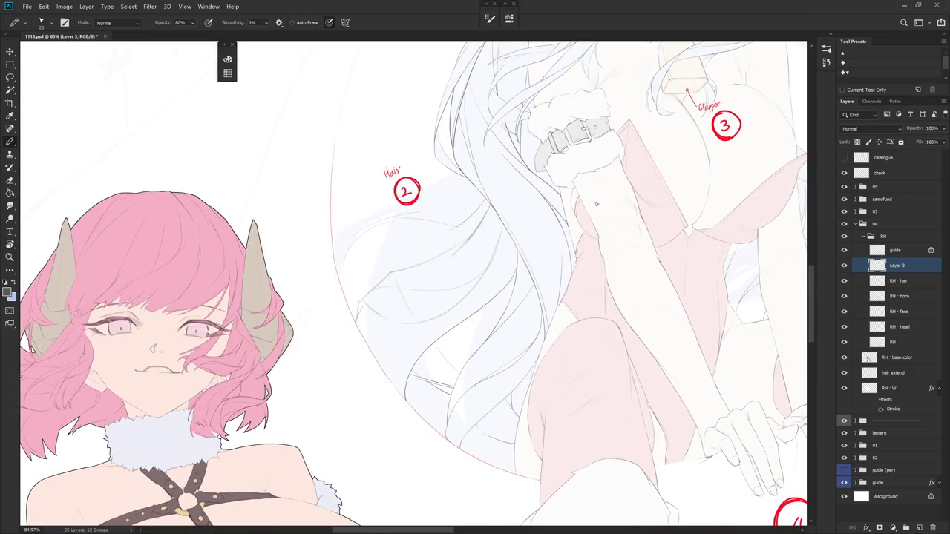
# - Tip the artwork sideways once more, then reset the view upright and switch to the Eraser
pyautogui.press('r')
pyautogui.moveTo(598, 208); pyautogui.dragTo(376, 242)
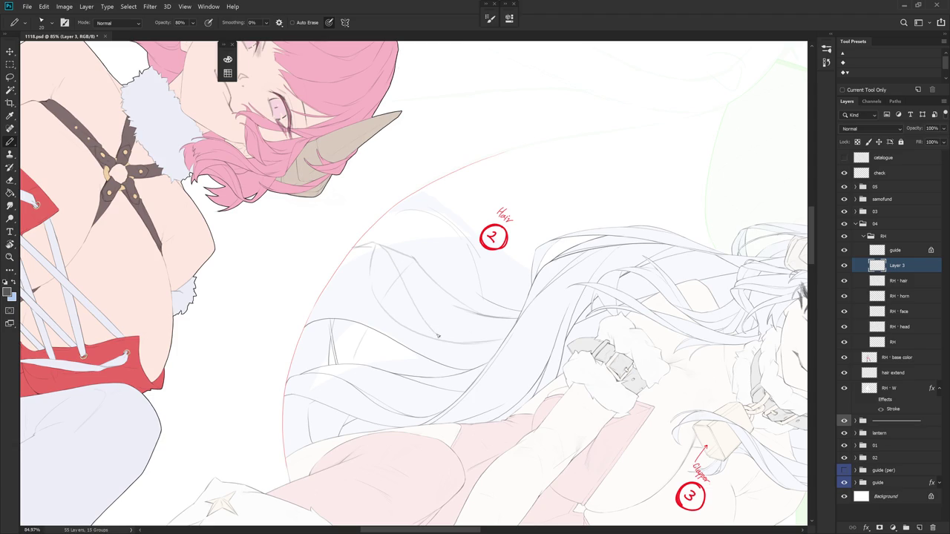
pyautogui.press('Escape')
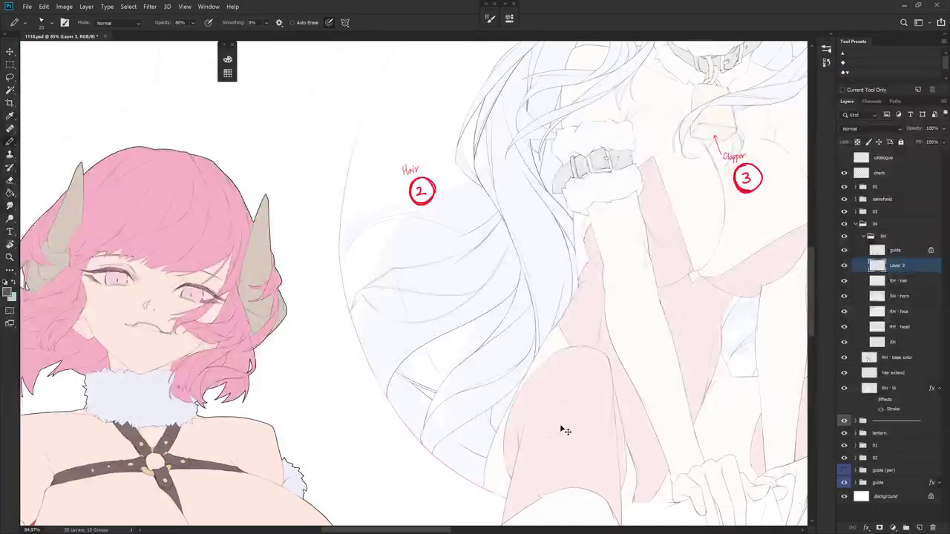
pyautogui.press('e')
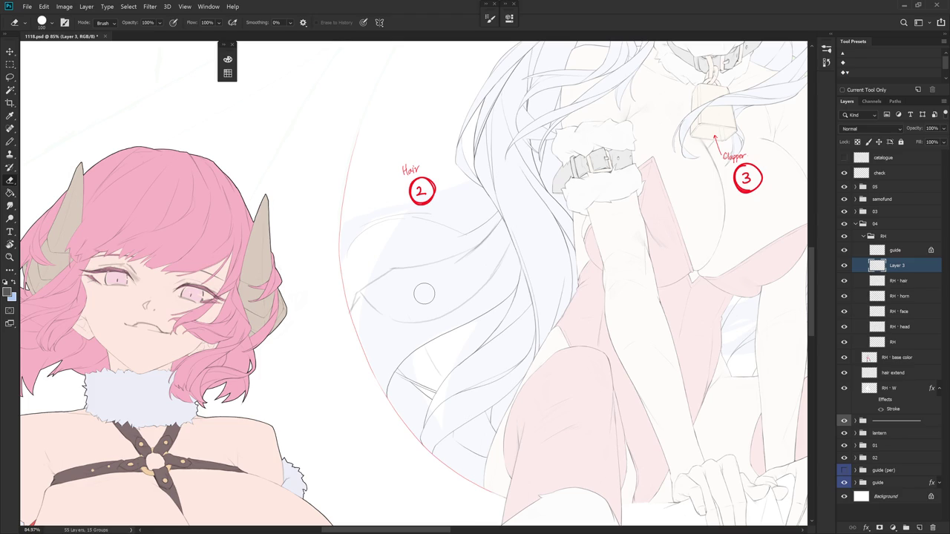
# - Zoom in and erase a stretch of old hair line plus a stray sketch stroke
pyautogui.scroll(2, 445, 289)
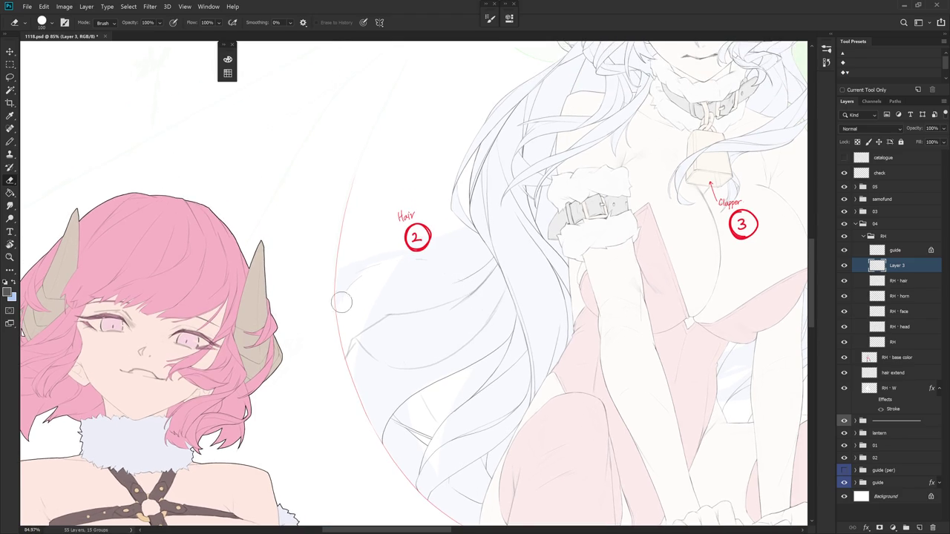
pyautogui.moveTo(494, 314); pyautogui.dragTo(483, 226)
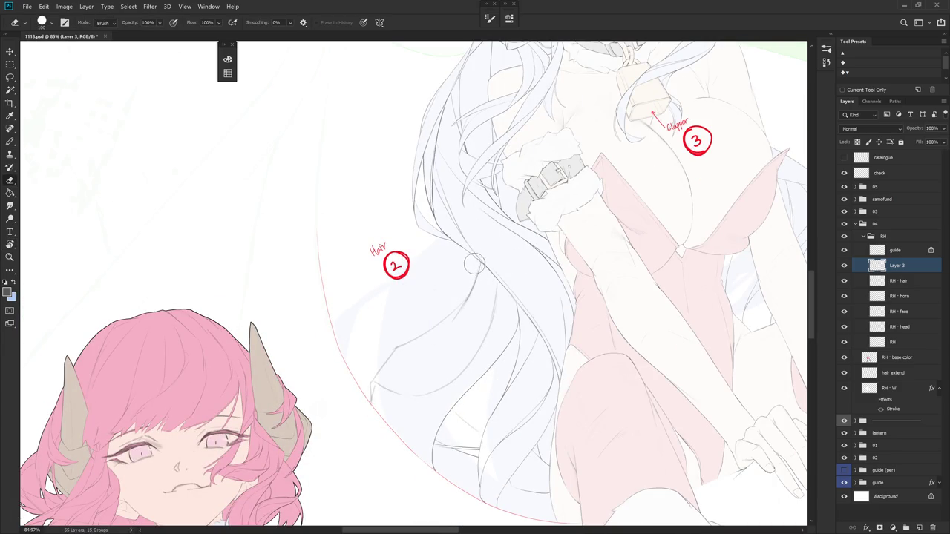
pyautogui.press('Escape')
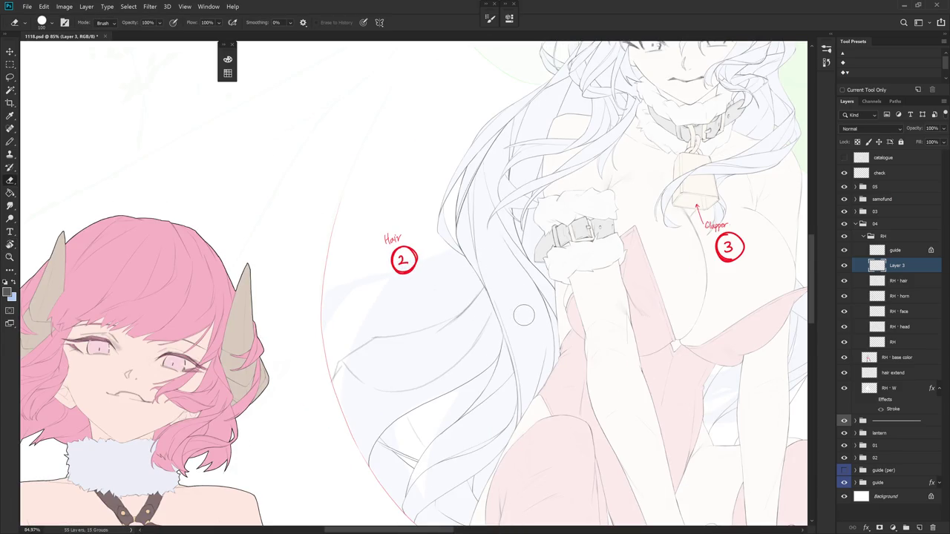
pyautogui.moveTo(524, 327); pyautogui.dragTo(380, 339)
pyautogui.moveTo(400, 329); pyautogui.dragTo(356, 343)
# - Draw a new curving hair strand with the Pencil and extend it up along the hair
pyautogui.press('b')
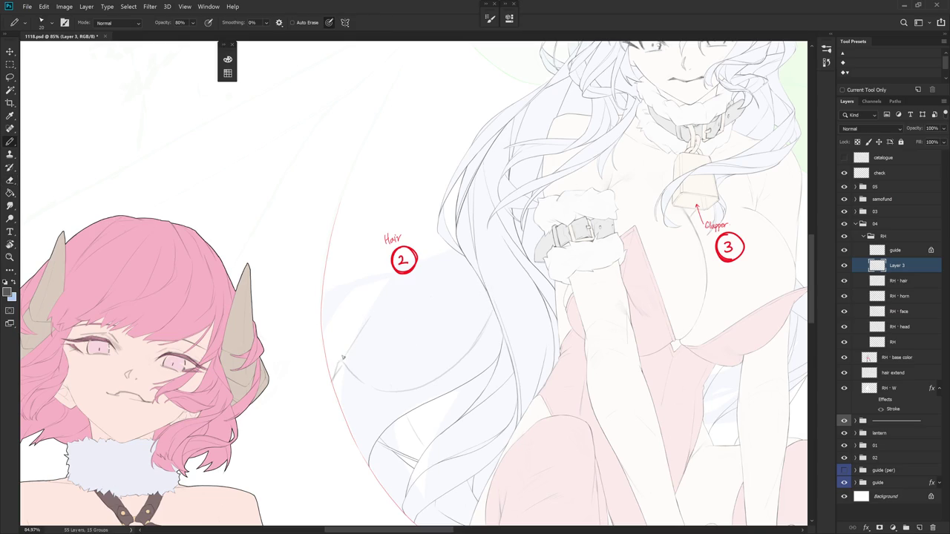
pyautogui.moveTo(364, 318); pyautogui.dragTo(404, 302)
pyautogui.press('e')
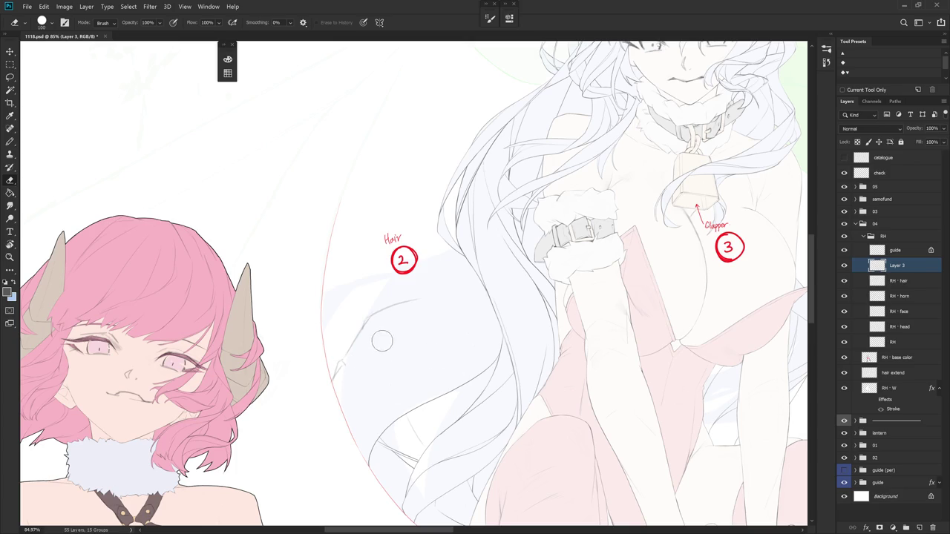
pyautogui.press('b')
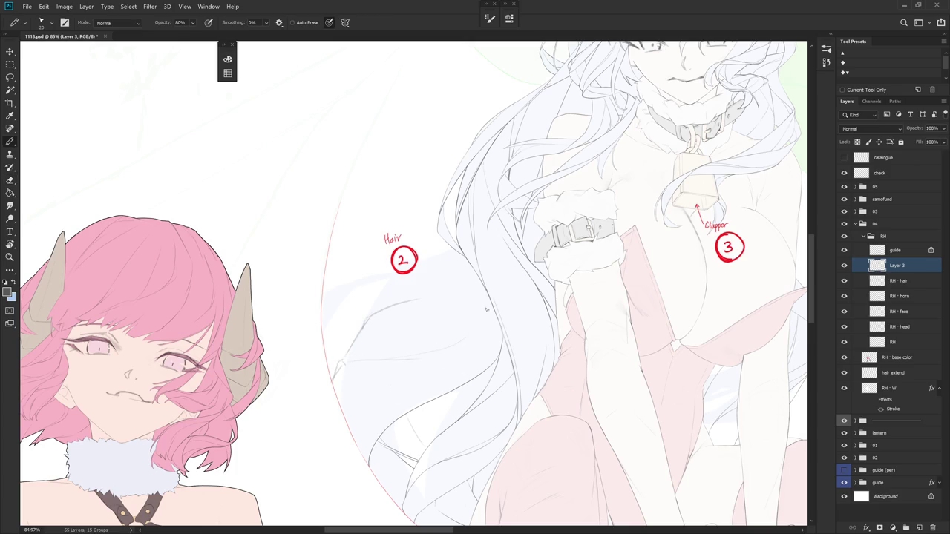
pyautogui.moveTo(391, 358); pyautogui.dragTo(490, 316)
# - Try several thin strand lines across the hair, undoing each unsatisfying attempt
pyautogui.moveTo(392, 302); pyautogui.dragTo(484, 291)
pyautogui.hotkey('ctrl', 'z')
pyautogui.moveTo(394, 305); pyautogui.dragTo(481, 297)
pyautogui.hotkey('ctrl', 'z')
pyautogui.moveTo(417, 298); pyautogui.dragTo(482, 290)
pyautogui.hotkey('ctrl', 'z')
pyautogui.moveTo(416, 297)
pyautogui.mouseDown()
pyautogui.moveTo(475, 278)
pyautogui.moveTo(372, 254)
pyautogui.mouseUp()
pyautogui.hotkey('ctrl', 'z')
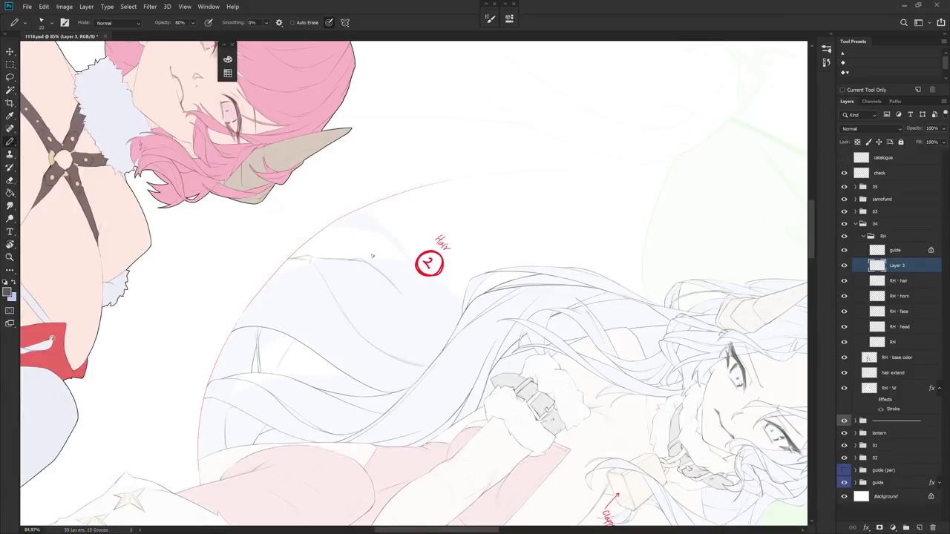
# - Attempt to extend the hair line downward, then return the canvas view upright
pyautogui.moveTo(403, 307); pyautogui.dragTo(420, 343)
pyautogui.hotkey('ctrl', 'z')
pyautogui.moveTo(393, 287)
pyautogui.mouseDown()
pyautogui.moveTo(424, 349)
pyautogui.moveTo(367, 260)
pyautogui.moveTo(412, 357)
pyautogui.moveTo(503, 207)
pyautogui.mouseUp()
pyautogui.press('e')
pyautogui.press('b')
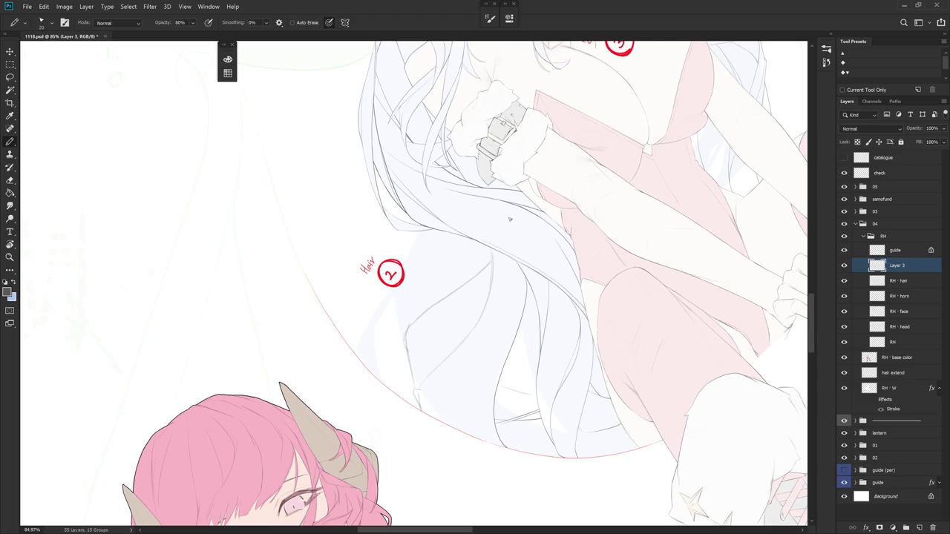
pyautogui.press('Escape')
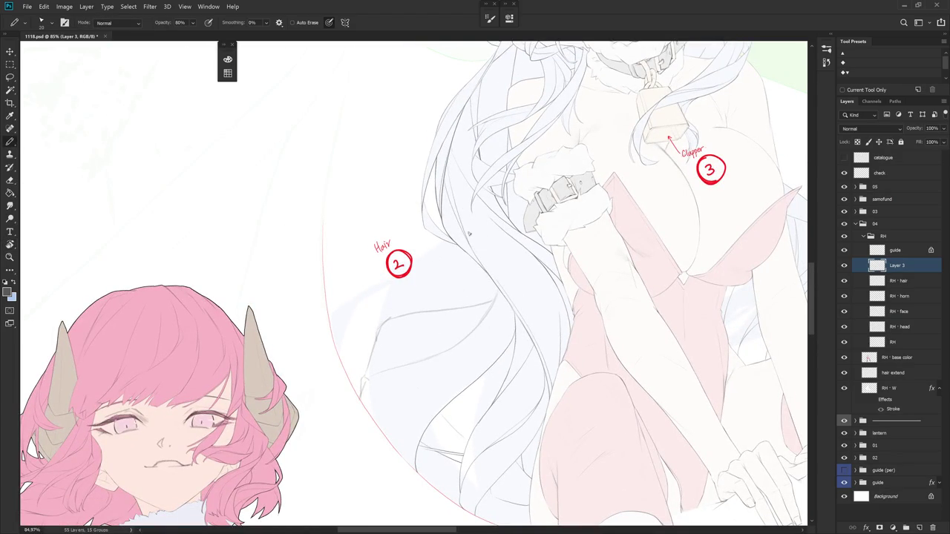
pyautogui.moveTo(470, 239); pyautogui.dragTo(490, 303)
# - Hide the check layer's Hair and Clapper notes and retry strokes down the hair edge
pyautogui.click(843, 173)
pyautogui.moveTo(403, 271); pyautogui.dragTo(386, 222)
pyautogui.moveTo(473, 264); pyautogui.dragTo(338, 381)
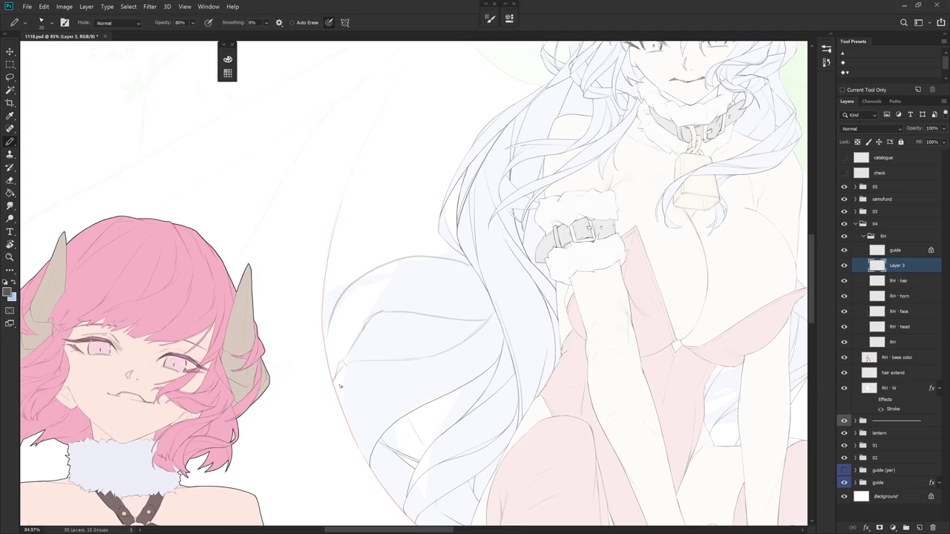
pyautogui.hotkey('ctrl', 'z')
pyautogui.moveTo(493, 366)
pyautogui.mouseDown()
pyautogui.moveTo(494, 248)
pyautogui.moveTo(380, 374)
pyautogui.mouseUp()
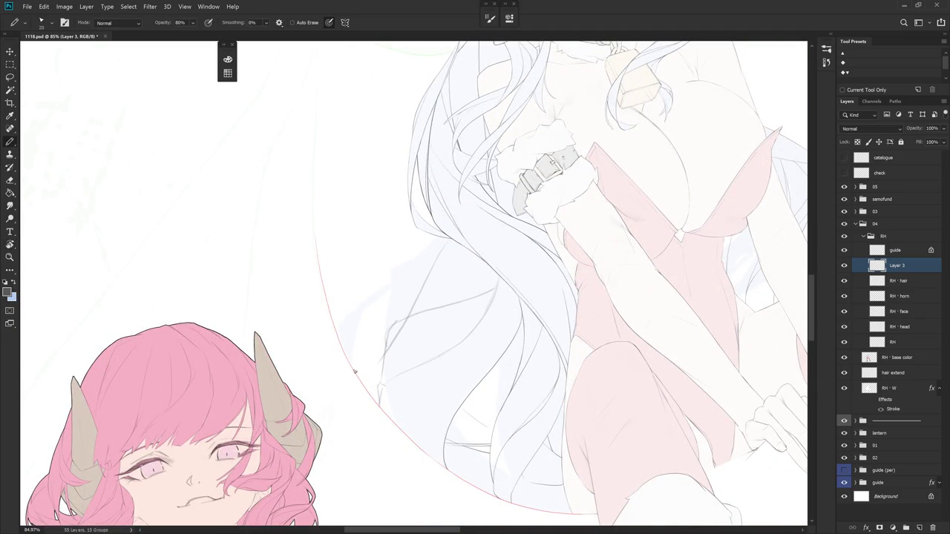
pyautogui.hotkey('ctrl', 'z')
pyautogui.moveTo(434, 236); pyautogui.dragTo(395, 325)
pyautogui.hotkey('ctrl', 'z')
# - Zoom out and back in, then sketch faint strand lines on the lower-left hair, discarding misplaced ones
pyautogui.scroll(-5, 415, 342)
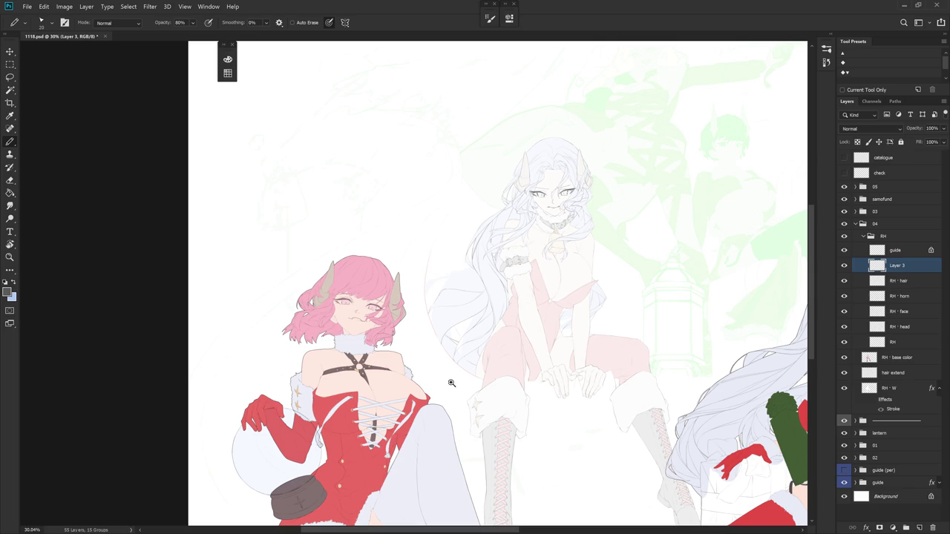
pyautogui.scroll(5, 434, 263)
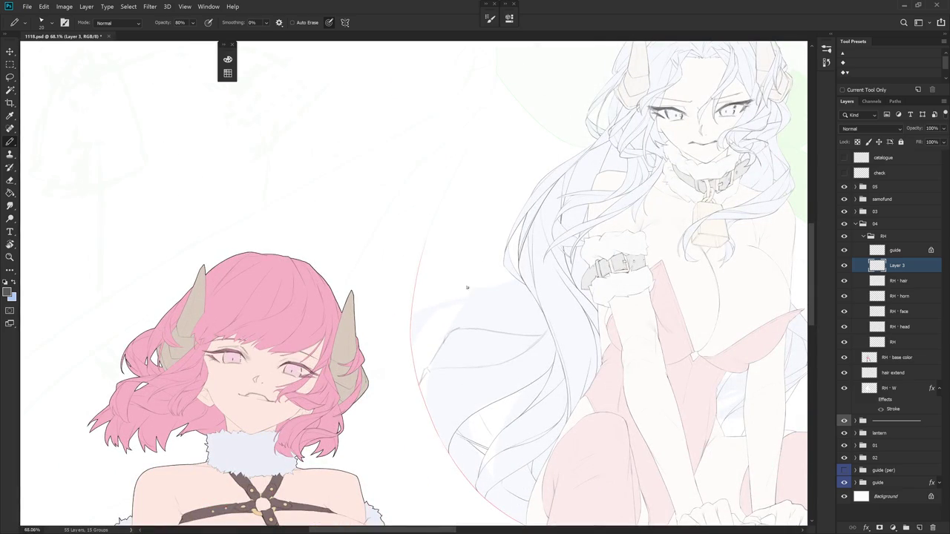
pyautogui.moveTo(452, 306); pyautogui.dragTo(413, 349)
pyautogui.moveTo(419, 314)
pyautogui.mouseDown()
pyautogui.moveTo(470, 295)
pyautogui.moveTo(477, 306)
pyautogui.moveTo(498, 303)
pyautogui.mouseUp()
pyautogui.hotkey('ctrl', 'z')
pyautogui.moveTo(463, 310); pyautogui.dragTo(496, 310)
pyautogui.hotkey('ctrl', 'z')
pyautogui.hotkey('ctrl', 'z')
# - Pan the view and lasso around one hair strand
pyautogui.moveTo(599, 327); pyautogui.dragTo(374, 391)
pyautogui.press('l')
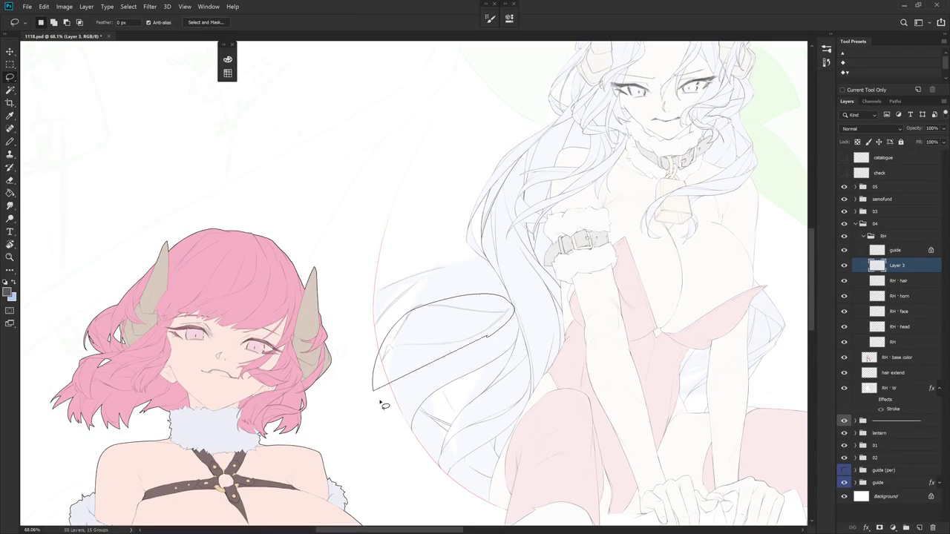
pyautogui.click(460, 356)
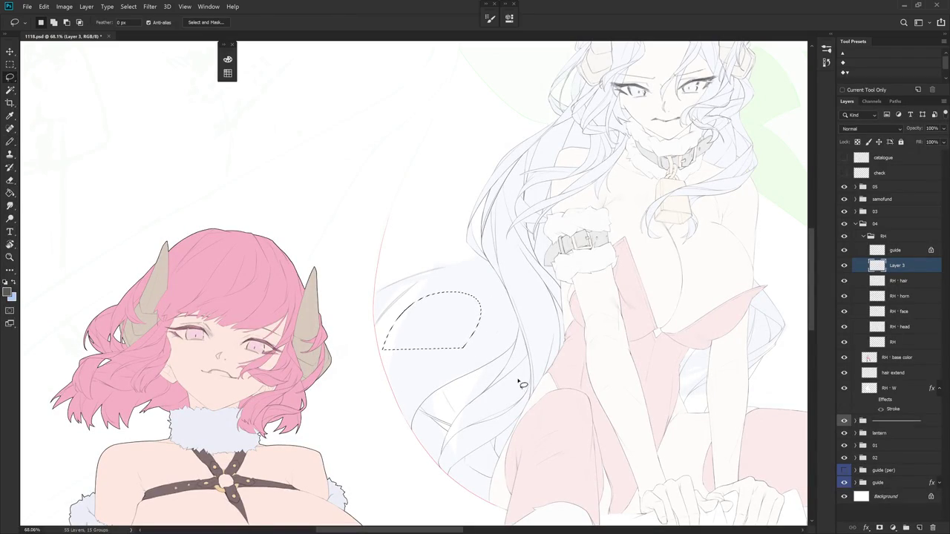
# - Draw a curved strand across the hair plus faint lower strands, undoing the latest ones
pyautogui.press('b')
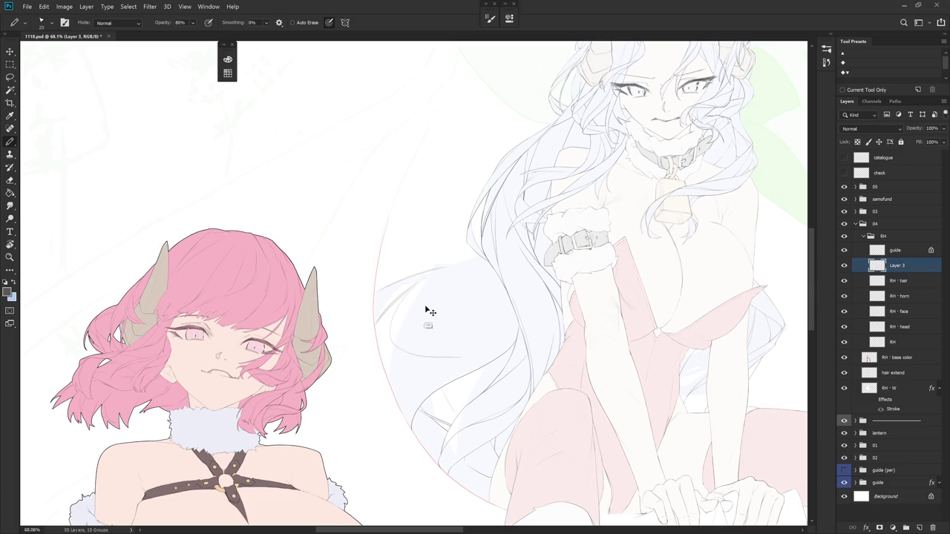
pyautogui.moveTo(381, 323); pyautogui.dragTo(482, 339)
pyautogui.moveTo(405, 363); pyautogui.dragTo(392, 390)
pyautogui.moveTo(401, 295); pyautogui.dragTo(381, 338)
pyautogui.moveTo(388, 371); pyautogui.dragTo(417, 399)
pyautogui.hotkey('ctrl', 'z')
pyautogui.hotkey('ctrl', 'z')
# - Try several faint strand lines down the hair, undoing each attempt
pyautogui.press('l')
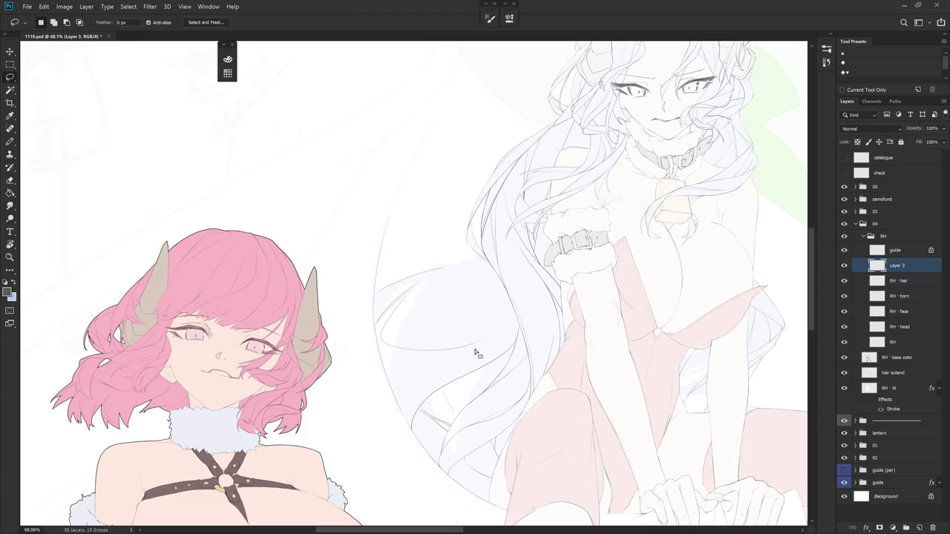
pyautogui.press('b')
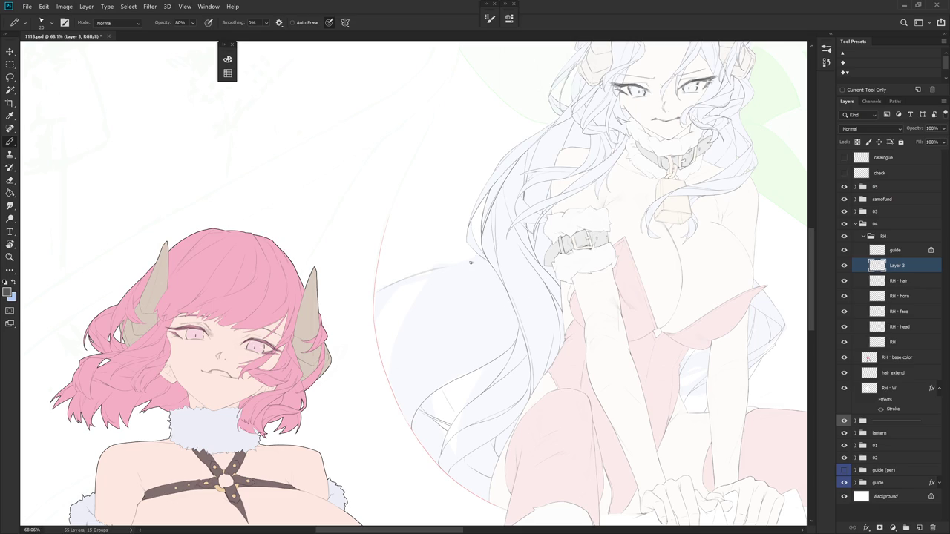
pyautogui.moveTo(454, 269); pyautogui.dragTo(389, 365)
pyautogui.hotkey('ctrl', 'z')
pyautogui.moveTo(434, 323); pyautogui.dragTo(400, 415)
pyautogui.hotkey('ctrl', 'z')
pyautogui.moveTo(423, 310); pyautogui.dragTo(383, 351)
pyautogui.hotkey('ctrl', 'z')
# - Lasso and delete an area around the stroke, deselect, then draw a strand curving down-left
pyautogui.press('l')
pyautogui.moveTo(424, 254); pyautogui.dragTo(502, 290)
pyautogui.press('Delete')
pyautogui.hotkey('ctrl', 'd')
pyautogui.press('b')
pyautogui.moveTo(474, 268)
pyautogui.mouseDown()
pyautogui.moveTo(381, 302)
pyautogui.moveTo(402, 358)
pyautogui.mouseUp()
pyautogui.scroll(-5, 520, 338)
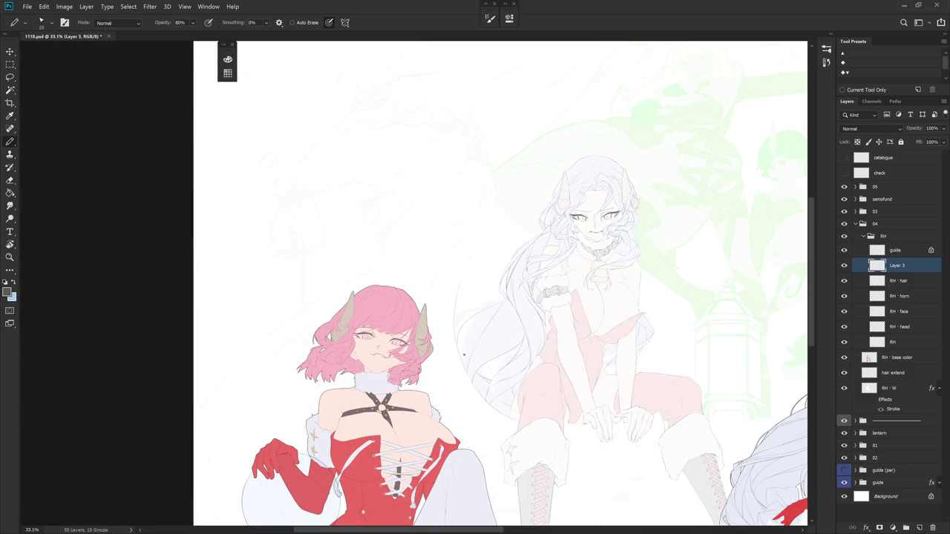
pyautogui.scroll(3, 498, 329)
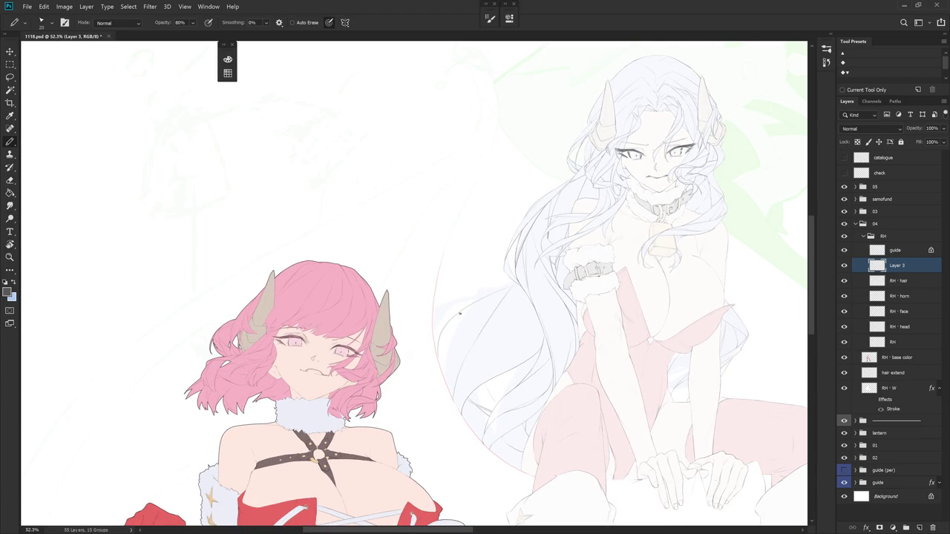
pyautogui.press('r')
pyautogui.moveTo(463, 309); pyautogui.dragTo(503, 247)
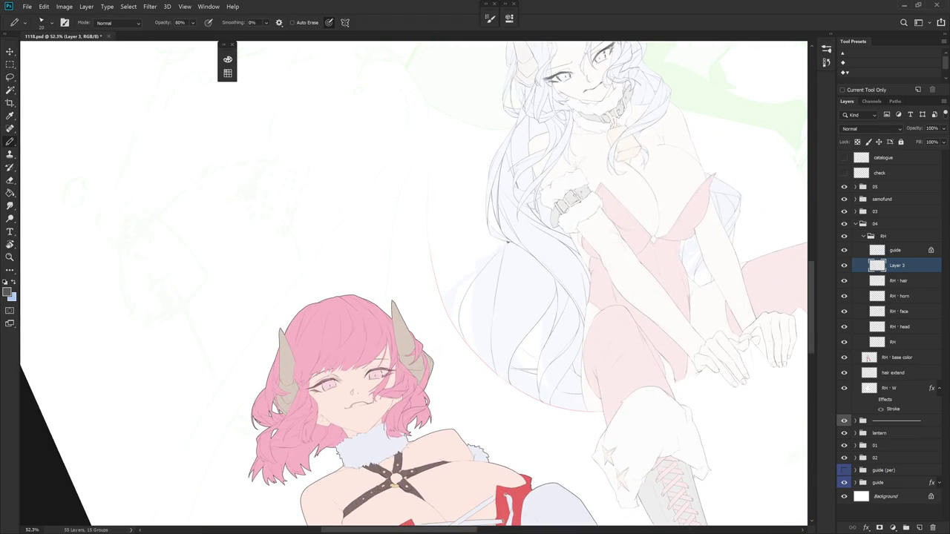
pyautogui.press('b')
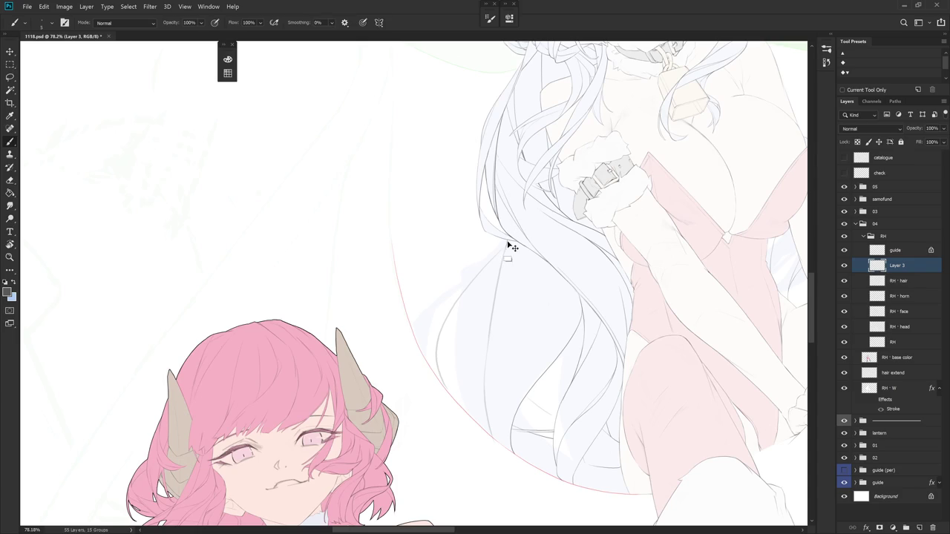
pyautogui.press('r')
pyautogui.moveTo(511, 263); pyautogui.dragTo(553, 292)
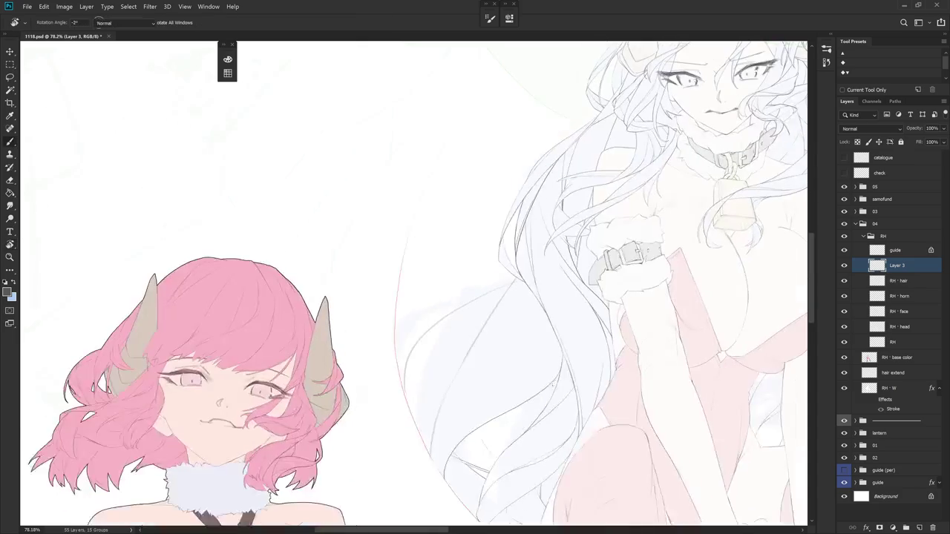
pyautogui.moveTo(557, 334); pyautogui.dragTo(556, 334)
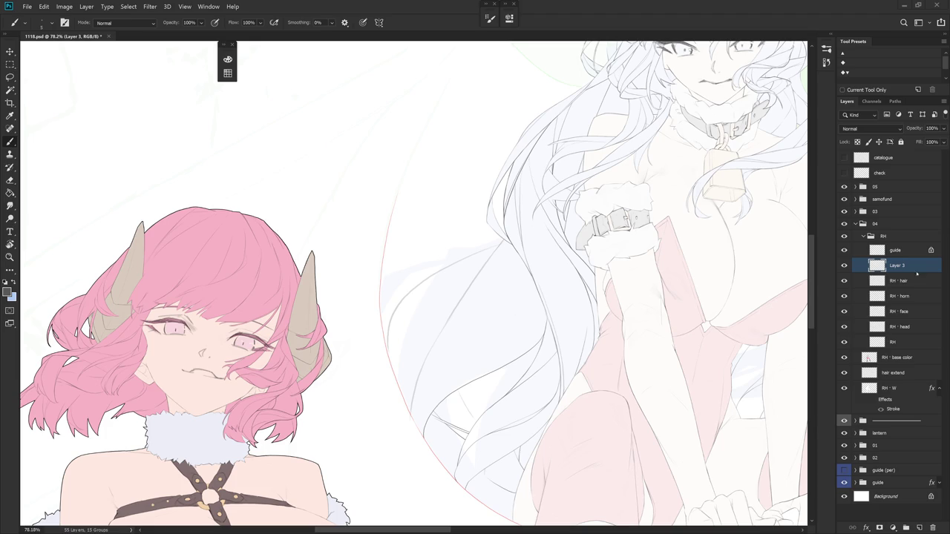
# - Erase part of the old vertical strand line in the white hair
pyautogui.moveTo(648, 336); pyautogui.dragTo(456, 191)
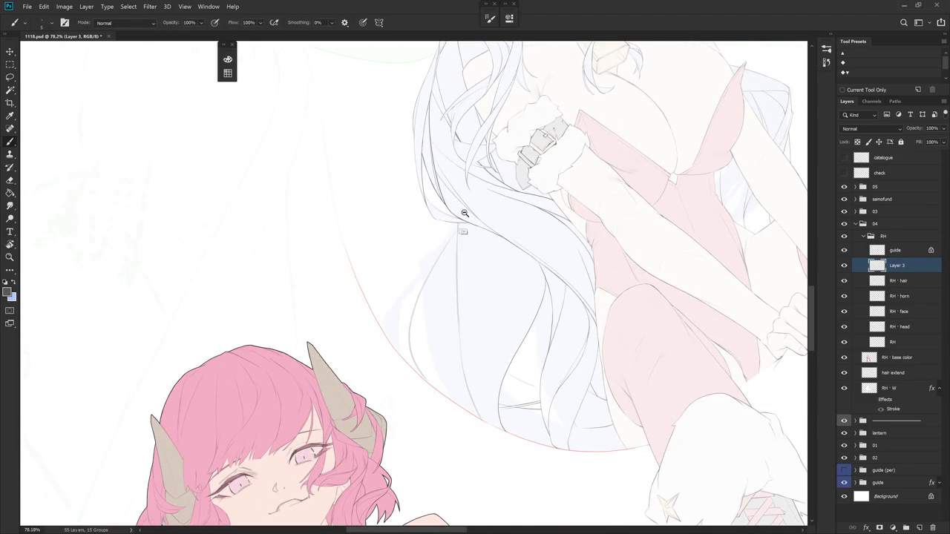
pyautogui.scroll(3, 456, 221)
pyautogui.press('e')
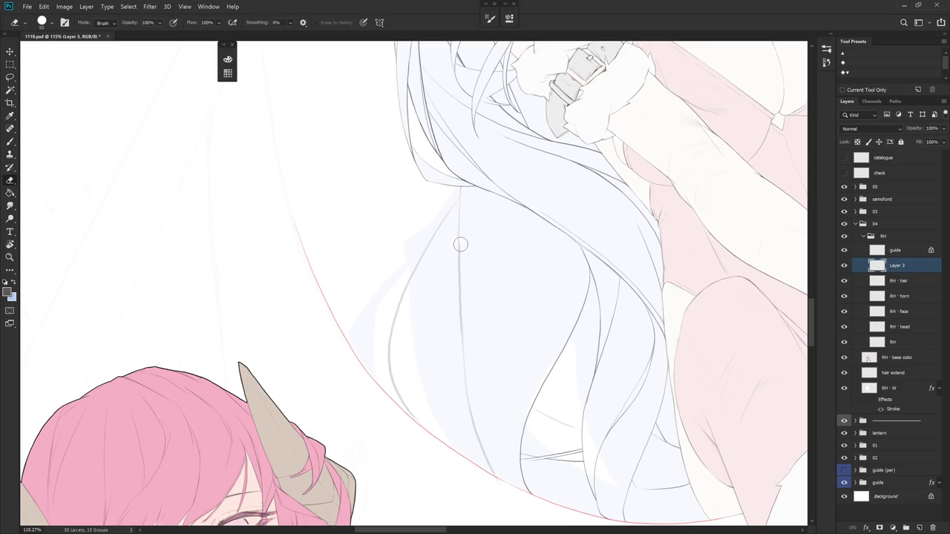
pyautogui.moveTo(462, 305)
pyautogui.mouseDown()
pyautogui.moveTo(472, 416)
pyautogui.moveTo(506, 495)
pyautogui.mouseUp()
# - Redraw the strand line down the hair, replacing one stroke with a longer one
pyautogui.press('b')
pyautogui.moveTo(458, 230); pyautogui.dragTo(458, 257)
pyautogui.moveTo(460, 338); pyautogui.dragTo(463, 364)
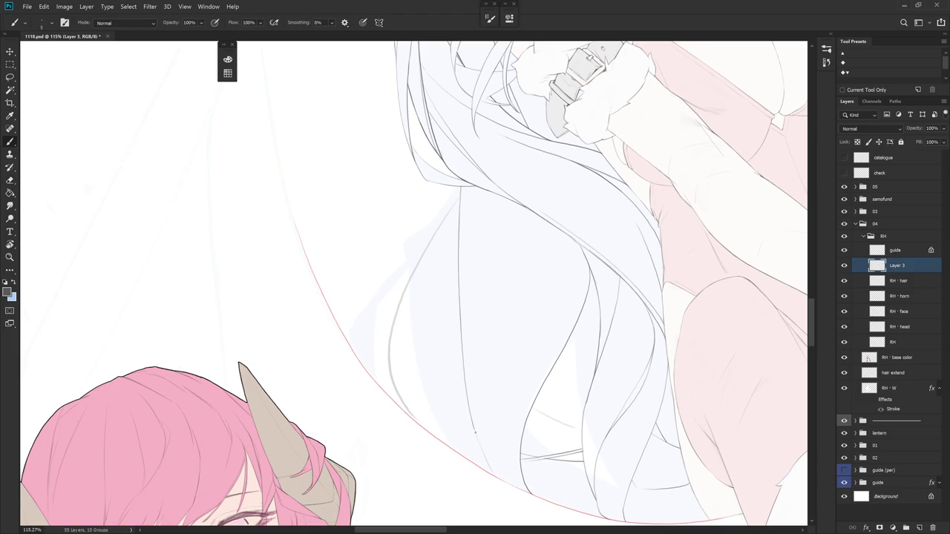
pyautogui.moveTo(469, 409); pyautogui.dragTo(489, 469)
pyautogui.moveTo(465, 220); pyautogui.dragTo(461, 320)
pyautogui.hotkey('ctrl', 'z')
pyautogui.moveTo(470, 190); pyautogui.dragTo(464, 364)
pyautogui.moveTo(584, 335)
pyautogui.mouseDown()
pyautogui.moveTo(551, 303)
pyautogui.moveTo(532, 384)
pyautogui.moveTo(552, 339)
pyautogui.moveTo(524, 401)
pyautogui.moveTo(504, 357)
pyautogui.mouseUp()
# - Add a short strand line in the lower hair and zoom in there
pyautogui.press('e')
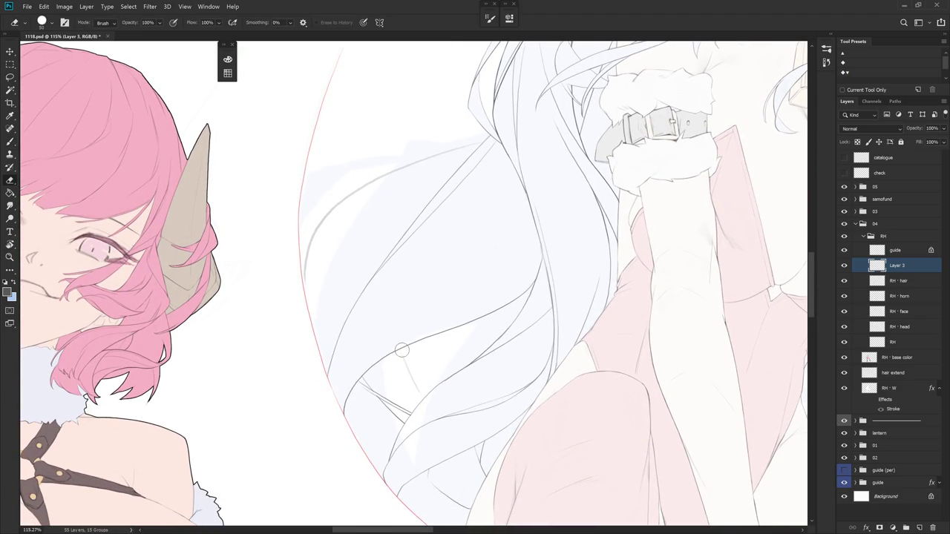
pyautogui.press('b')
pyautogui.moveTo(399, 346); pyautogui.dragTo(423, 394)
pyautogui.press('e')
pyautogui.scroll(-2, 462, 267)
pyautogui.press('b')
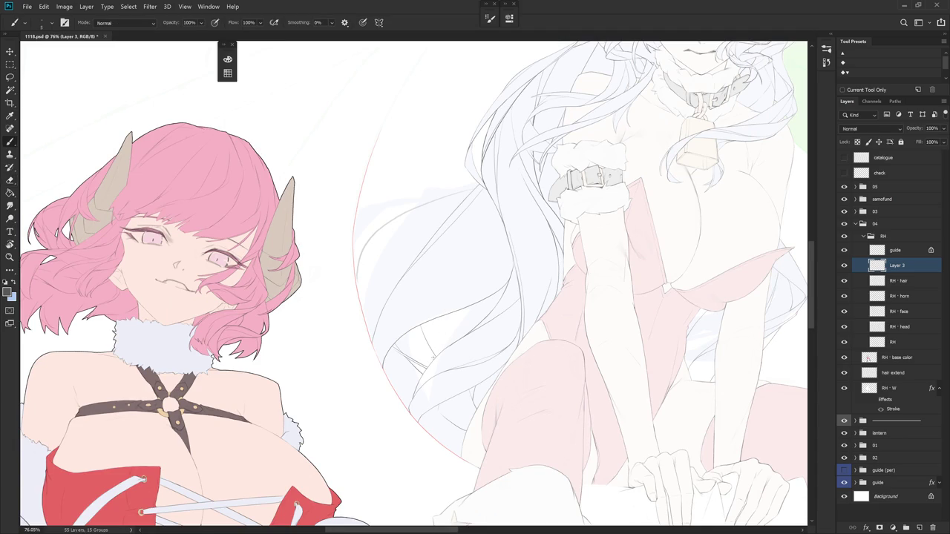
pyautogui.moveTo(518, 336)
pyautogui.mouseDown()
pyautogui.moveTo(527, 383)
pyautogui.moveTo(561, 284)
pyautogui.moveTo(510, 269)
pyautogui.moveTo(456, 316)
pyautogui.moveTo(443, 355)
pyautogui.moveTo(373, 438)
pyautogui.mouseUp()
# - Replace a stray stroke with a short strand line on the lower hair
pyautogui.hotkey('ctrl', 'z')
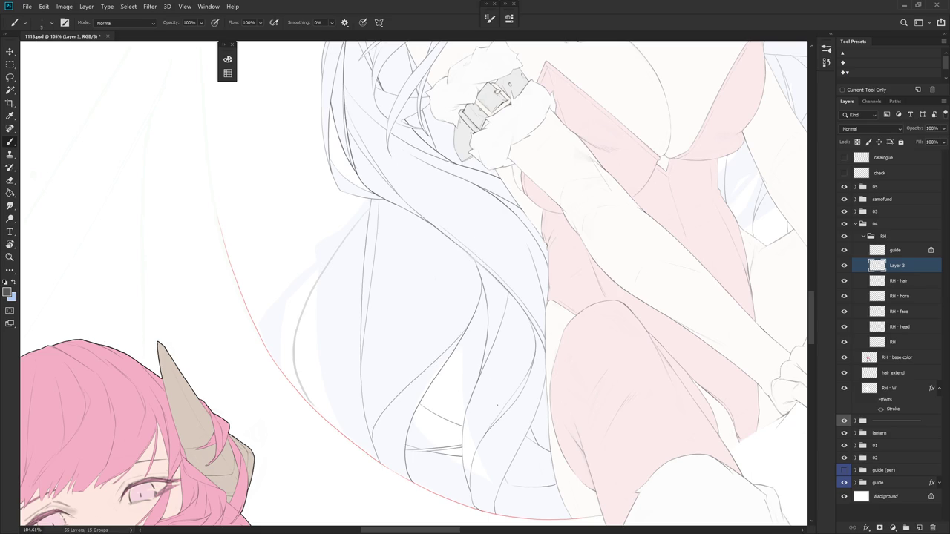
pyautogui.moveTo(491, 420); pyautogui.dragTo(503, 343)
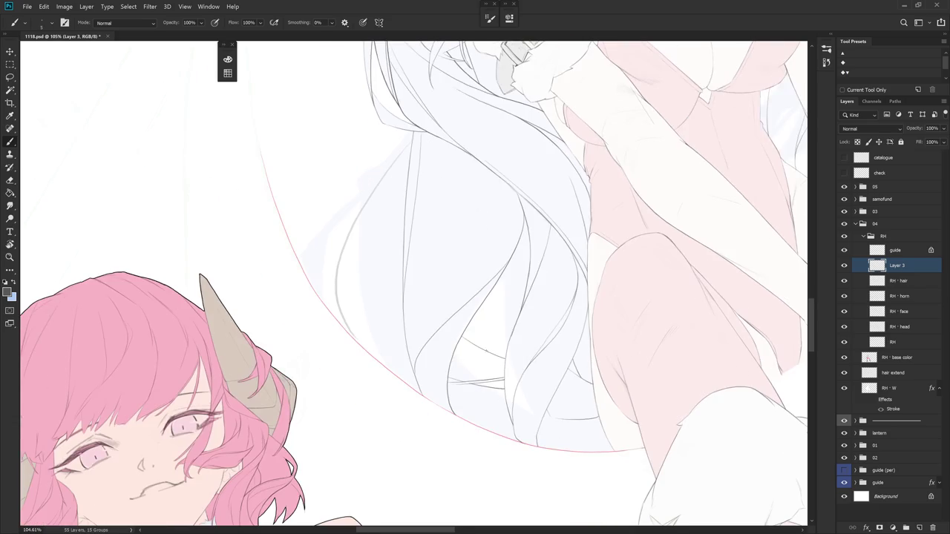
pyautogui.moveTo(417, 369)
pyautogui.mouseDown()
pyautogui.moveTo(423, 401)
pyautogui.moveTo(414, 371)
pyautogui.mouseUp()
pyautogui.press('e')
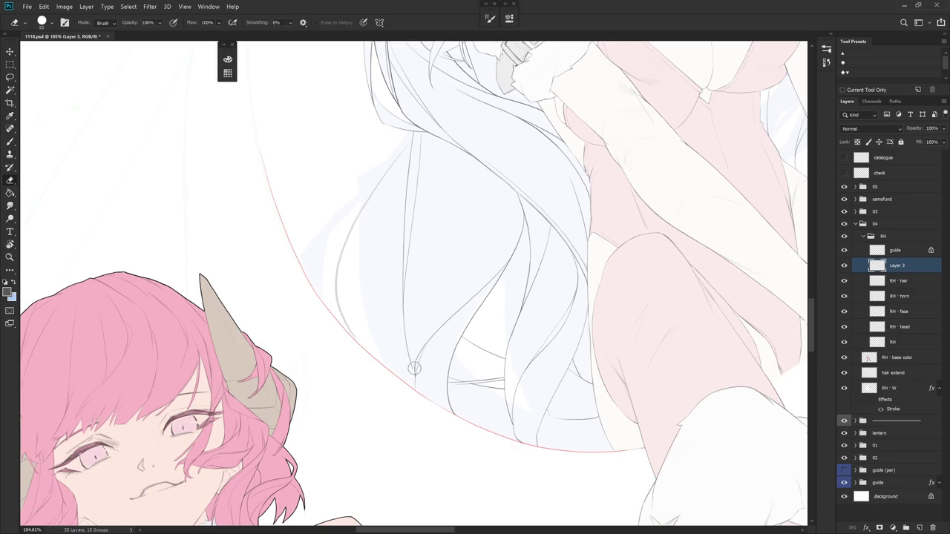
pyautogui.press('b')
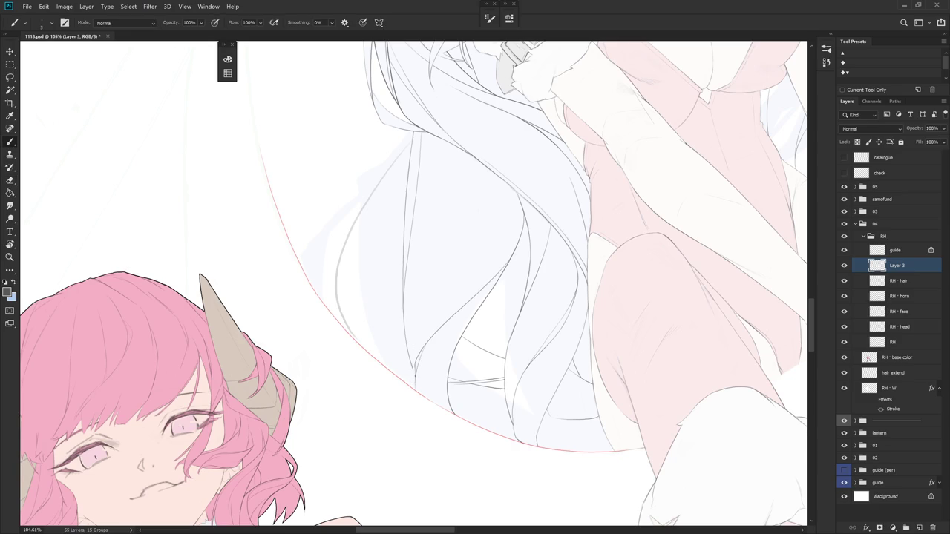
pyautogui.press('e')
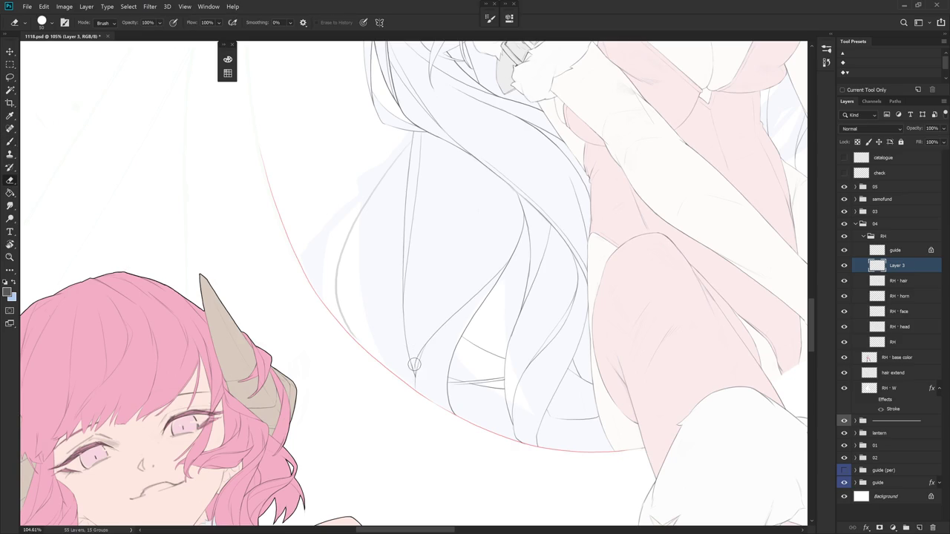
pyautogui.press('b')
pyautogui.moveTo(416, 368)
pyautogui.mouseDown()
pyautogui.moveTo(440, 427)
pyautogui.moveTo(414, 363)
pyautogui.mouseUp()
pyautogui.press('e')
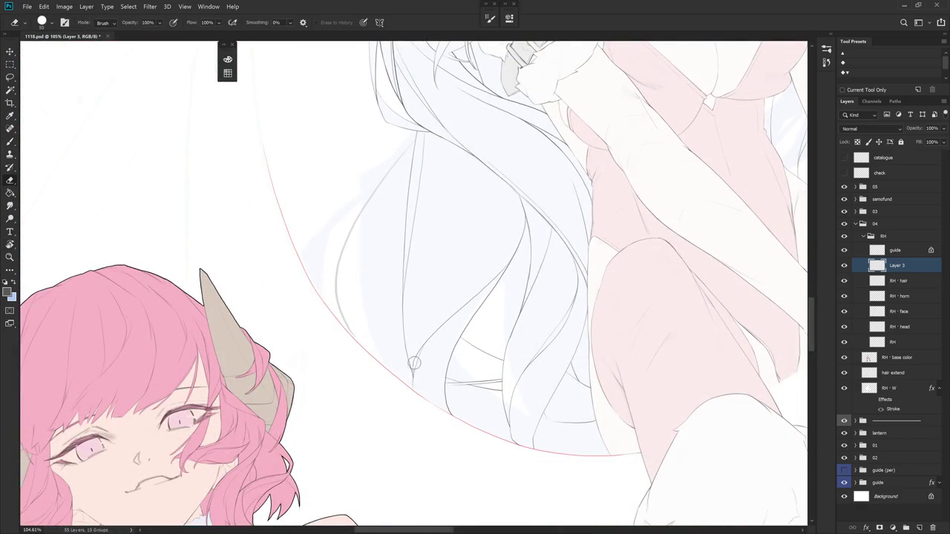
pyautogui.press('b')
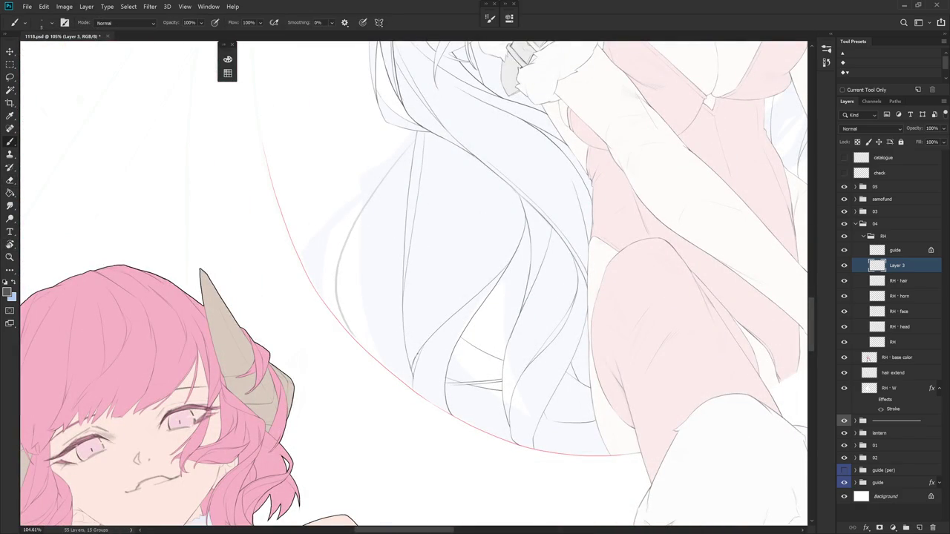
pyautogui.press('e')
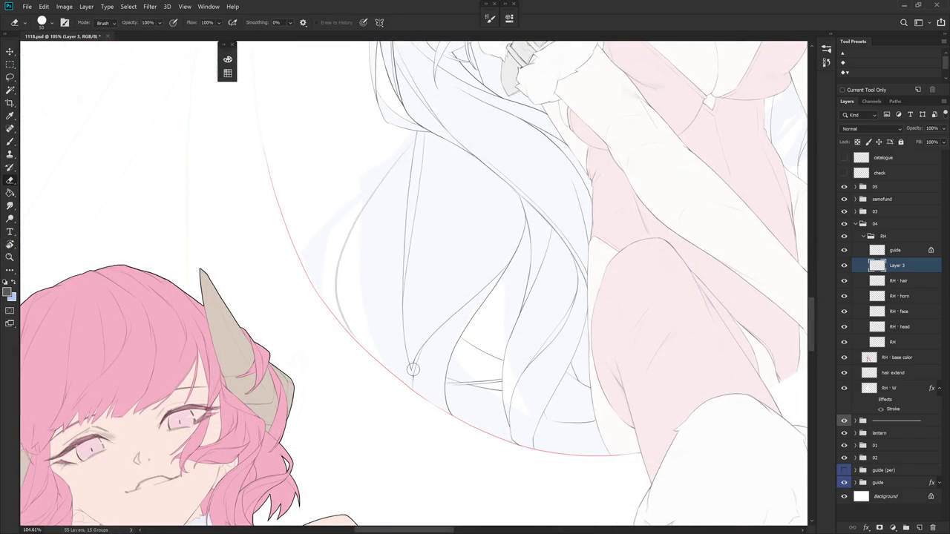
pyautogui.press('b')
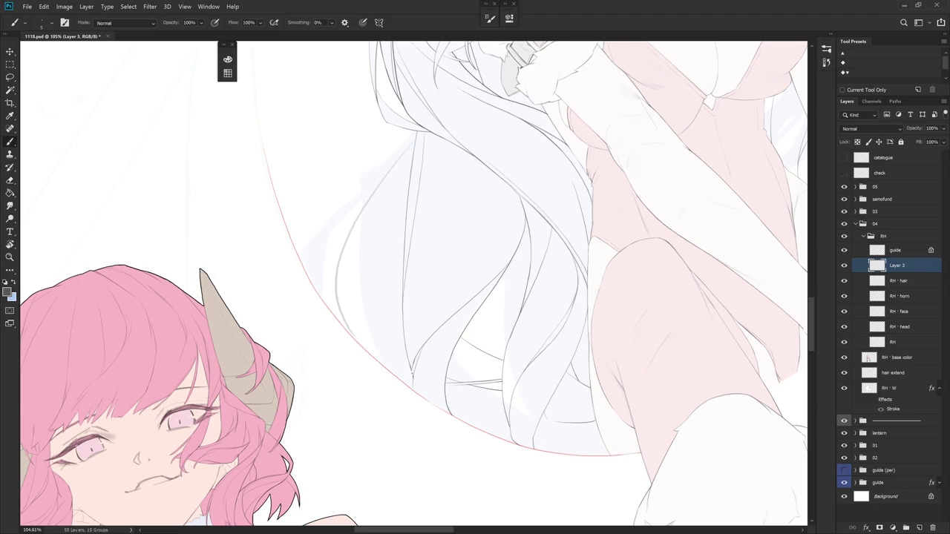
# - Rotate the canvas to follow the hair and redraw a thin strand line
pyautogui.press('r')
pyautogui.moveTo(446, 371); pyautogui.dragTo(349, 319)
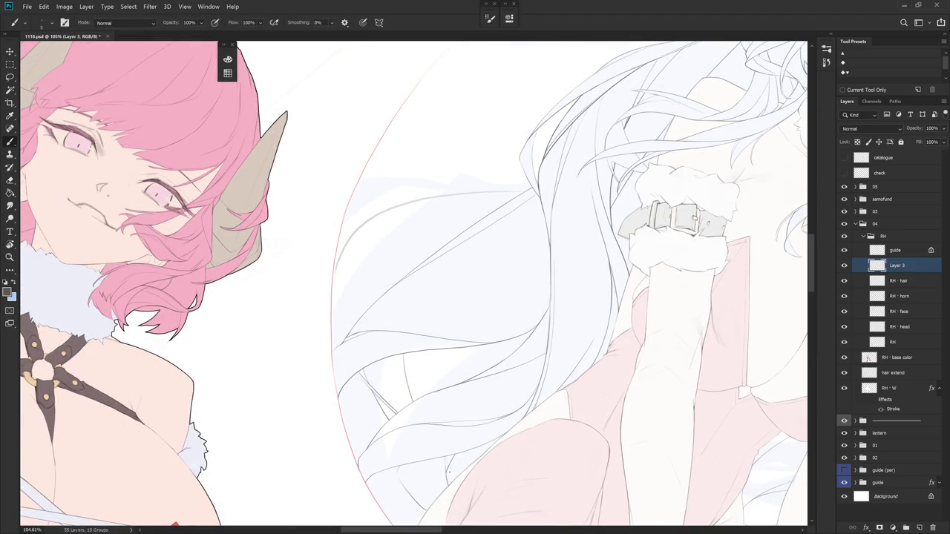
pyautogui.press('r')
pyautogui.moveTo(497, 350); pyautogui.dragTo(392, 284)
pyautogui.press('e')
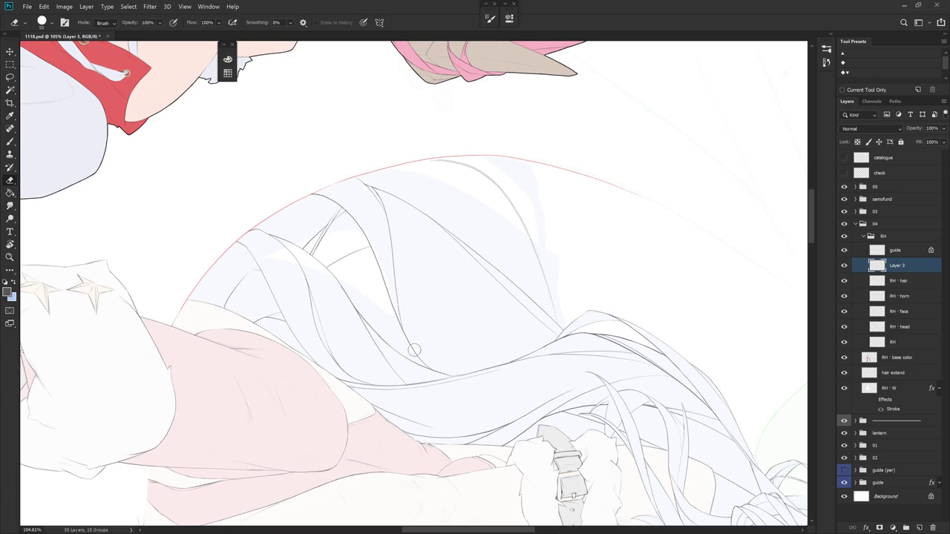
pyautogui.press('r')
pyautogui.moveTo(412, 347); pyautogui.dragTo(439, 438)
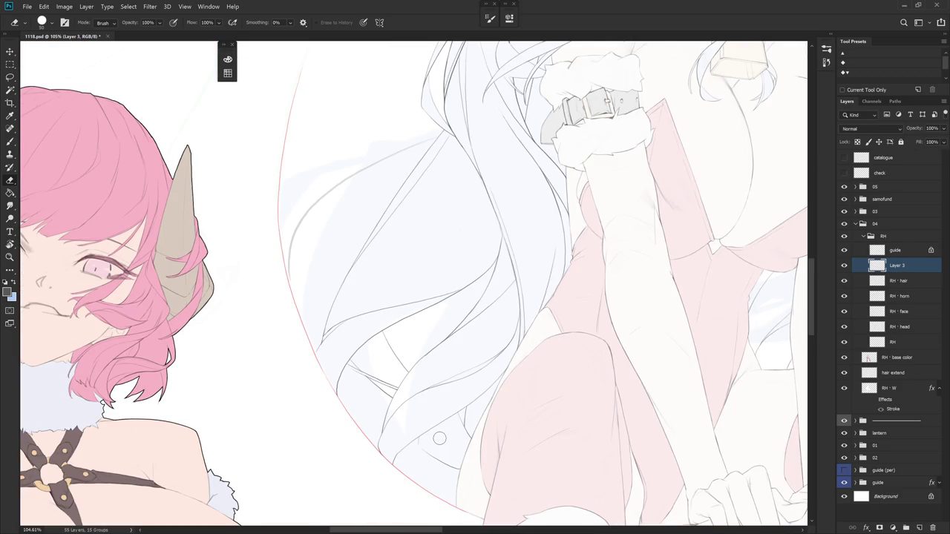
pyautogui.press('r')
pyautogui.moveTo(465, 273)
pyautogui.mouseDown()
pyautogui.moveTo(467, 205)
pyautogui.moveTo(414, 282)
pyautogui.mouseUp()
pyautogui.press('b')
pyautogui.hotkey('ctrl', 'z')
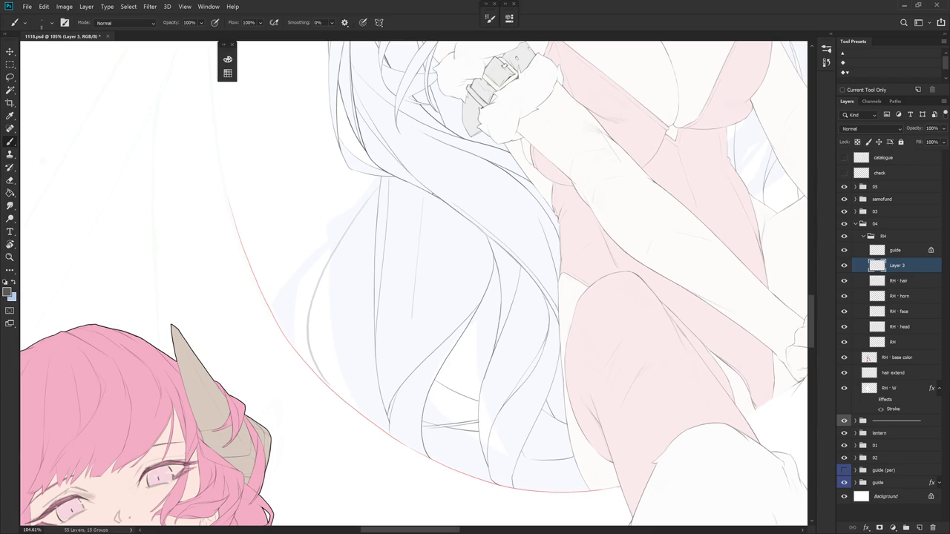
pyautogui.moveTo(425, 228); pyautogui.dragTo(418, 270)
# - Draw longer vertical strand lines down the hair and a short one near the tip
pyautogui.press('r')
pyautogui.moveTo(509, 256); pyautogui.dragTo(395, 175)
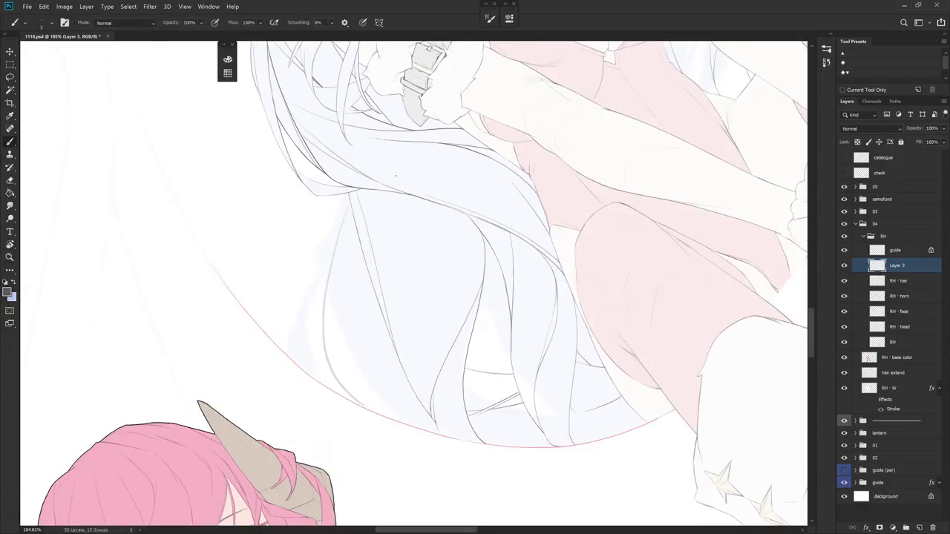
pyautogui.moveTo(405, 231); pyautogui.dragTo(404, 331)
pyautogui.moveTo(415, 221); pyautogui.dragTo(408, 354)
pyautogui.press('e')
pyautogui.press('b')
pyautogui.moveTo(403, 293); pyautogui.dragTo(402, 358)
pyautogui.press('r')
pyautogui.moveTo(520, 331); pyautogui.dragTo(459, 428)
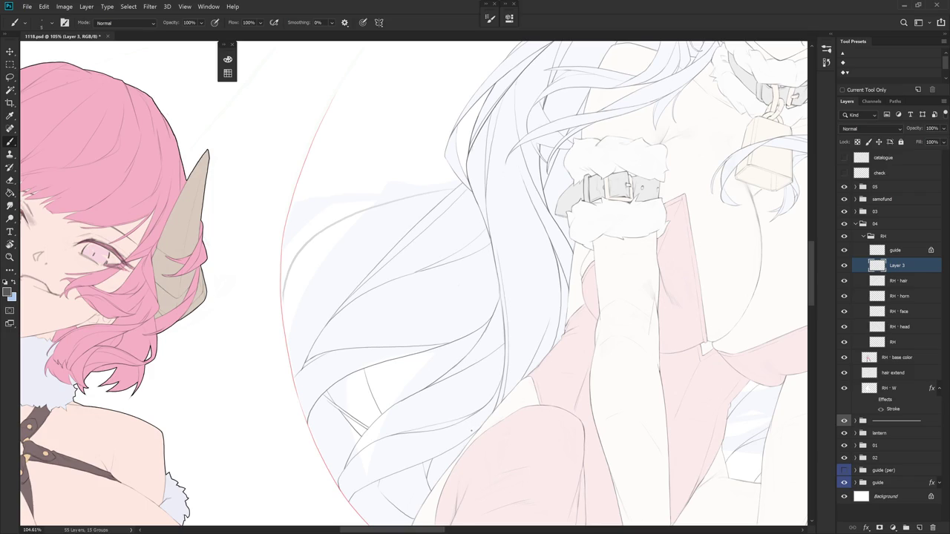
pyautogui.press('r')
pyautogui.moveTo(553, 355)
pyautogui.mouseDown()
pyautogui.moveTo(536, 376)
pyautogui.moveTo(394, 386)
pyautogui.mouseUp()
# - Turn the view so the hair runs vertically, ending on Layer 3
pyautogui.click(919, 282)
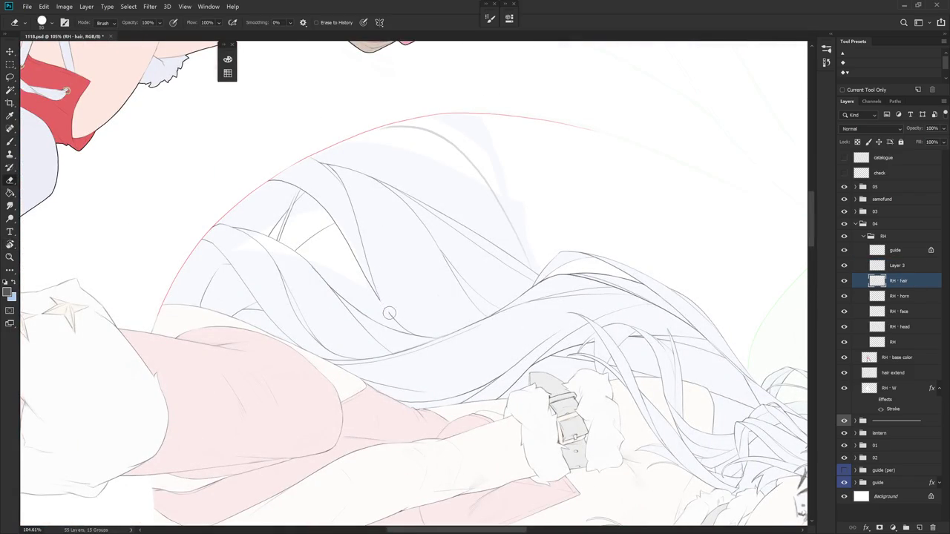
pyautogui.press('b')
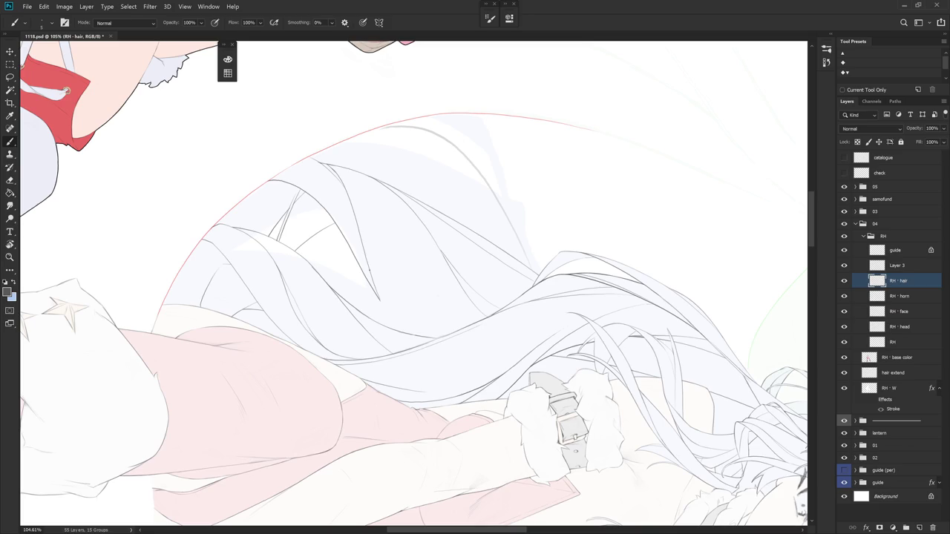
pyautogui.press('r')
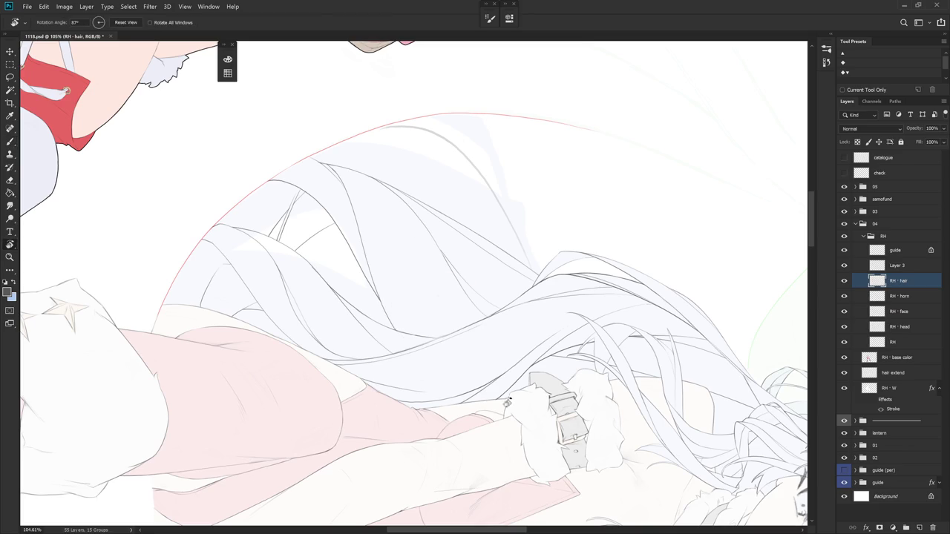
pyautogui.moveTo(520, 371); pyautogui.dragTo(446, 223)
pyautogui.press('b')
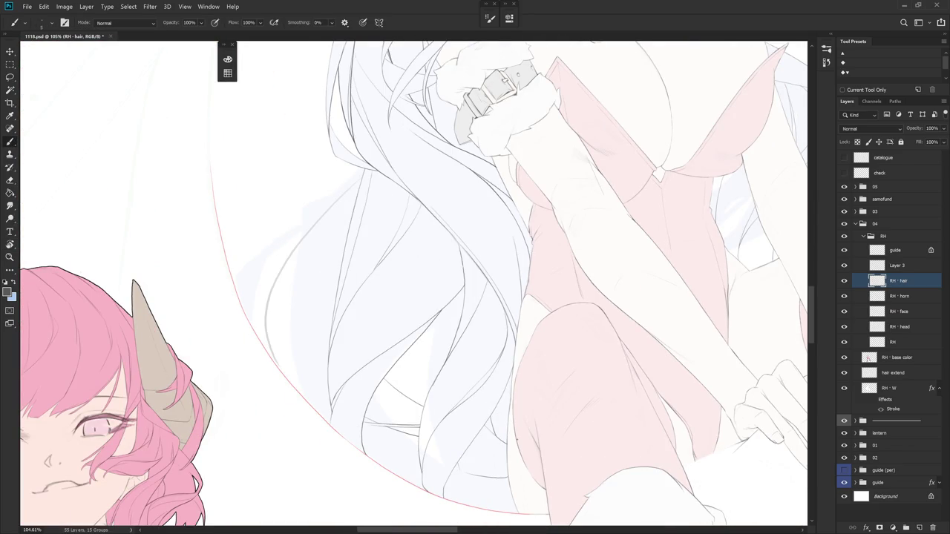
pyautogui.click(897, 265)
# - Try short strand lines in the hair, undoing rejects and extending one thin line downward
pyautogui.moveTo(414, 303); pyautogui.dragTo(463, 248)
pyautogui.press('e')
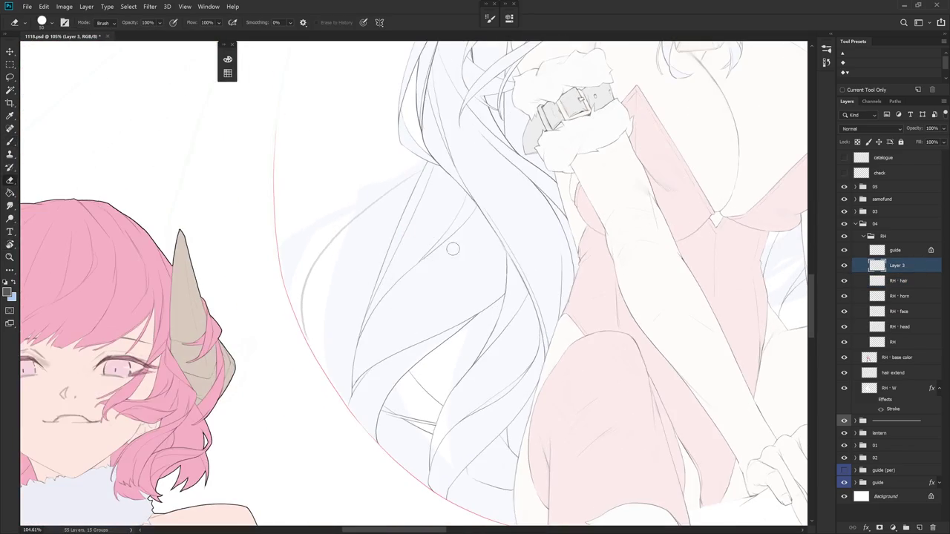
pyautogui.press('b')
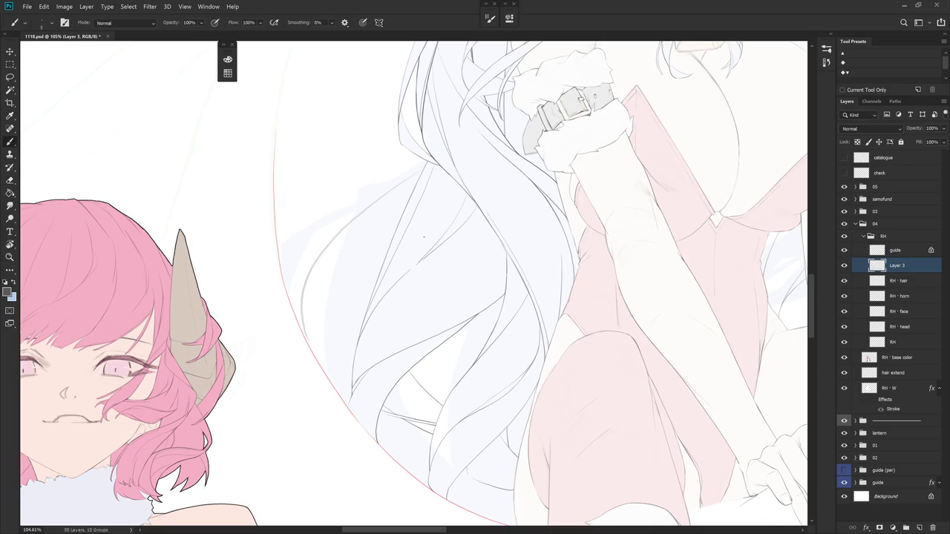
pyautogui.moveTo(425, 249); pyautogui.dragTo(397, 334)
pyautogui.hotkey('ctrl', 'z')
pyautogui.moveTo(419, 253); pyautogui.dragTo(397, 313)
pyautogui.hotkey('ctrl', 'z')
pyautogui.moveTo(453, 196)
pyautogui.mouseDown()
pyautogui.moveTo(413, 158)
pyautogui.moveTo(413, 249)
pyautogui.mouseUp()
pyautogui.hotkey('ctrl', 'z')
pyautogui.moveTo(414, 189); pyautogui.dragTo(415, 220)
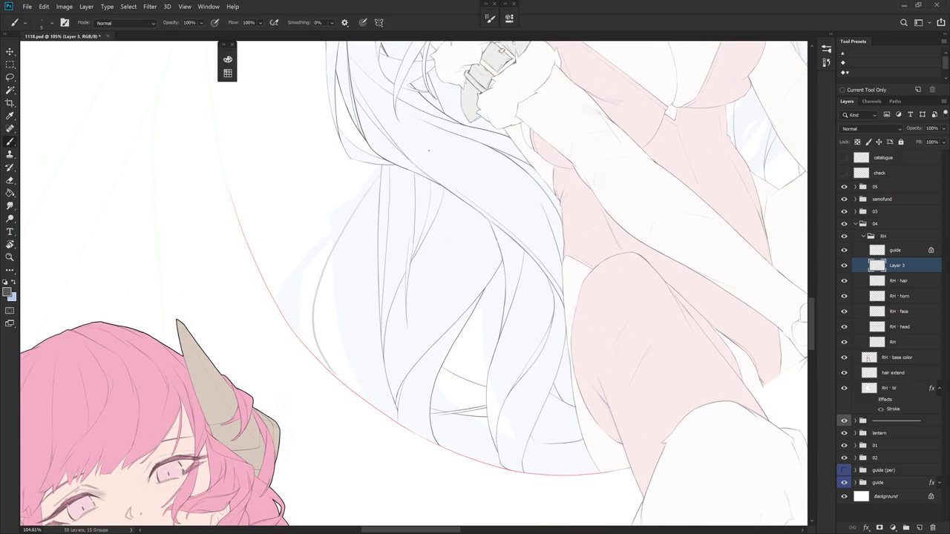
# - Rotate so the hair tips point up and draw a thin strand line down the hair
pyautogui.moveTo(469, 227); pyautogui.dragTo(455, 402)
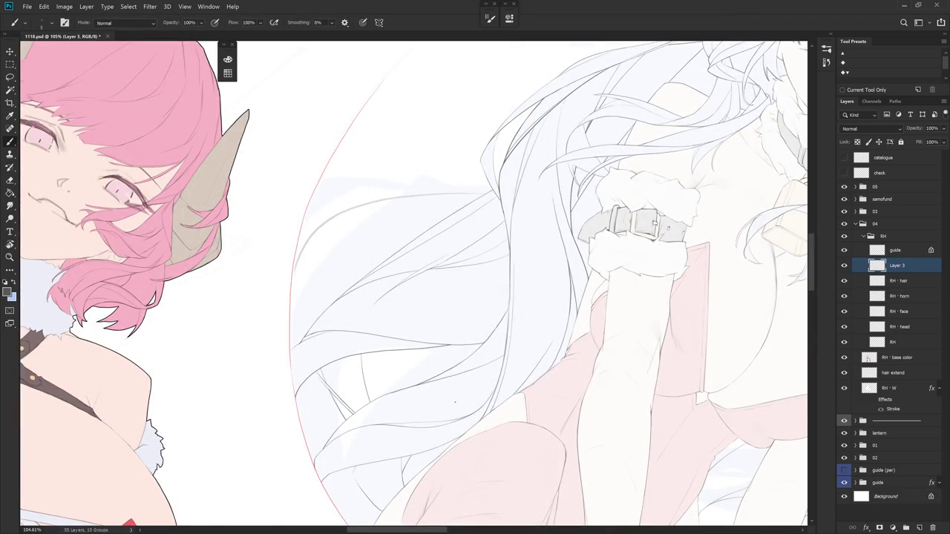
pyautogui.press('r')
pyautogui.moveTo(455, 402)
pyautogui.mouseDown()
pyautogui.moveTo(408, 222)
pyautogui.moveTo(449, 416)
pyautogui.mouseUp()
pyautogui.press('e')
pyautogui.press('r')
pyautogui.press('b')
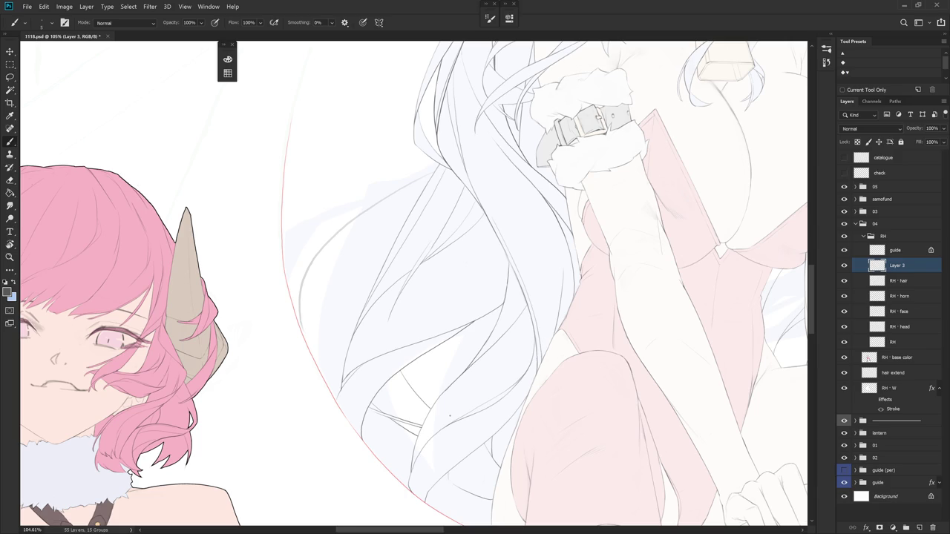
pyautogui.press('r')
pyautogui.moveTo(449, 416)
pyautogui.mouseDown()
pyautogui.moveTo(529, 339)
pyautogui.moveTo(450, 158)
pyautogui.mouseUp()
pyautogui.press('r')
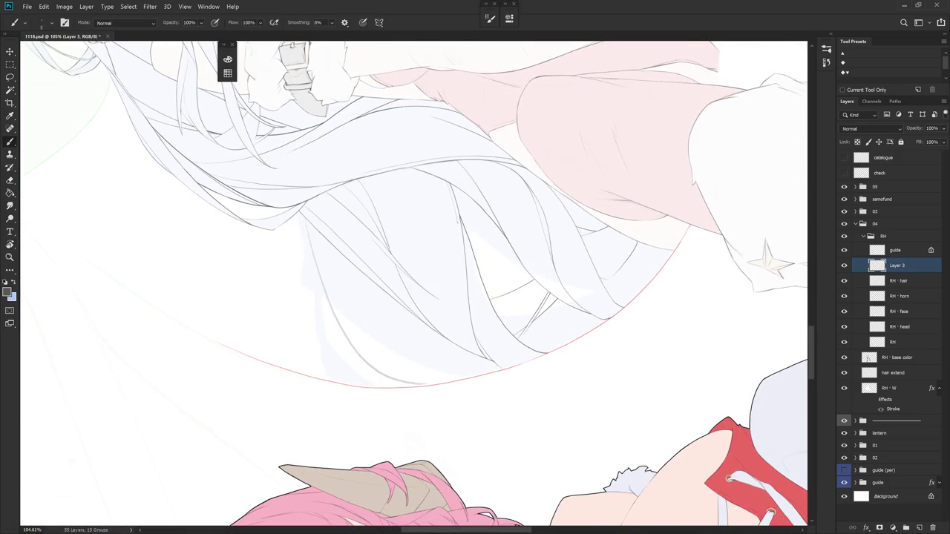
pyautogui.moveTo(461, 280)
pyautogui.mouseDown()
pyautogui.moveTo(464, 337)
pyautogui.moveTo(511, 483)
pyautogui.mouseUp()
# - Reset the canvas rotation and zoom out to view the whole illustration
pyautogui.press('r')
pyautogui.press('r')
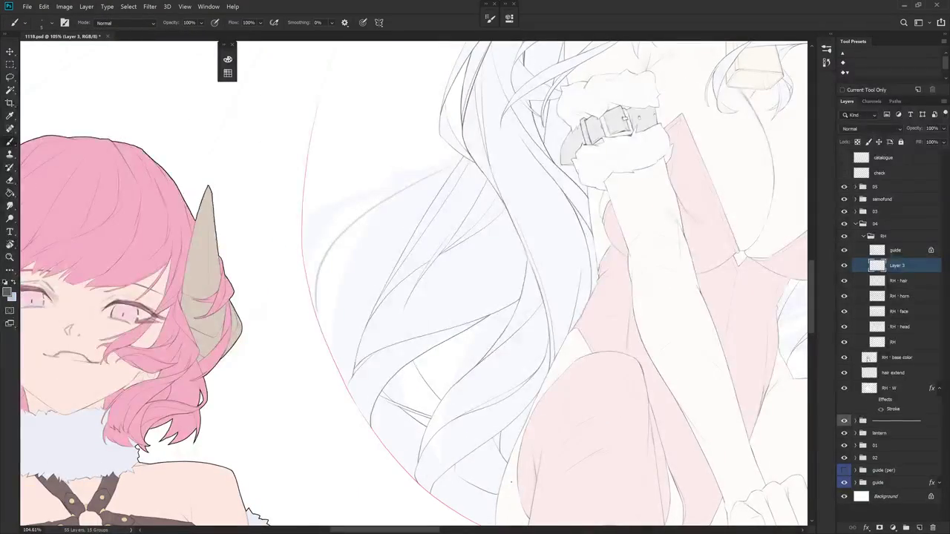
pyautogui.moveTo(569, 365); pyautogui.dragTo(575, 396)
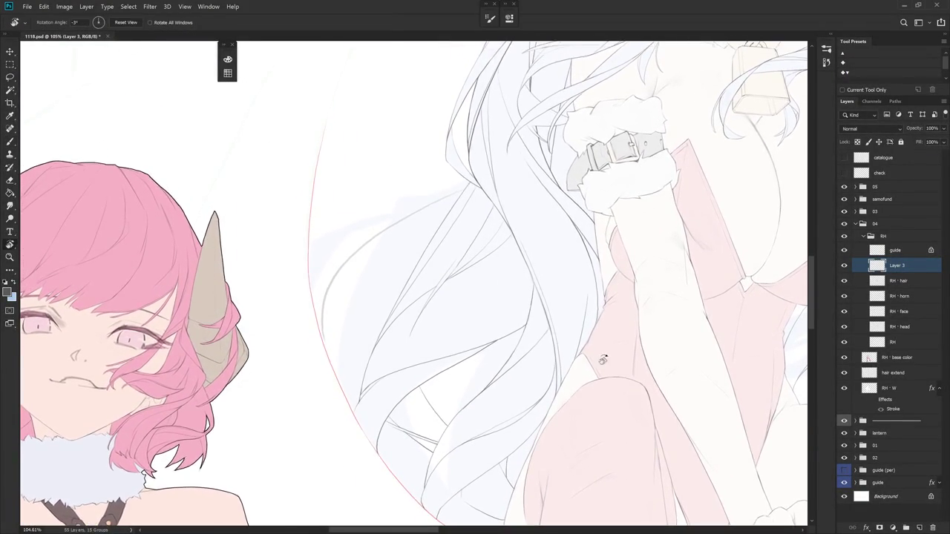
pyautogui.scroll(-5, 546, 352)
pyautogui.press('Escape')
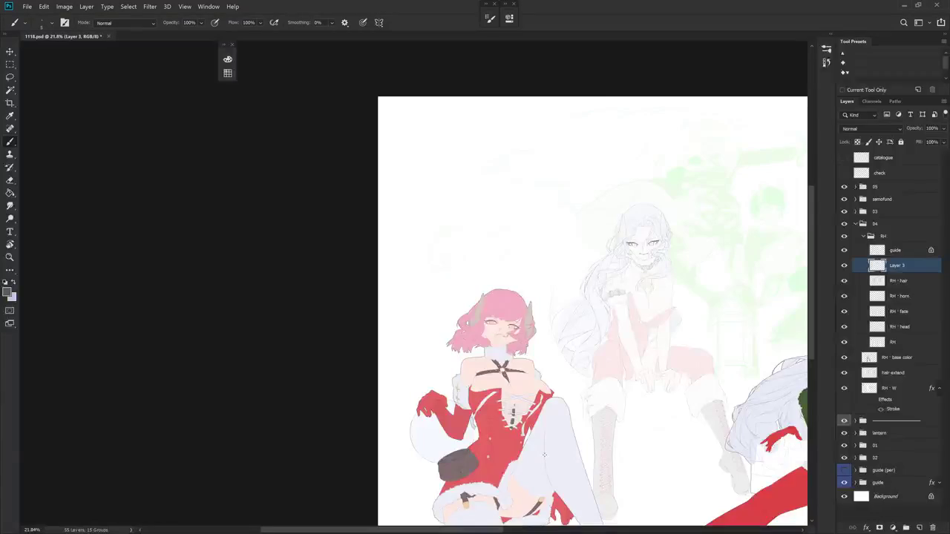
# - Revert to an earlier Brush Tool state in History and collapse the panel
pyautogui.scroll(5, 544, 454)
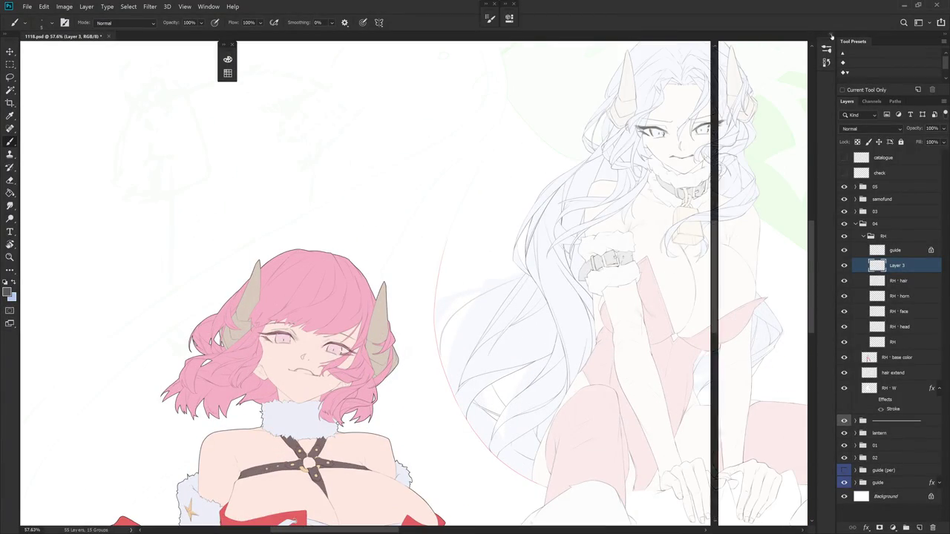
pyautogui.click(775, 436)
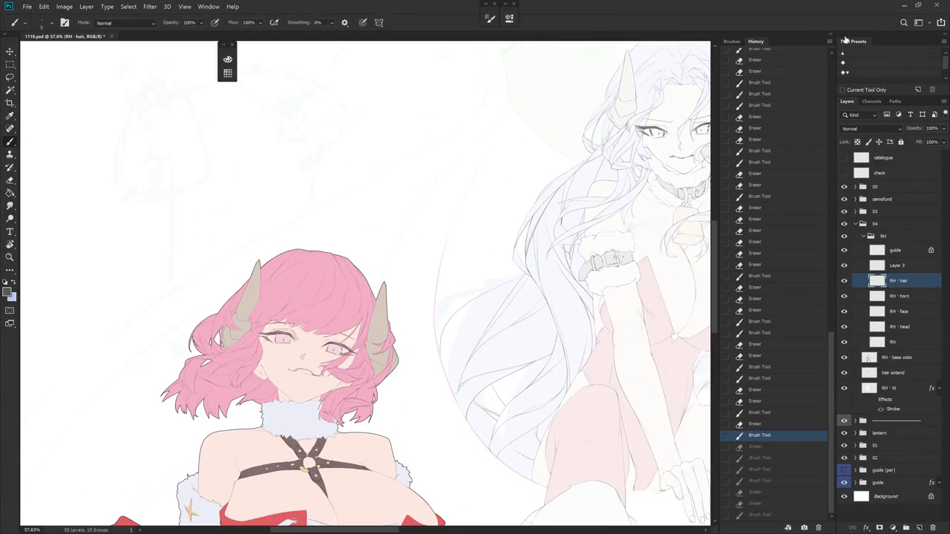
pyautogui.click(842, 39)
# - Select Layer 3 and switch to the Eraser
pyautogui.scroll(1, 536, 369)
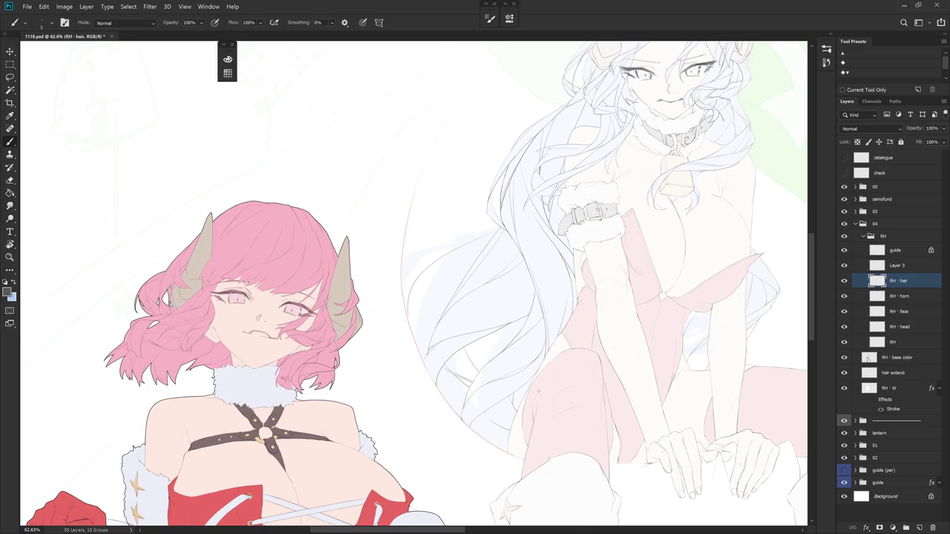
pyautogui.hotkey('alt', ']')
pyautogui.press('e')
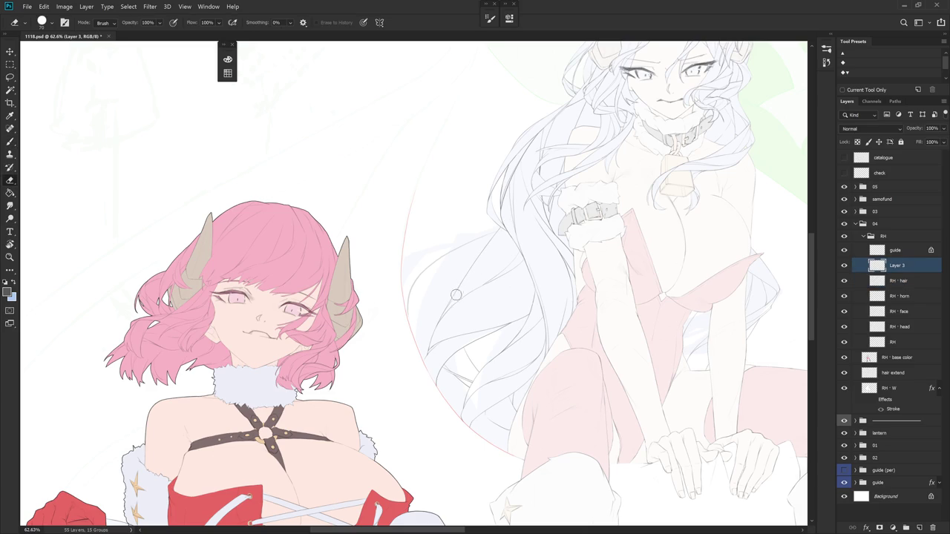
# - Draw a short line in the white hair, comparing it via undo and redo
pyautogui.scroll(3, 439, 316)
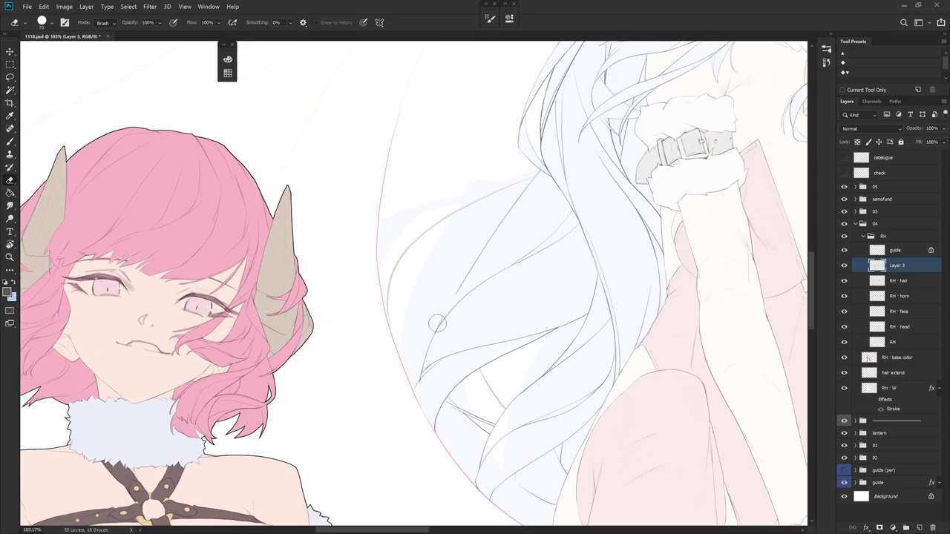
pyautogui.press('b')
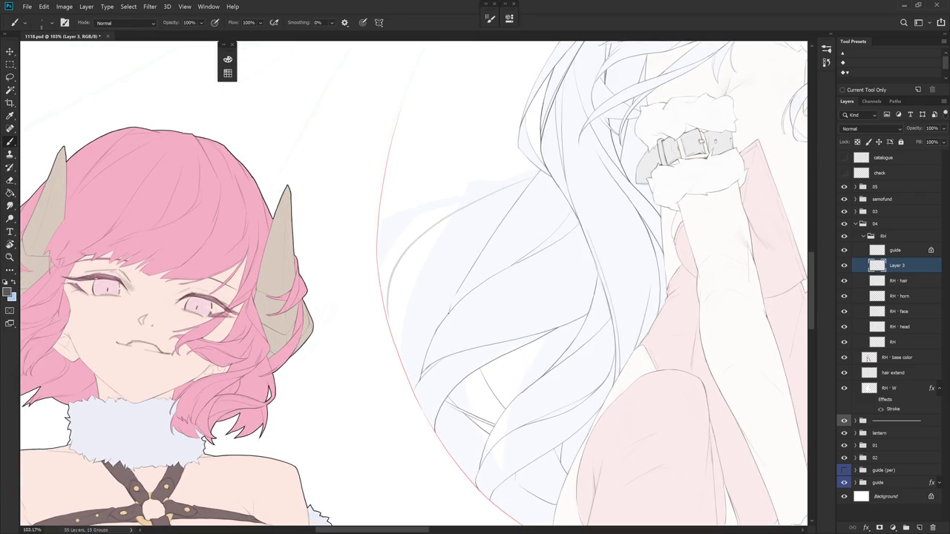
pyautogui.moveTo(455, 296)
pyautogui.mouseDown()
pyautogui.moveTo(447, 316)
pyautogui.moveTo(503, 247)
pyautogui.mouseUp()
pyautogui.hotkey('ctrl', 'z')
pyautogui.hotkey('ctrl', 'shift', 'z')
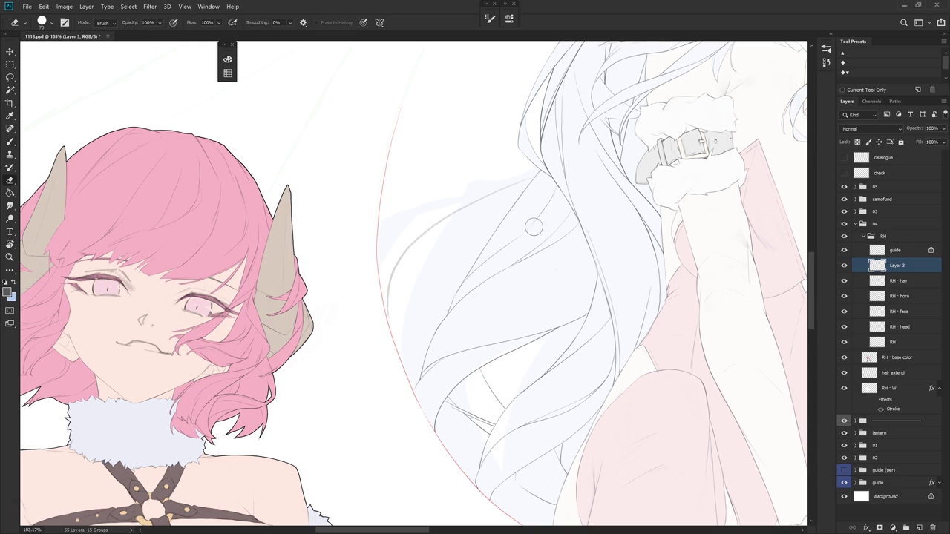
# - Rotate toward the hair tips, extend a strand line and erase a stray part
pyautogui.press('r')
pyautogui.moveTo(580, 194); pyautogui.dragTo(558, 314)
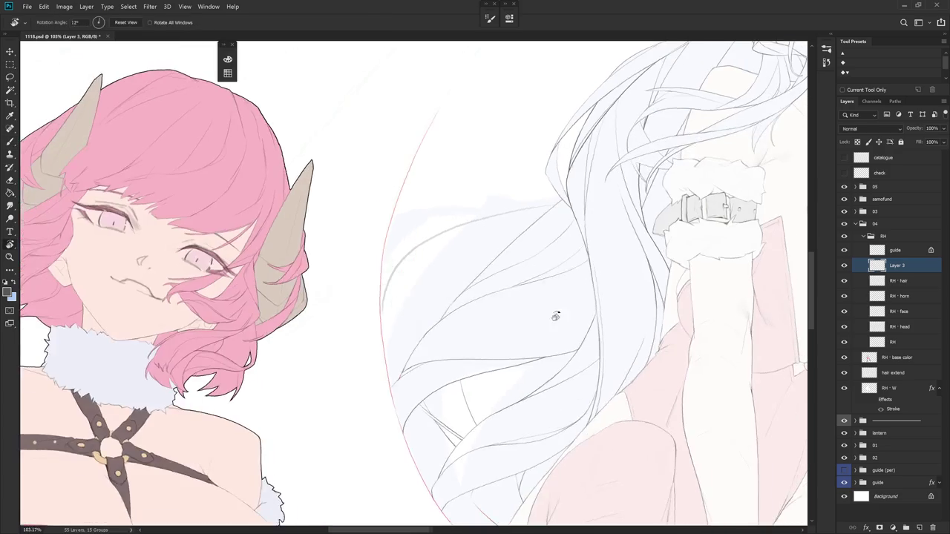
pyautogui.press('r')
pyautogui.moveTo(556, 360); pyautogui.dragTo(482, 152)
pyautogui.press('e')
pyautogui.press('b')
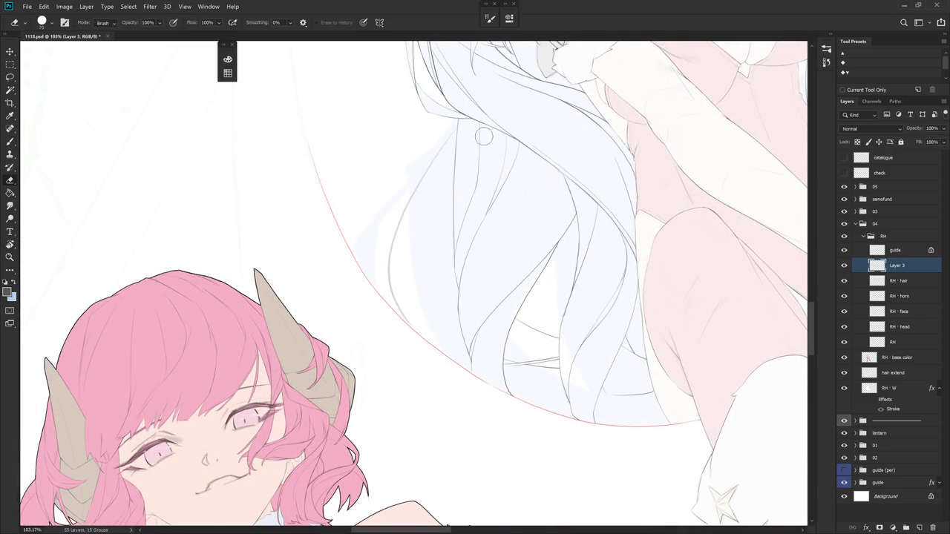
pyautogui.moveTo(482, 151); pyautogui.dragTo(479, 175)
pyautogui.press('e')
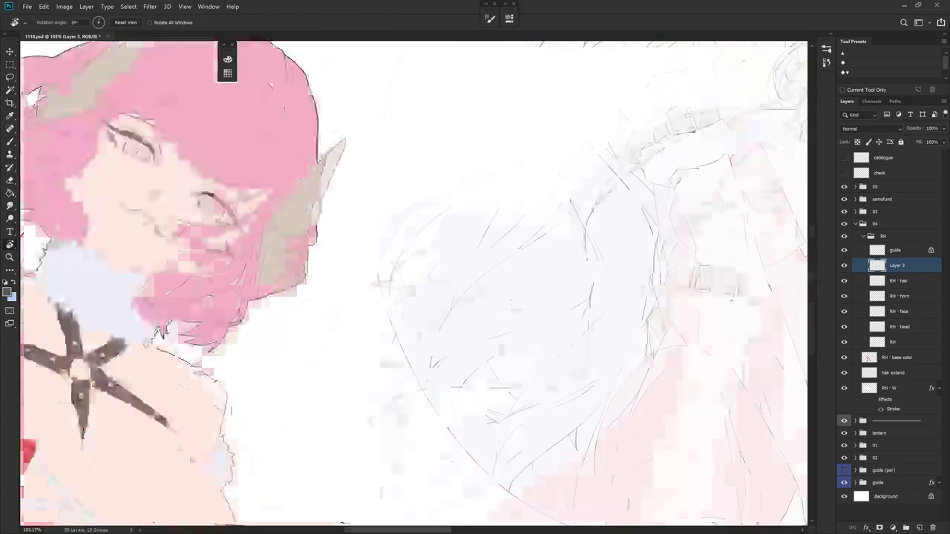
pyautogui.moveTo(483, 119)
pyautogui.mouseDown()
pyautogui.moveTo(524, 405)
pyautogui.moveTo(622, 283)
pyautogui.moveTo(534, 206)
pyautogui.mouseUp()
pyautogui.press('r')
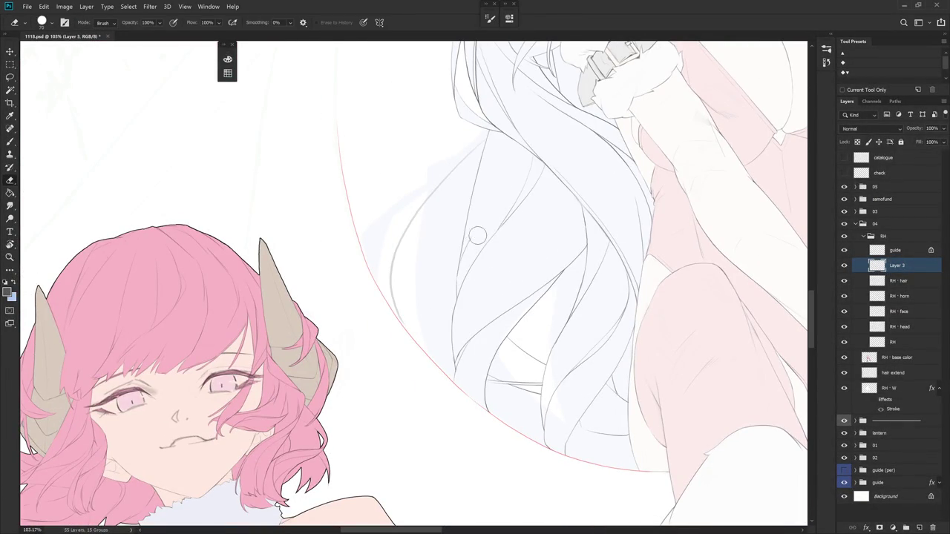
pyautogui.press('r')
pyautogui.moveTo(566, 276)
pyautogui.mouseDown()
pyautogui.moveTo(564, 440)
pyautogui.moveTo(615, 364)
pyautogui.mouseUp()
pyautogui.scroll(-3, 615, 365)
# - Reset rotation, zoom in and draw a new line along a hair strand
pyautogui.press('b')
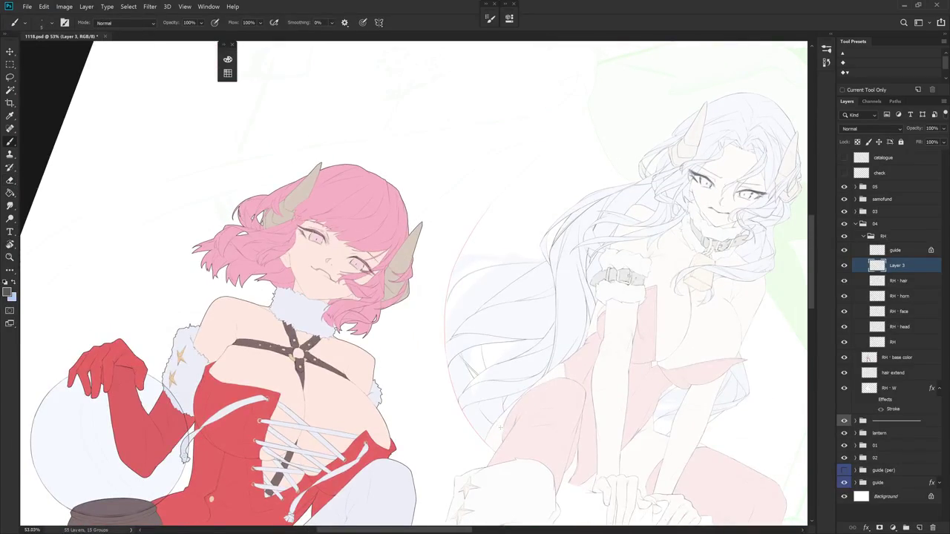
pyautogui.press('Escape')
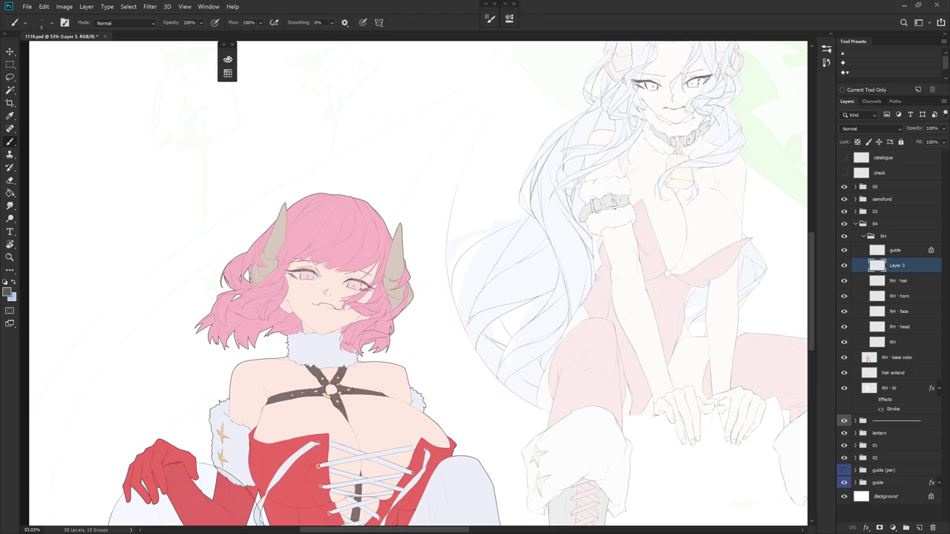
pyautogui.press('e')
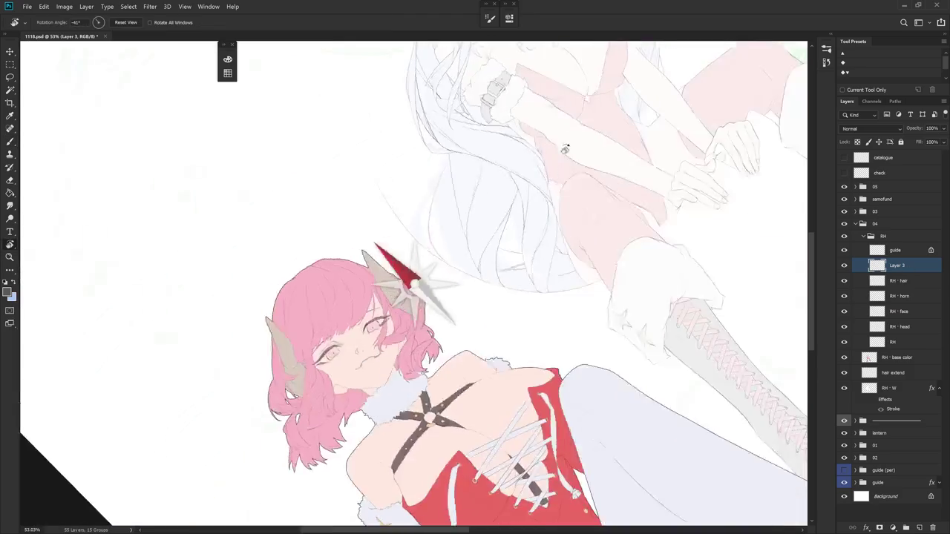
pyautogui.scroll(5, 474, 179)
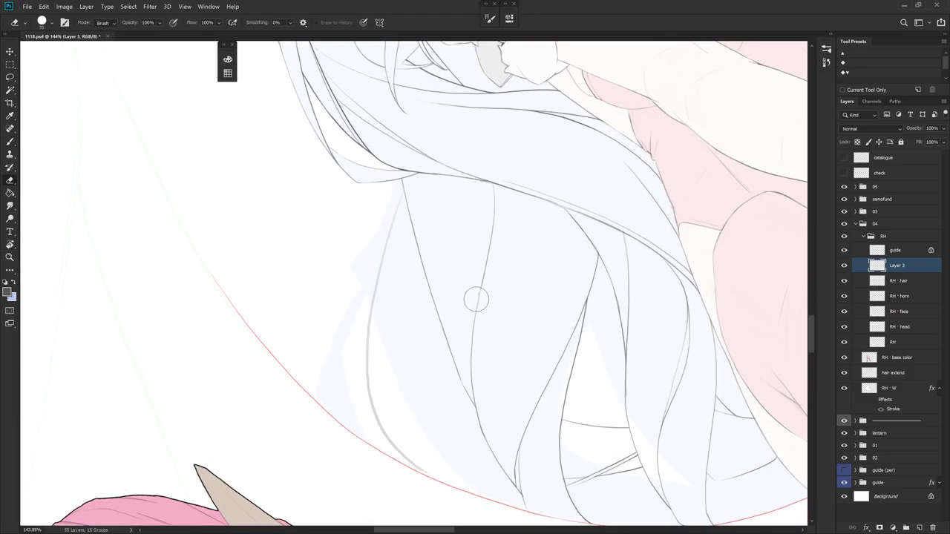
pyautogui.press('b')
pyautogui.moveTo(470, 185); pyautogui.dragTo(481, 273)
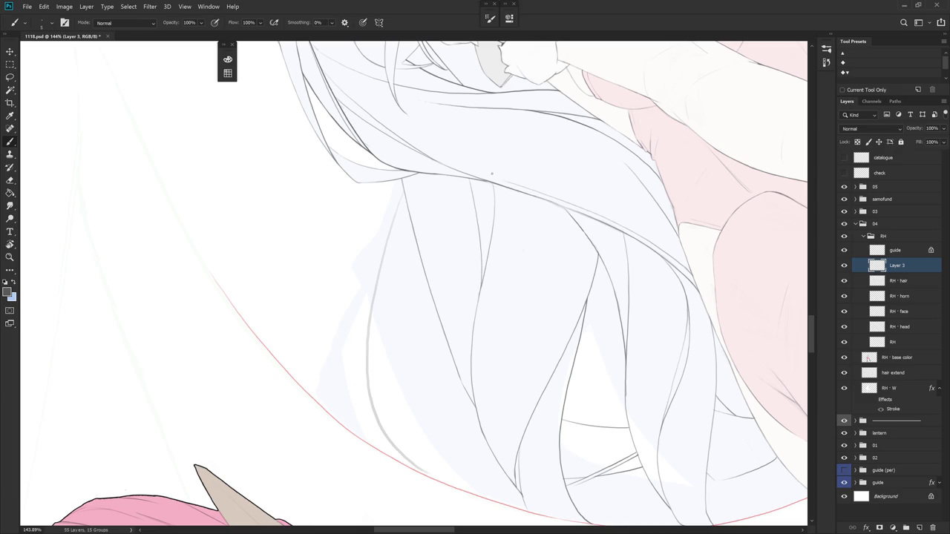
# - Toggle RH · hair visibility to check the new lines, then reselect Layer 3
pyautogui.scroll(-5, 534, 223)
pyautogui.scroll(-1, 577, 346)
pyautogui.click(844, 281)
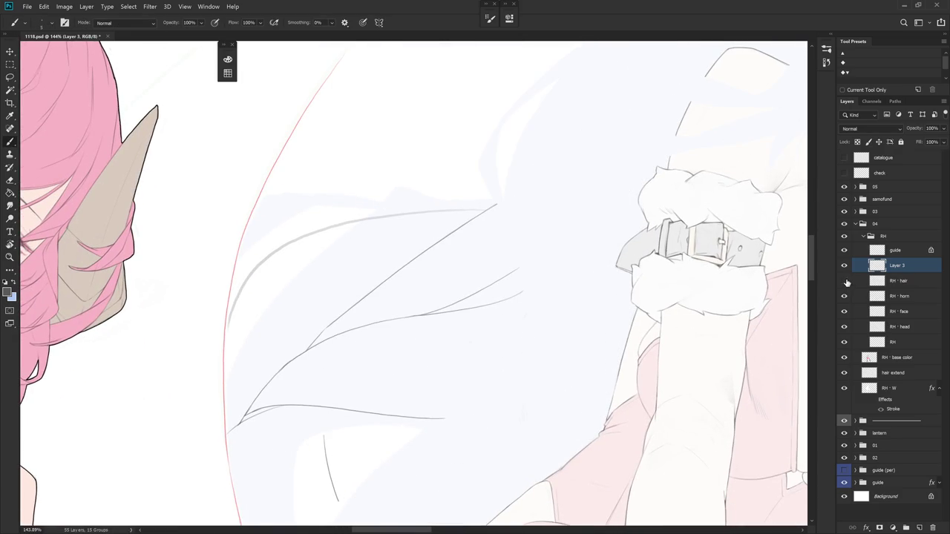
pyautogui.click(899, 280)
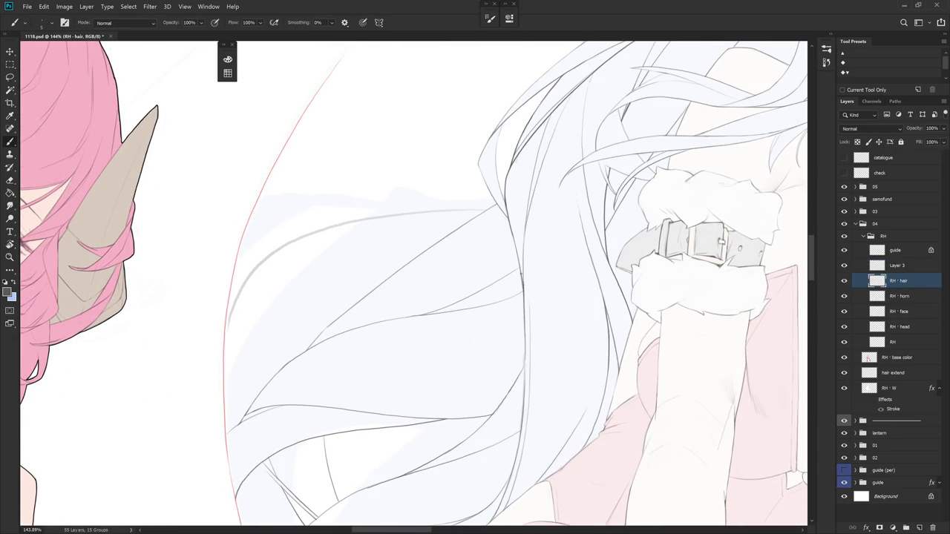
pyautogui.scroll(-2, 558, 248)
pyautogui.scroll(-2, 558, 248)
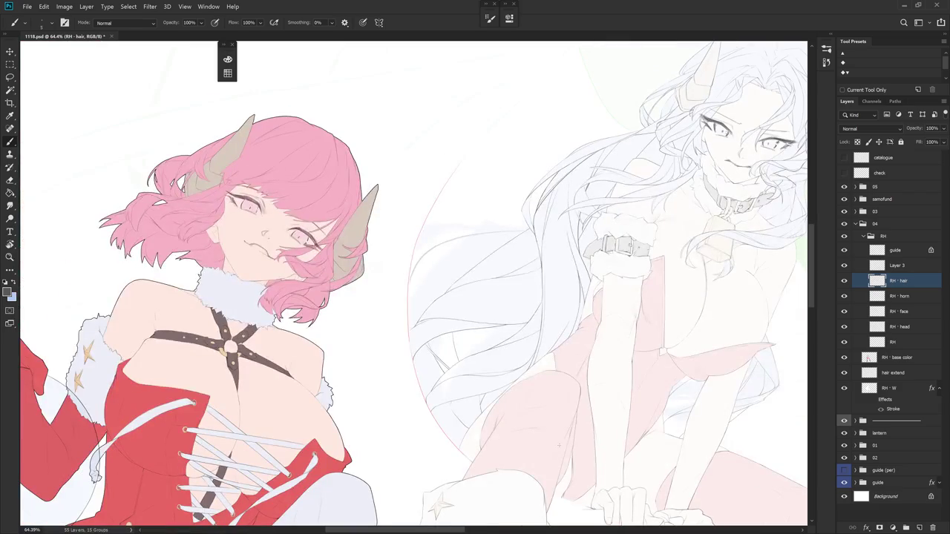
pyautogui.click(899, 266)
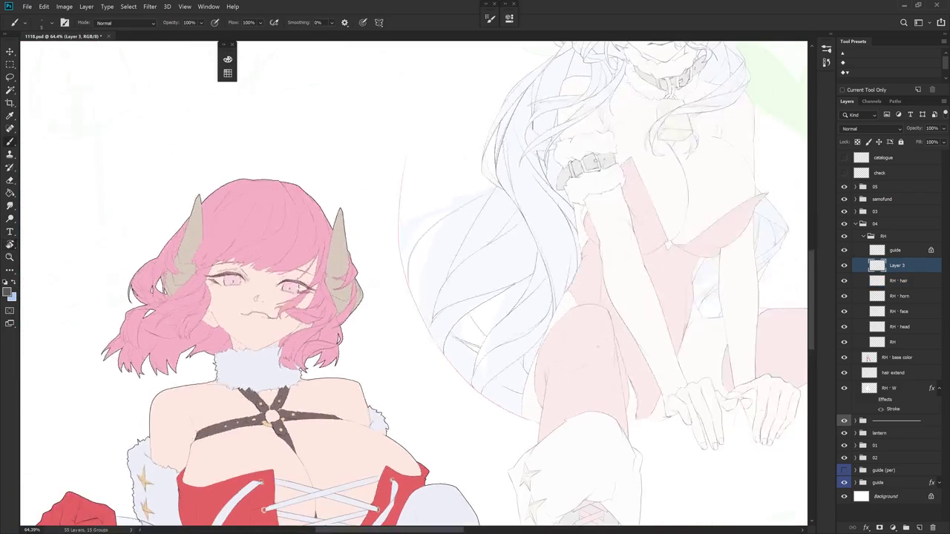
# - Extend a strand line down to the hair tips and move Layer 3 below RH · hair
pyautogui.moveTo(598, 346)
pyautogui.mouseDown()
pyautogui.moveTo(403, 276)
pyautogui.moveTo(413, 153)
pyautogui.mouseUp()
pyautogui.scroll(3, 420, 138)
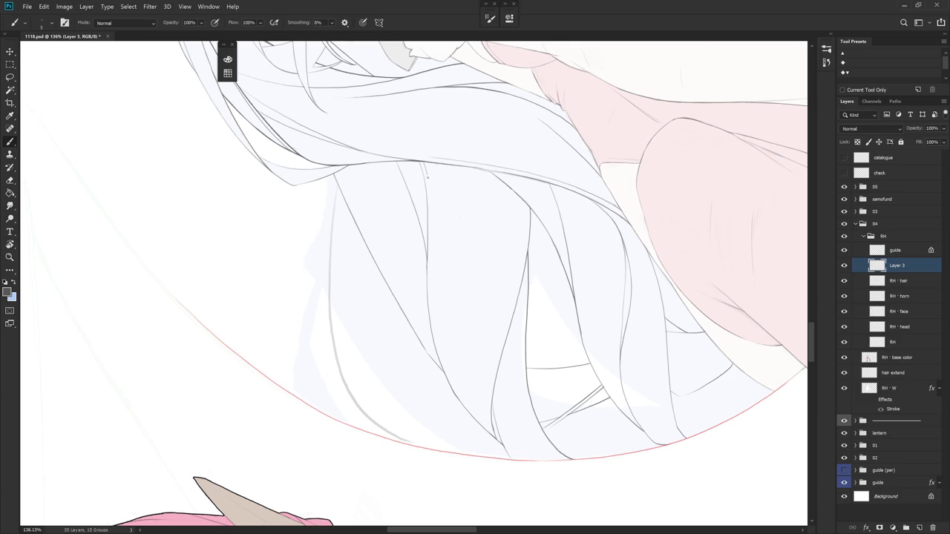
pyautogui.moveTo(431, 199)
pyautogui.mouseDown()
pyautogui.moveTo(443, 354)
pyautogui.moveTo(458, 397)
pyautogui.moveTo(532, 511)
pyautogui.mouseUp()
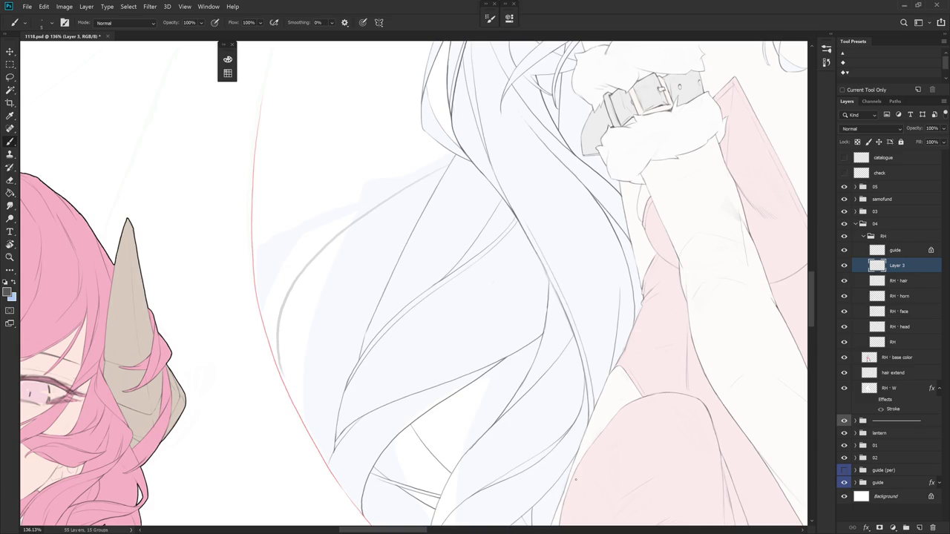
pyautogui.moveTo(576, 478)
pyautogui.mouseDown()
pyautogui.moveTo(562, 287)
pyautogui.moveTo(539, 284)
pyautogui.mouseUp()
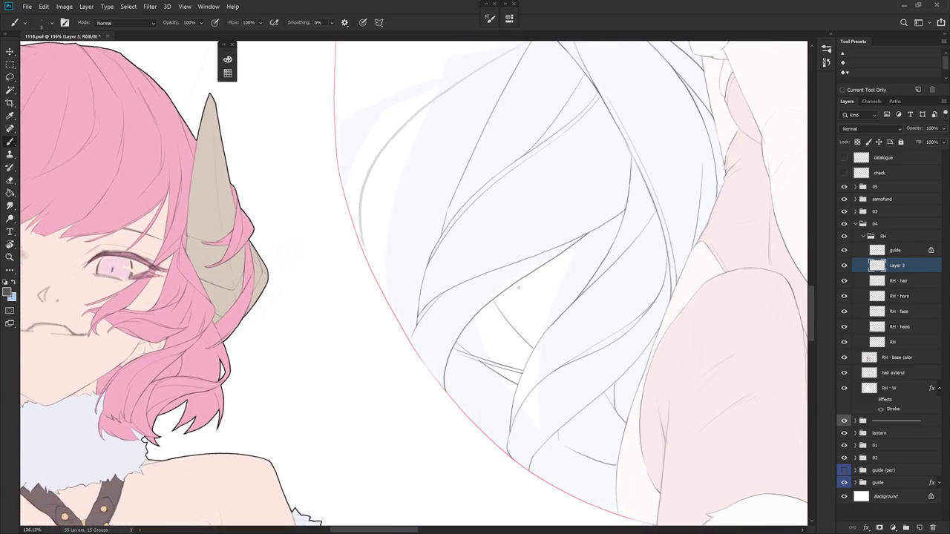
pyautogui.press('e')
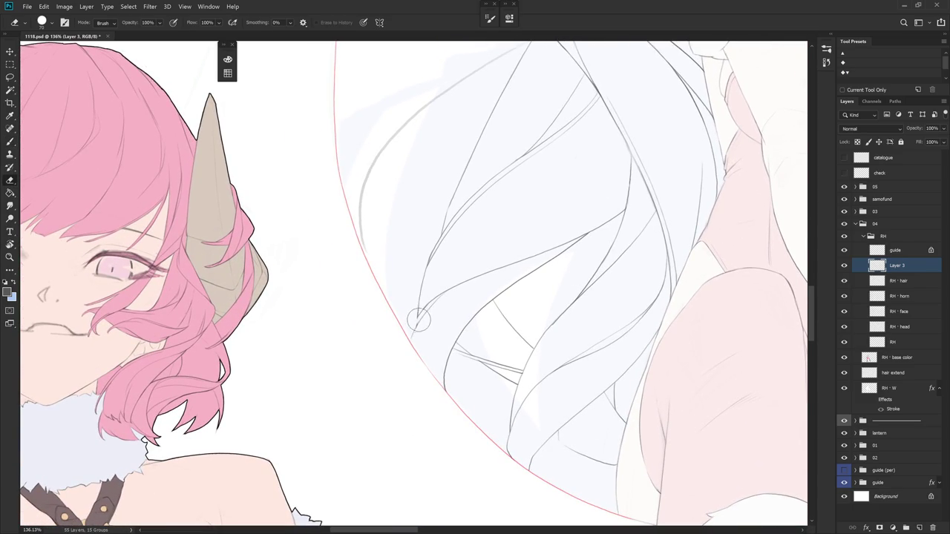
pyautogui.press('b')
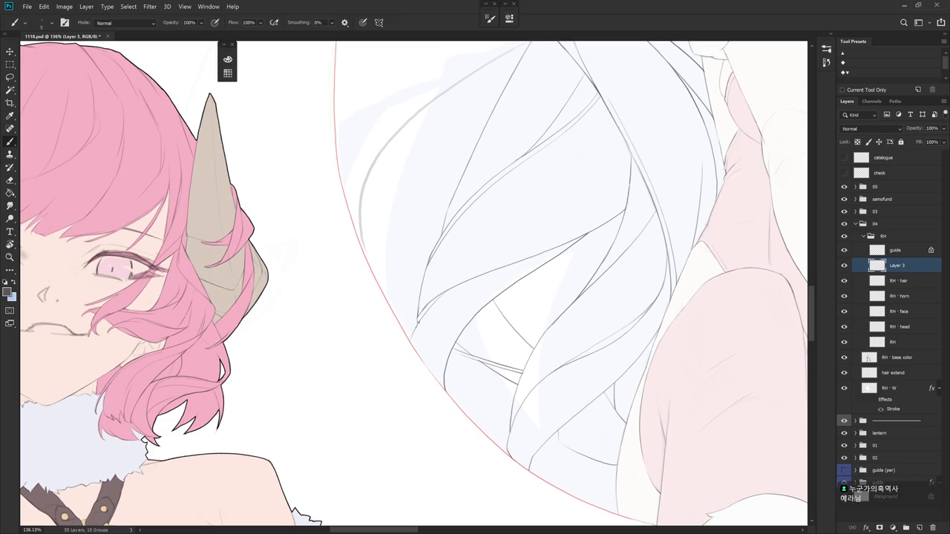
pyautogui.moveTo(562, 329)
pyautogui.mouseDown()
pyautogui.moveTo(537, 307)
pyautogui.moveTo(482, 342)
pyautogui.mouseUp()
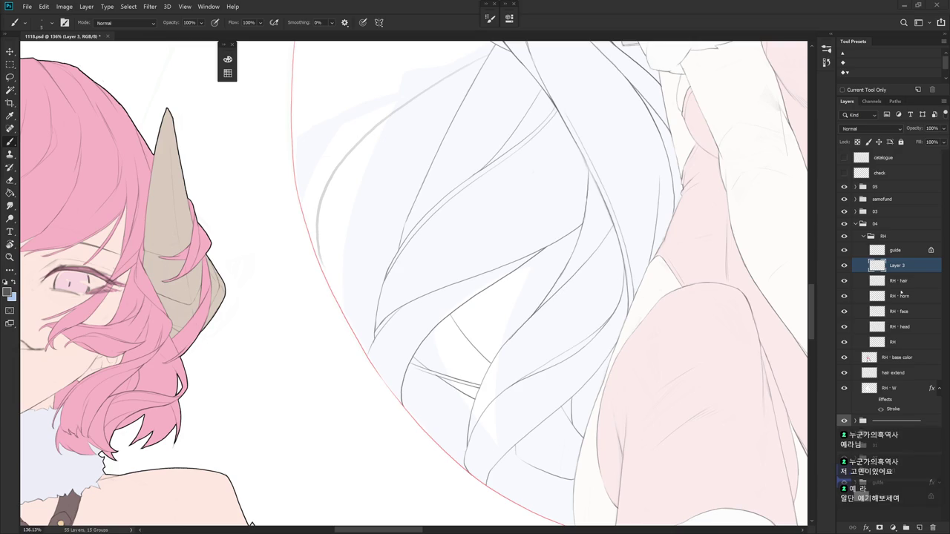
pyautogui.press('r')
pyautogui.moveTo(493, 404)
pyautogui.mouseDown()
pyautogui.moveTo(539, 355)
pyautogui.moveTo(523, 347)
pyautogui.mouseUp()
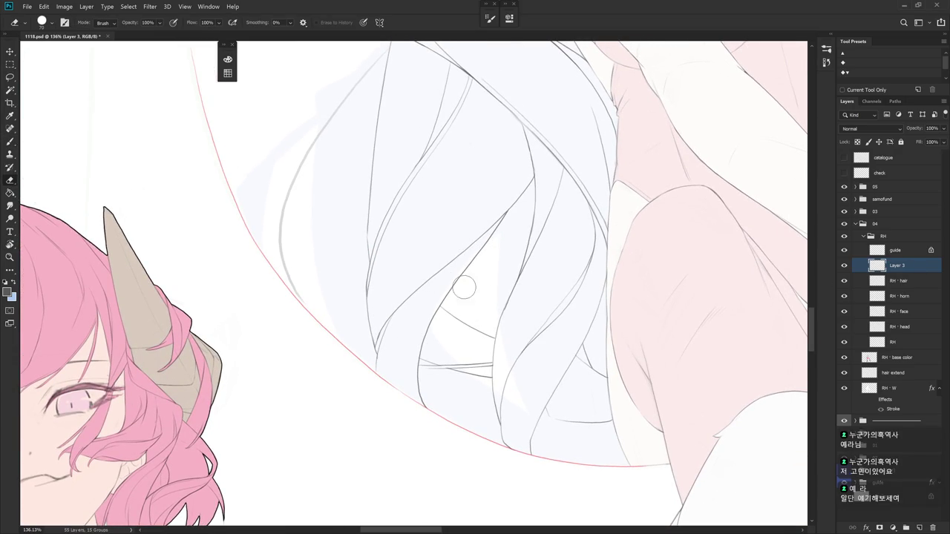
pyautogui.moveTo(918, 271); pyautogui.dragTo(917, 287)
# - Merge Layer 3 into the RH - hair layer, then draw and undo a test strand line
pyautogui.keyDown('ctrl'); pyautogui.click(911, 270); pyautogui.keyUp('ctrl')
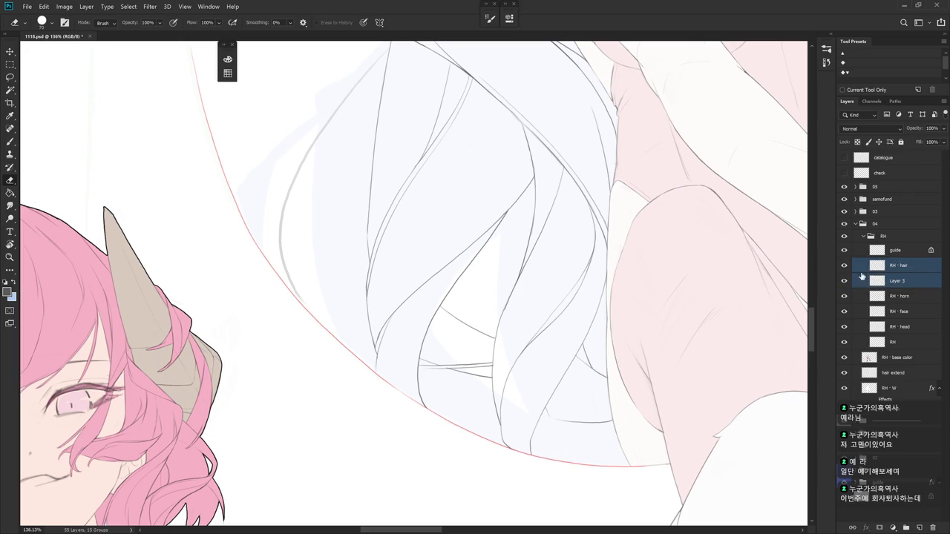
pyautogui.hotkey('ctrl', 'e')
pyautogui.press('b')
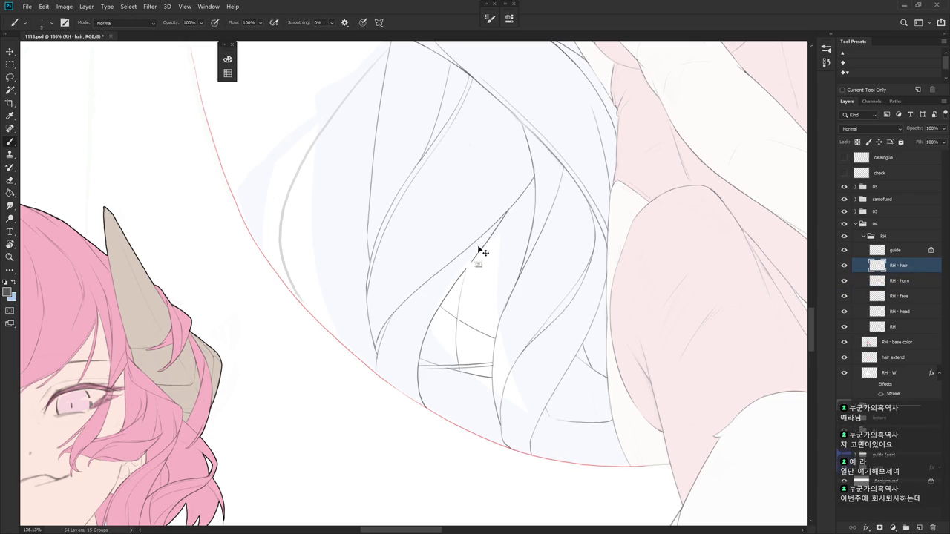
pyautogui.press('e')
pyautogui.press('b')
pyautogui.moveTo(476, 261); pyautogui.dragTo(461, 393)
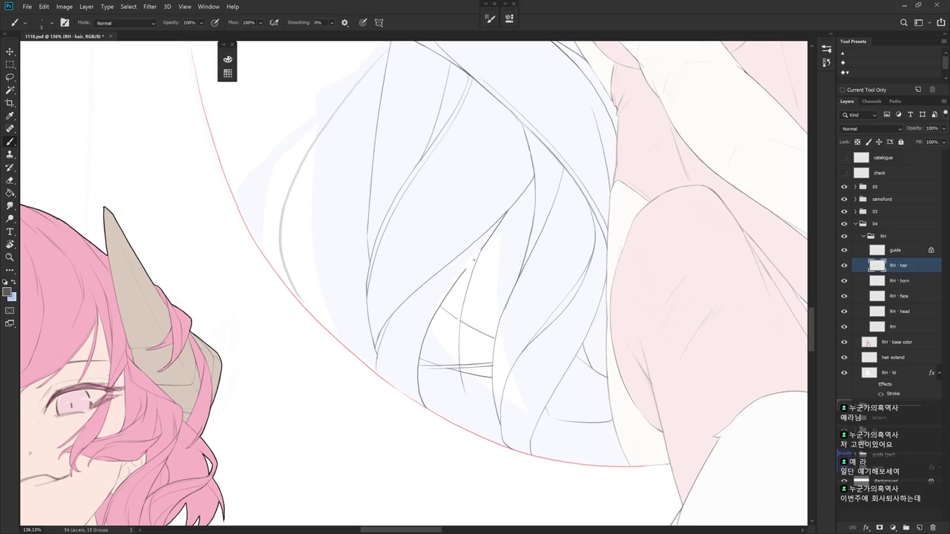
pyautogui.hotkey('ctrl', 'z')
# - Redraw the long strand line and add short line strokes to the hair strands
pyautogui.press('e')
pyautogui.press('b')
pyautogui.moveTo(472, 277); pyautogui.dragTo(464, 408)
pyautogui.press('e')
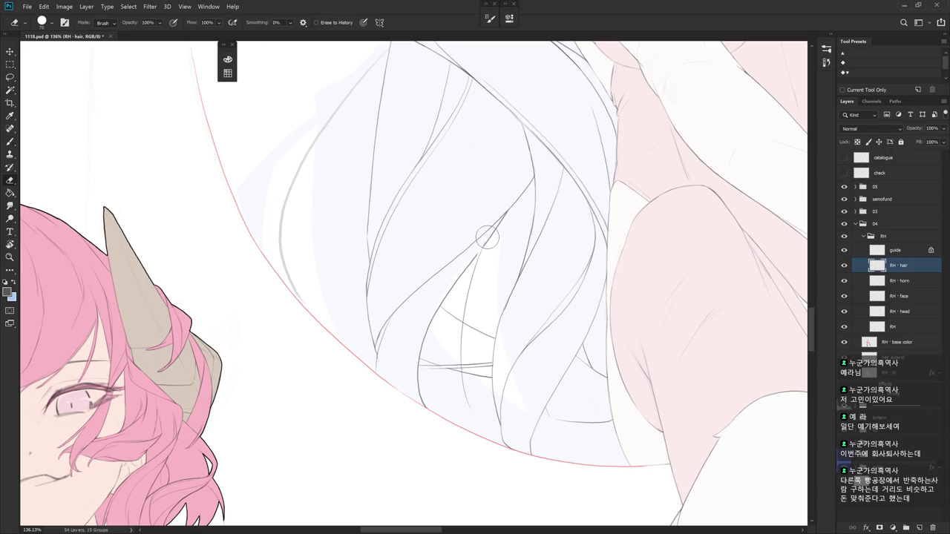
pyautogui.press('b')
pyautogui.moveTo(469, 274)
pyautogui.mouseDown()
pyautogui.moveTo(457, 346)
pyautogui.moveTo(474, 417)
pyautogui.mouseUp()
pyautogui.moveTo(512, 370); pyautogui.dragTo(505, 339)
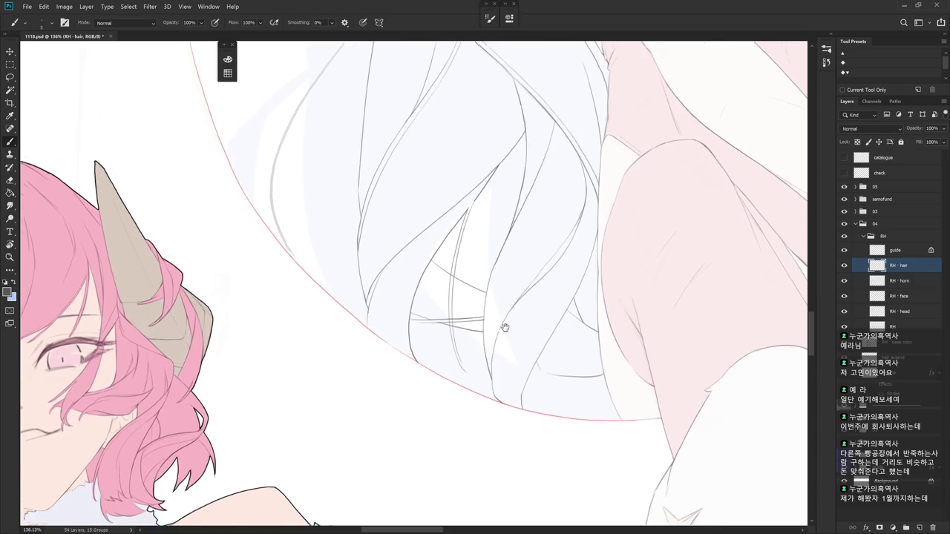
pyautogui.scroll(-3, 504, 338)
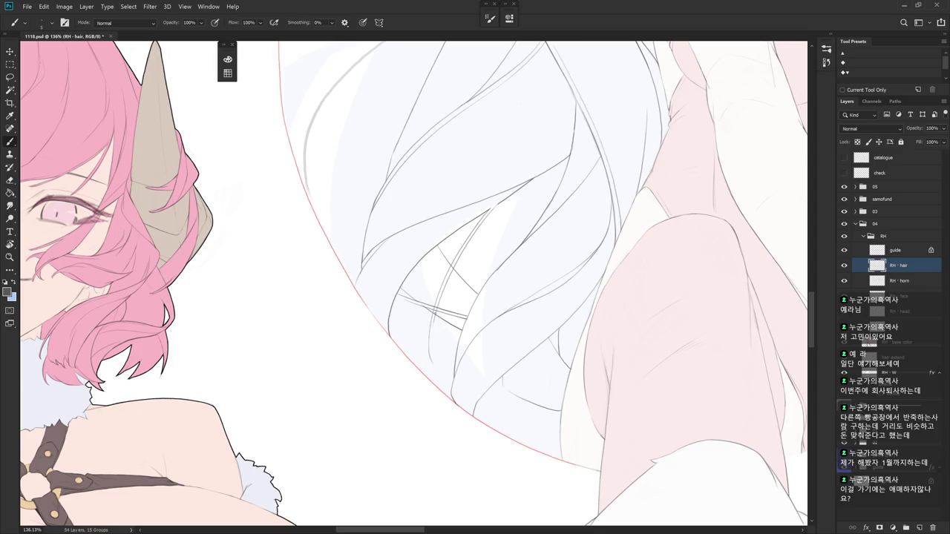
# - Try two short strokes near the hair tips and undo both
pyautogui.moveTo(432, 327); pyautogui.dragTo(432, 341)
pyautogui.hotkey('ctrl', 'z')
pyautogui.moveTo(431, 326); pyautogui.dragTo(434, 359)
pyautogui.hotkey('ctrl', 'z')
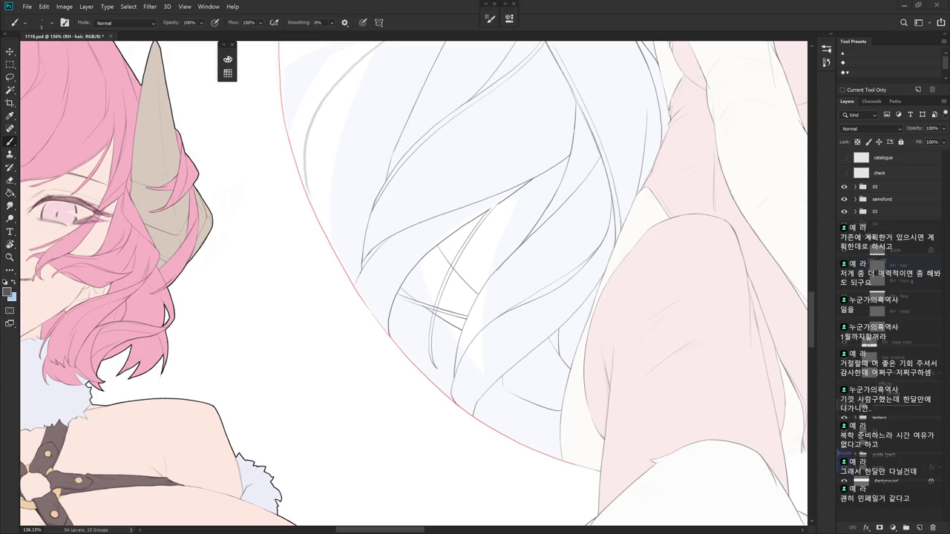
# - Zoom out to check both figures, then zoom back in on the tilted hair
pyautogui.scroll(1, 416, 282)
pyautogui.press('e')
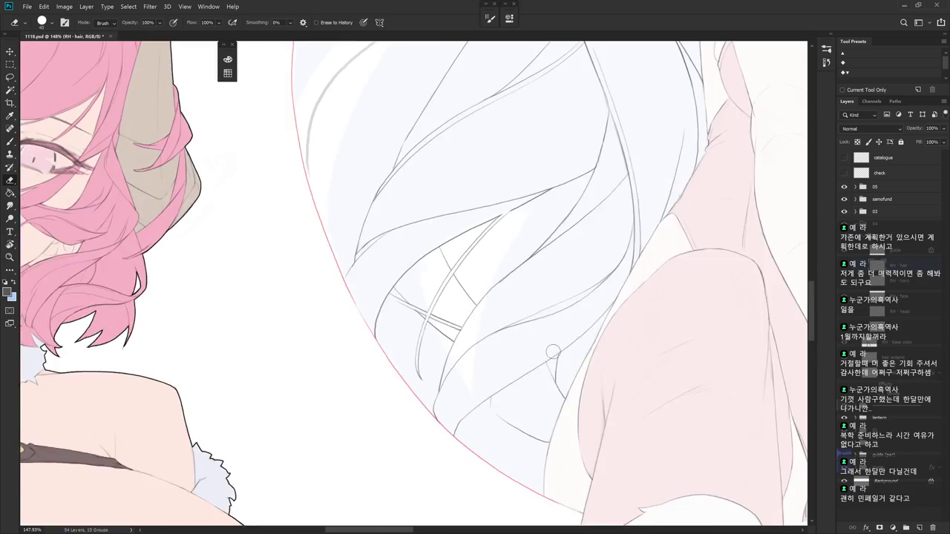
pyautogui.scroll(-8, 445, 297)
pyautogui.press('b')
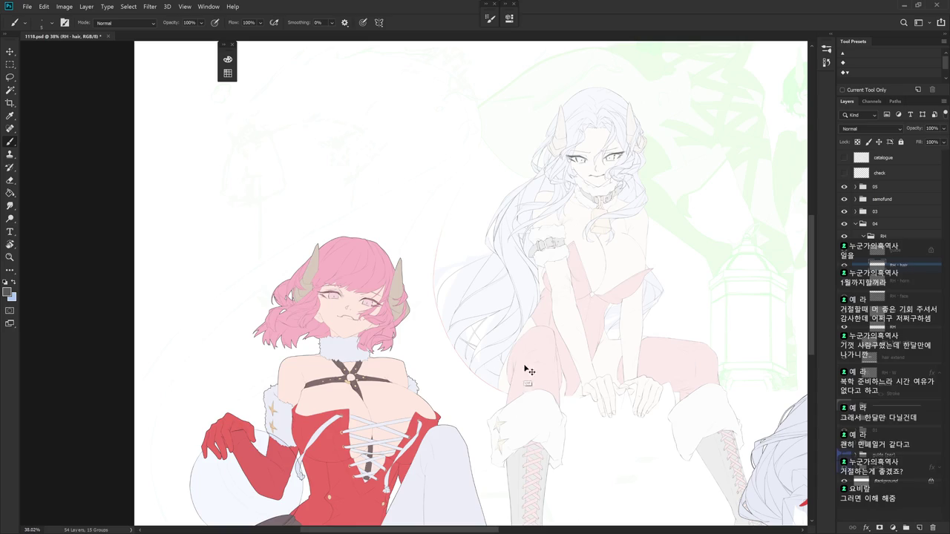
pyautogui.scroll(5, 496, 334)
pyautogui.moveTo(534, 312)
pyautogui.mouseDown()
pyautogui.moveTo(589, 229)
pyautogui.moveTo(461, 217)
pyautogui.mouseUp()
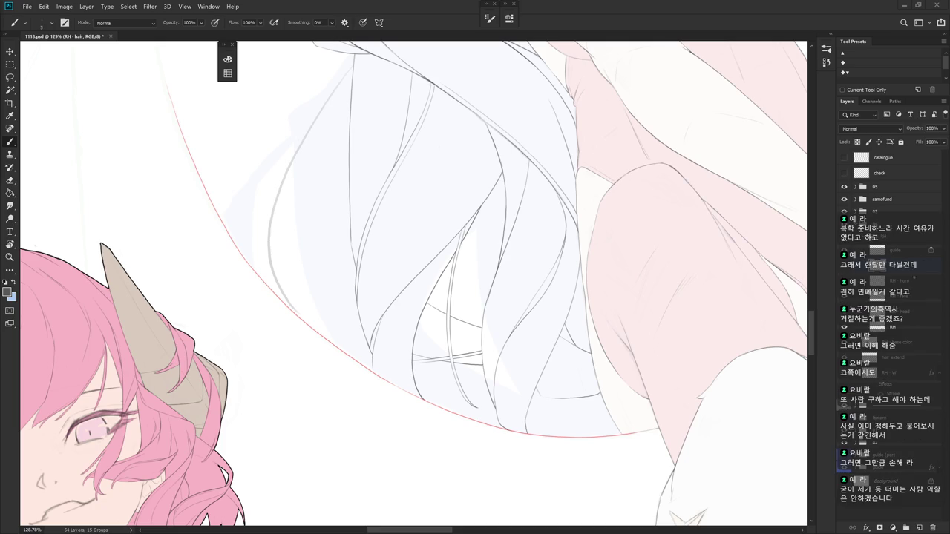
pyautogui.scroll(-2, 416, 282)
pyautogui.scroll(-2, 415, 282)
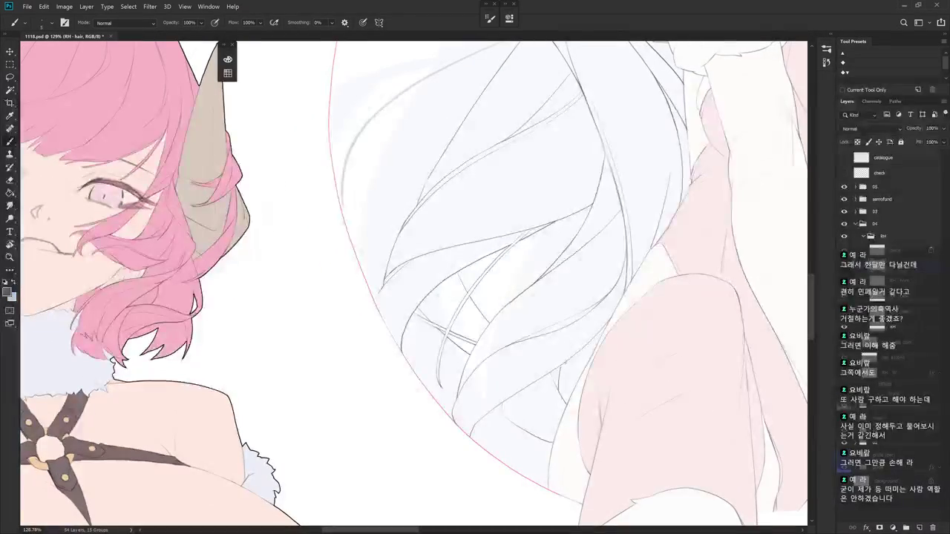
# - Recentre the hair tips and rotate the view about 30° counterclockwise for drawing
pyautogui.moveTo(582, 355)
pyautogui.mouseDown()
pyautogui.moveTo(568, 376)
pyautogui.moveTo(433, 265)
pyautogui.mouseUp()
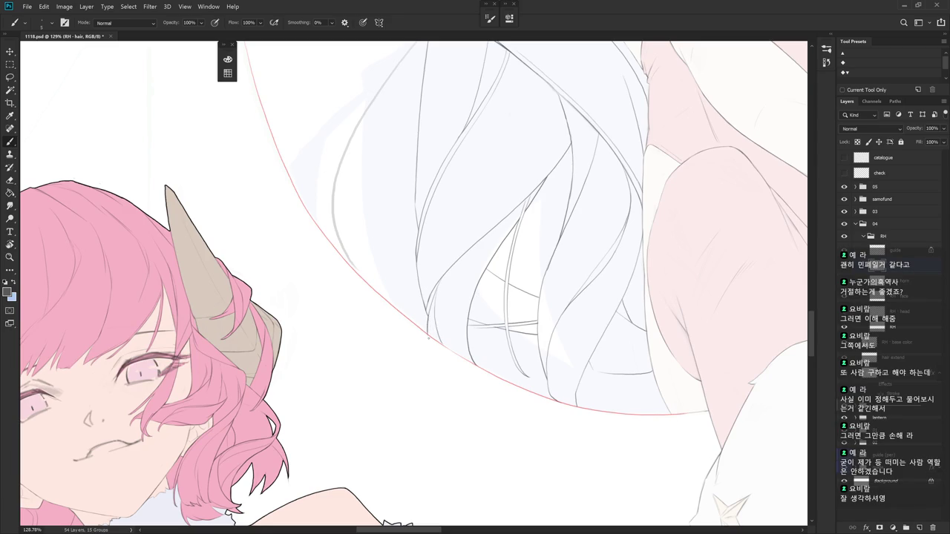
pyautogui.moveTo(456, 271); pyautogui.dragTo(520, 423)
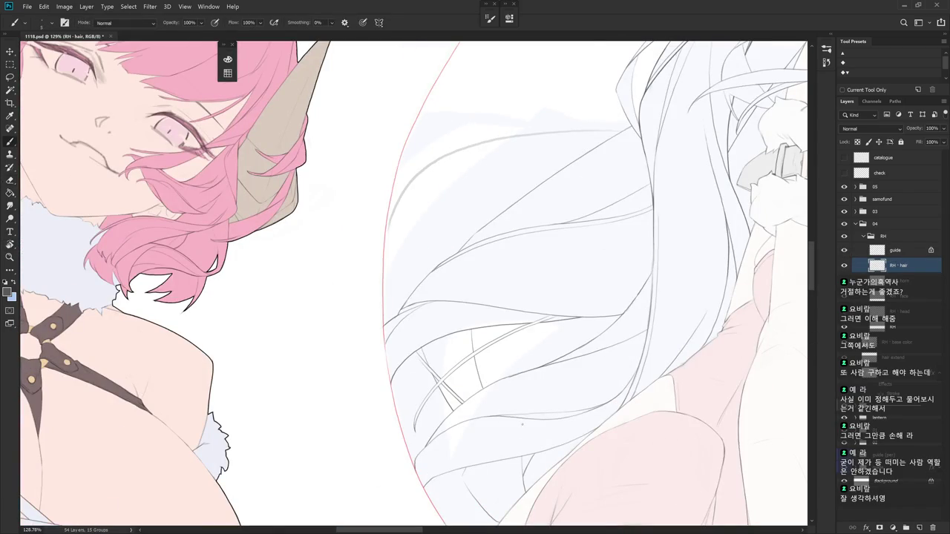
pyautogui.moveTo(583, 382); pyautogui.dragTo(433, 265)
pyautogui.press('e')
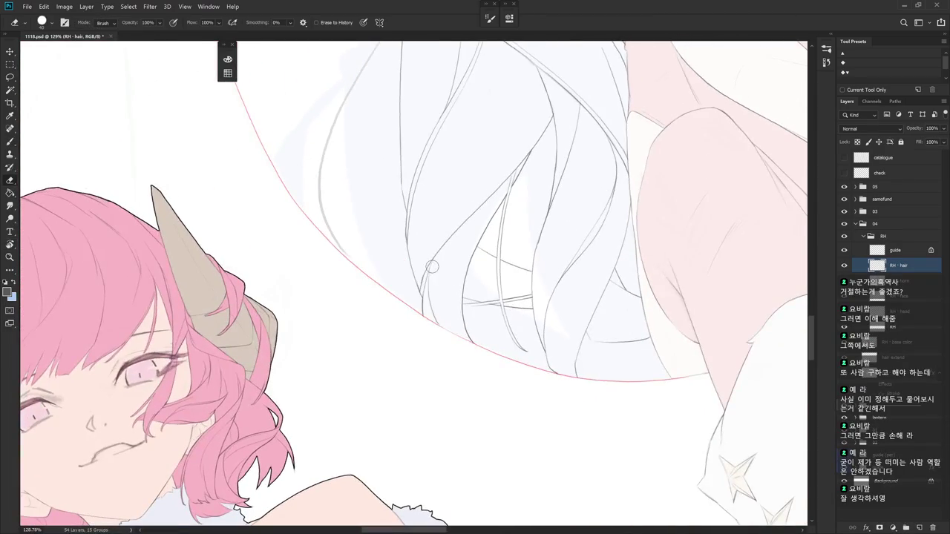
pyautogui.press('b')
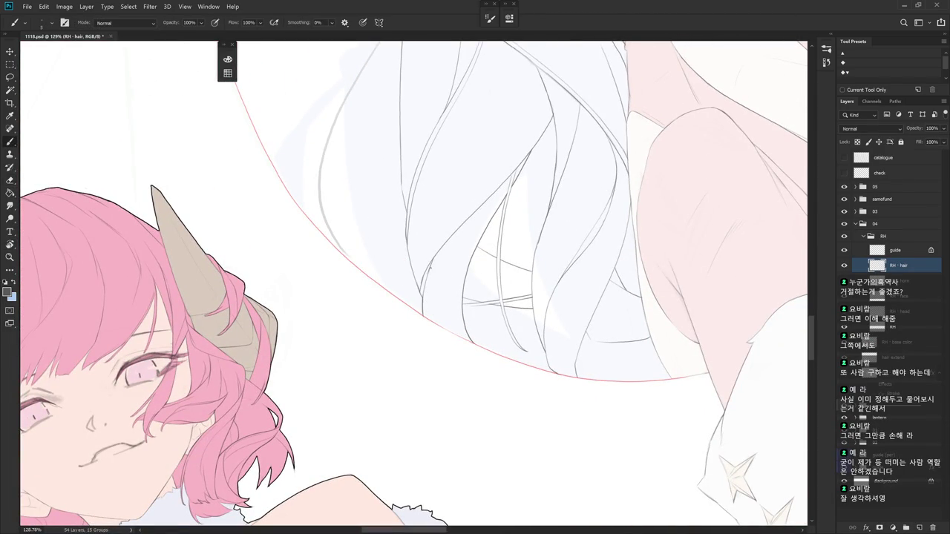
pyautogui.press('e')
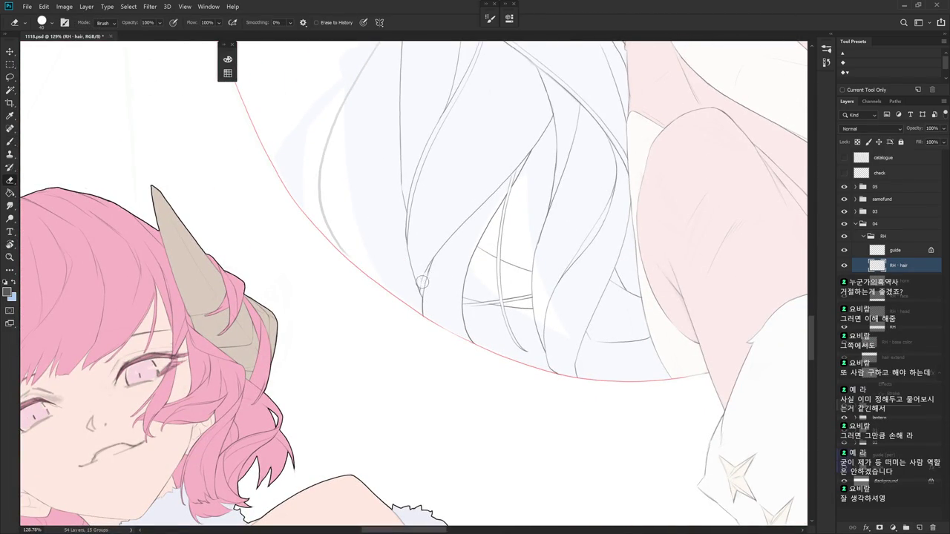
pyautogui.press('b')
pyautogui.press('r')
pyautogui.moveTo(457, 295)
pyautogui.mouseDown()
pyautogui.moveTo(455, 273)
pyautogui.moveTo(423, 288)
pyautogui.mouseUp()
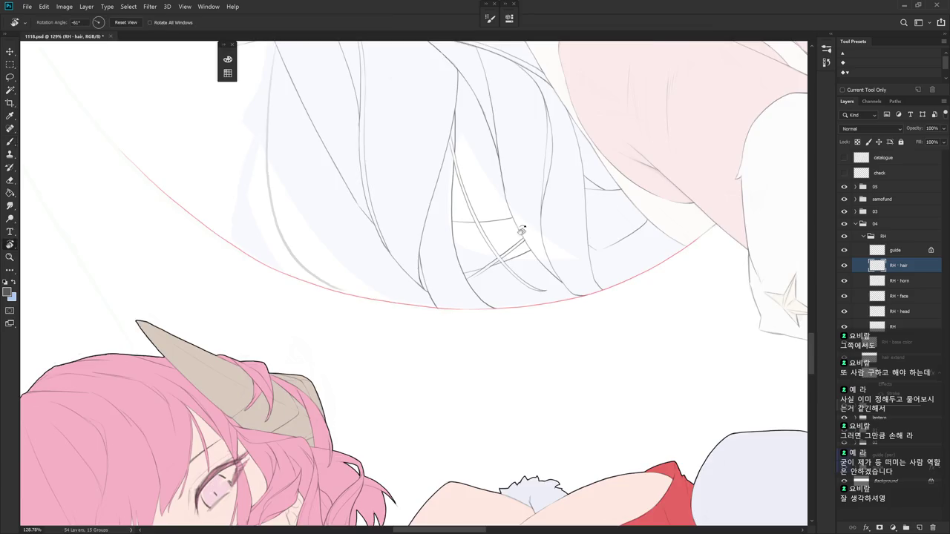
# - Rotate the view so faces stand upright, zoom out, and pan back to the white hair
pyautogui.moveTo(509, 221); pyautogui.dragTo(462, 448)
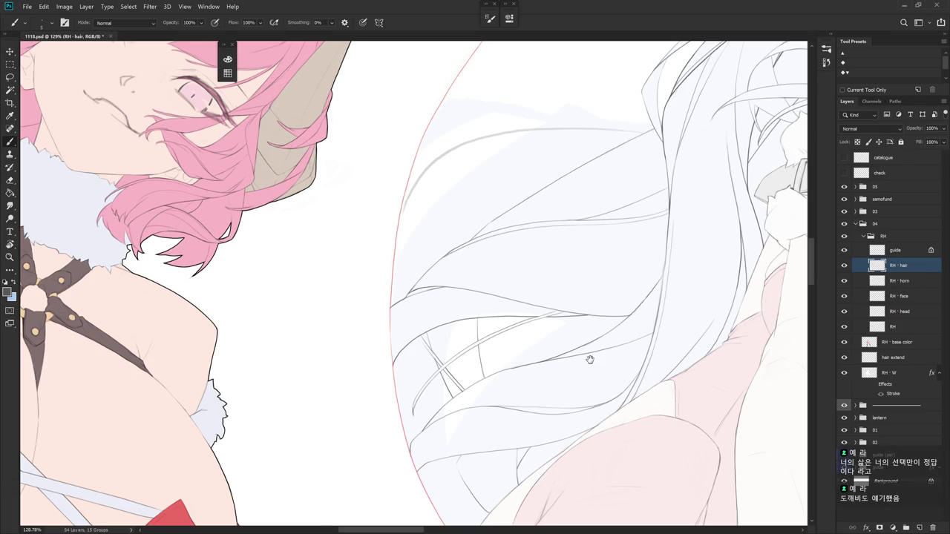
pyautogui.moveTo(615, 349); pyautogui.dragTo(596, 316)
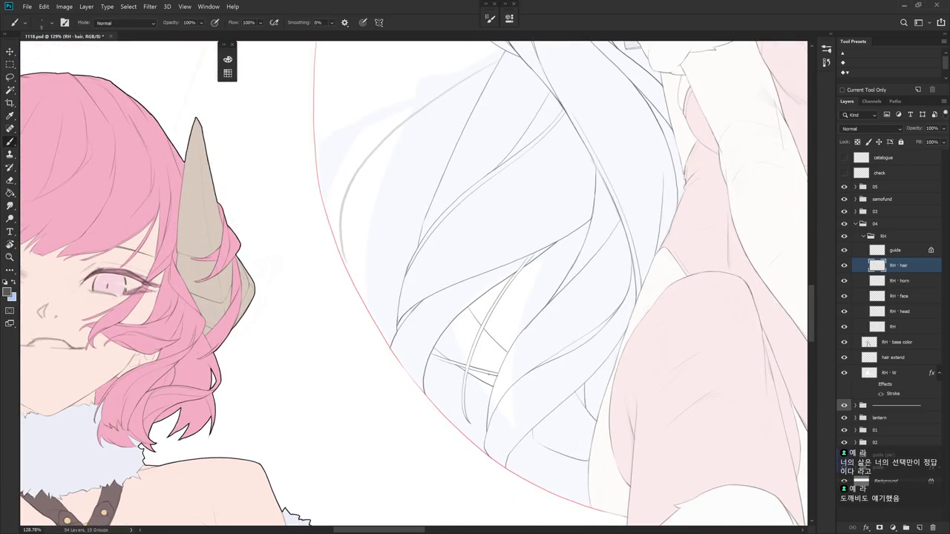
pyautogui.scroll(-3, 558, 320)
pyautogui.scroll(-3, 547, 356)
pyautogui.scroll(-2, 496, 366)
pyautogui.moveTo(497, 366); pyautogui.dragTo(439, 372)
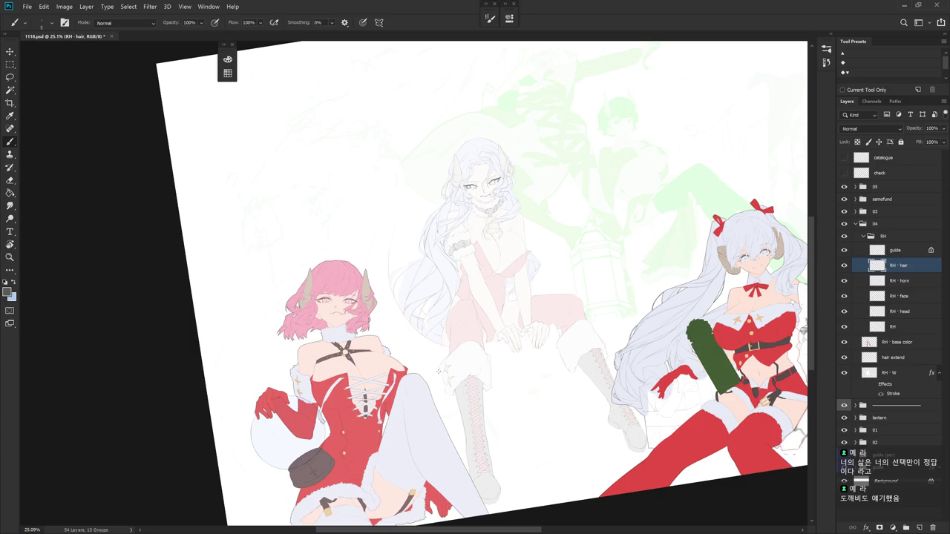
pyautogui.moveTo(438, 372); pyautogui.dragTo(490, 376)
pyautogui.scroll(5, 490, 297)
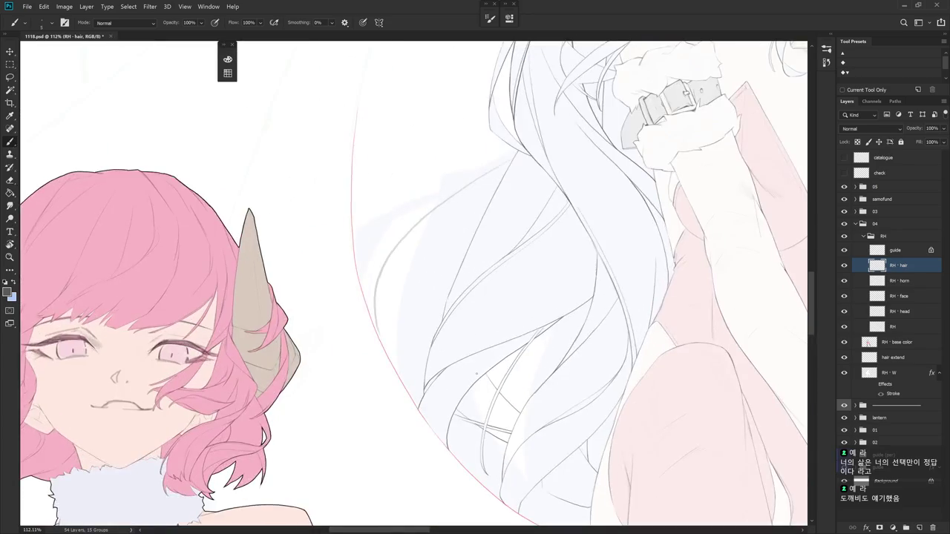
# - Zoom in on the white hair at a slight tilt and draw short strokes along the strands
pyautogui.press('r')
pyautogui.click(526, 297)
pyautogui.moveTo(526, 297); pyautogui.dragTo(463, 286)
pyautogui.press('b')
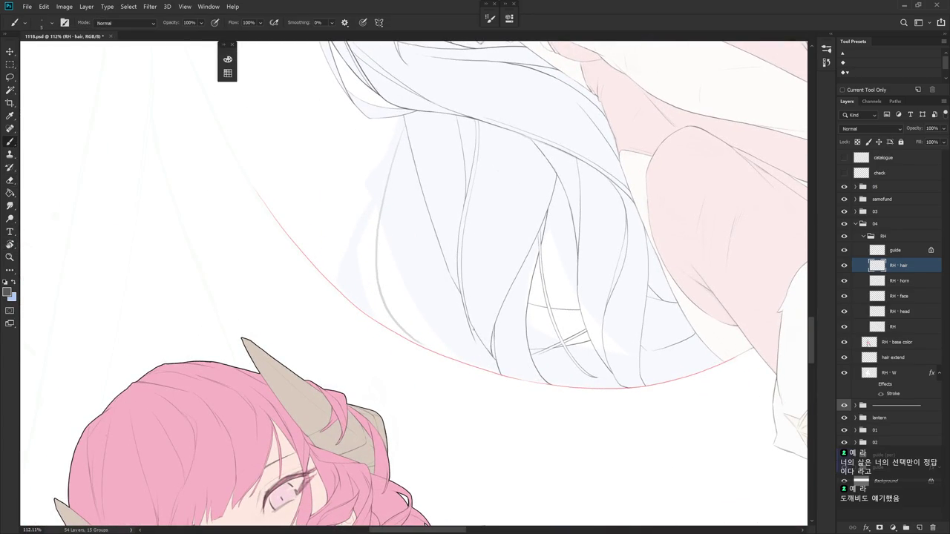
pyautogui.scroll(-3, 473, 293)
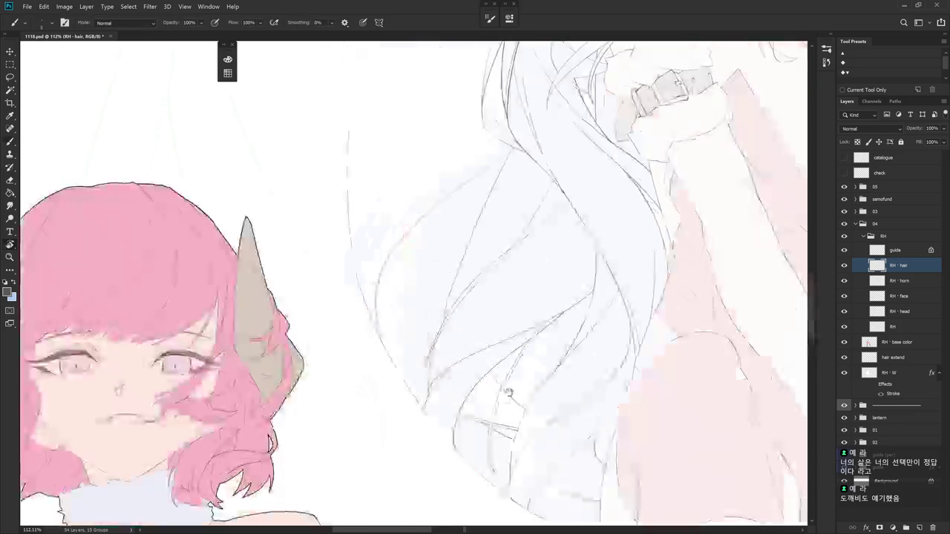
pyautogui.scroll(2, 473, 293)
pyautogui.press('e')
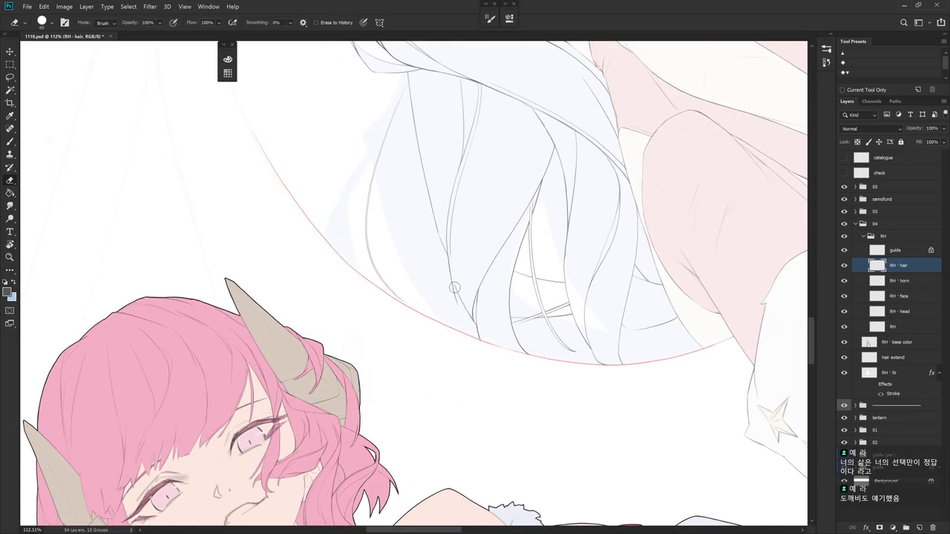
pyautogui.press('b')
pyautogui.moveTo(454, 279)
pyautogui.mouseDown()
pyautogui.moveTo(487, 391)
pyautogui.moveTo(471, 262)
pyautogui.mouseUp()
# - Extend a hair outline downward, then undo it to redraw
pyautogui.scroll(-5, 469, 340)
pyautogui.scroll(3, 488, 391)
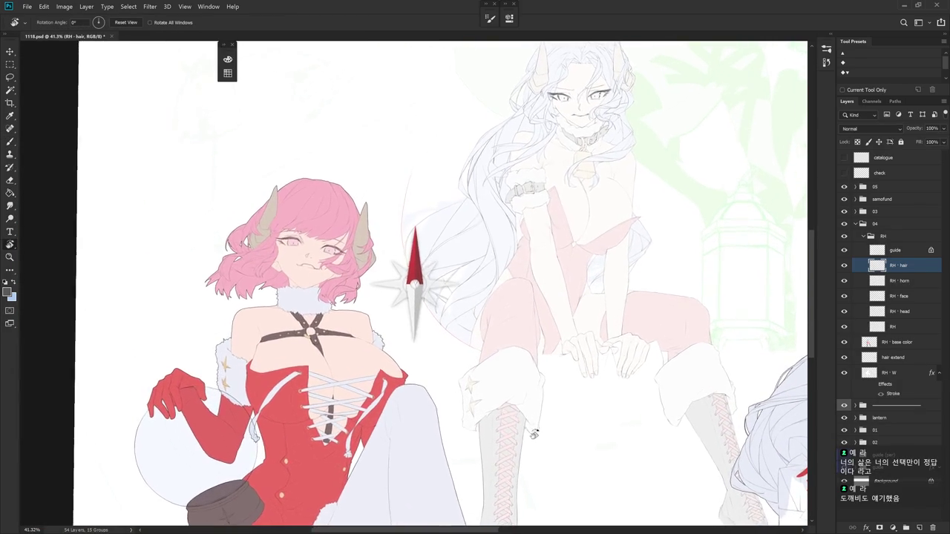
pyautogui.scroll(5, 443, 245)
pyautogui.scroll(2, 443, 245)
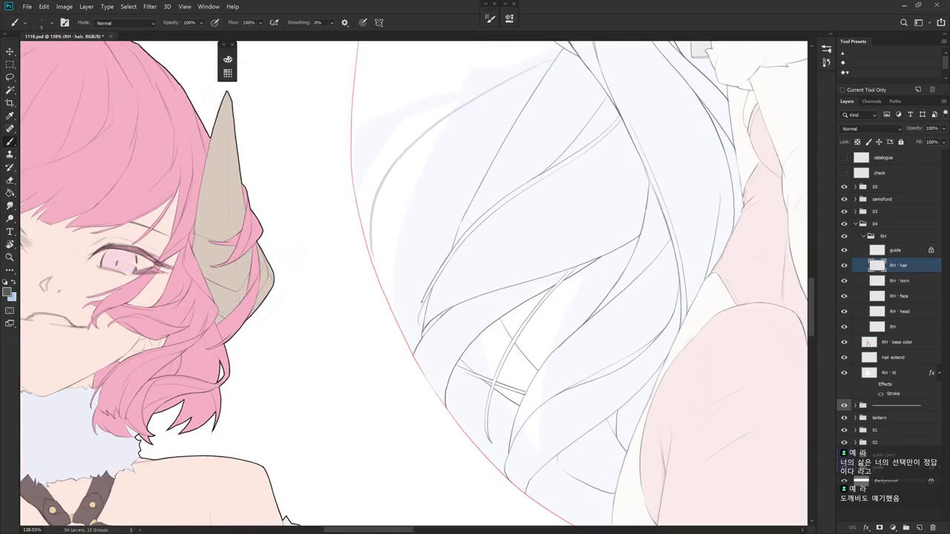
pyautogui.moveTo(421, 317); pyautogui.dragTo(426, 327)
pyautogui.hotkey('ctrl', 'z')
# - Rotate the canvas view again and zoom out to review the hair
pyautogui.scroll(-5, 448, 306)
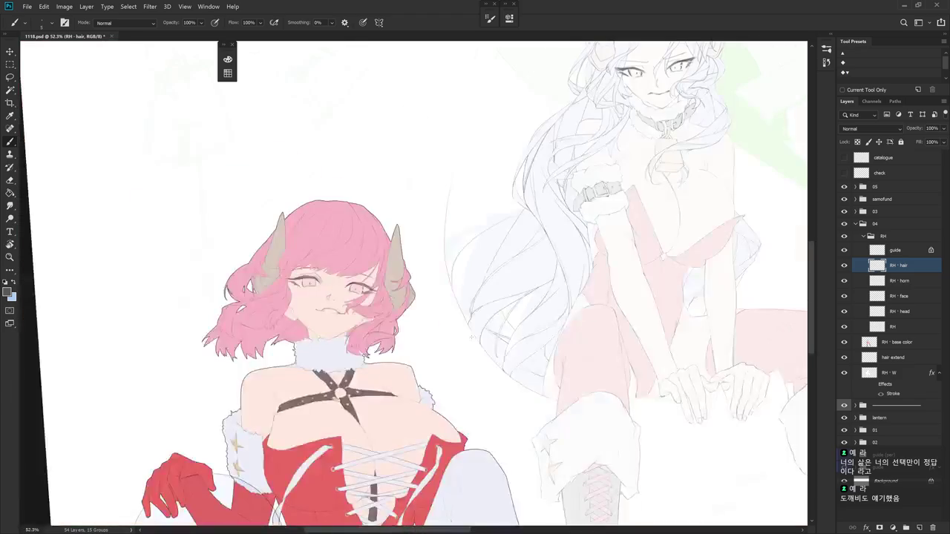
pyautogui.scroll(3, 473, 340)
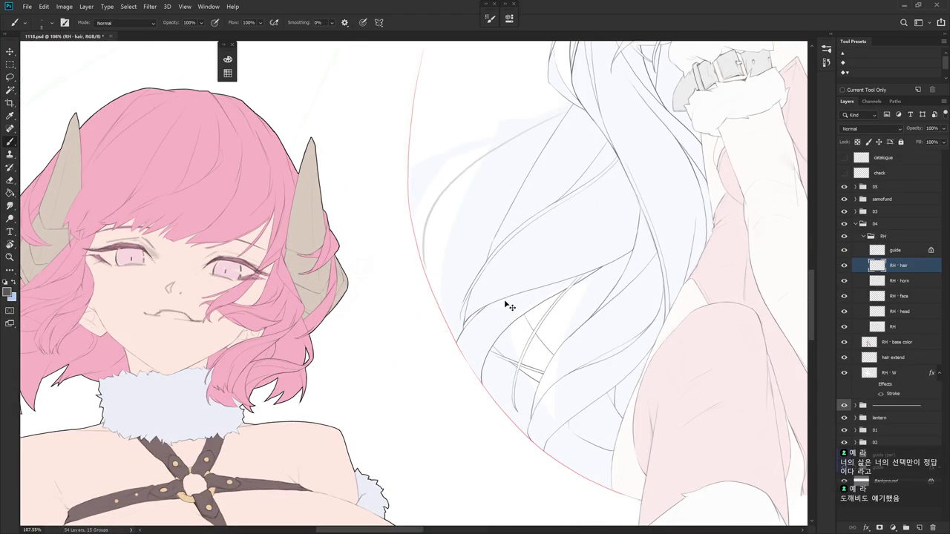
pyautogui.press('r')
pyautogui.moveTo(509, 304); pyautogui.dragTo(466, 305)
pyautogui.press('e')
pyautogui.press('b')
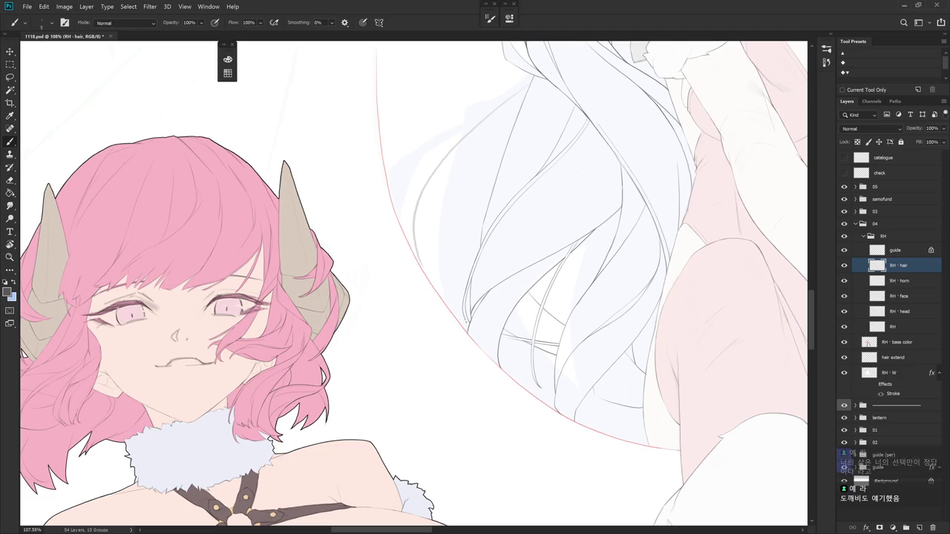
pyautogui.scroll(-5, 499, 253)
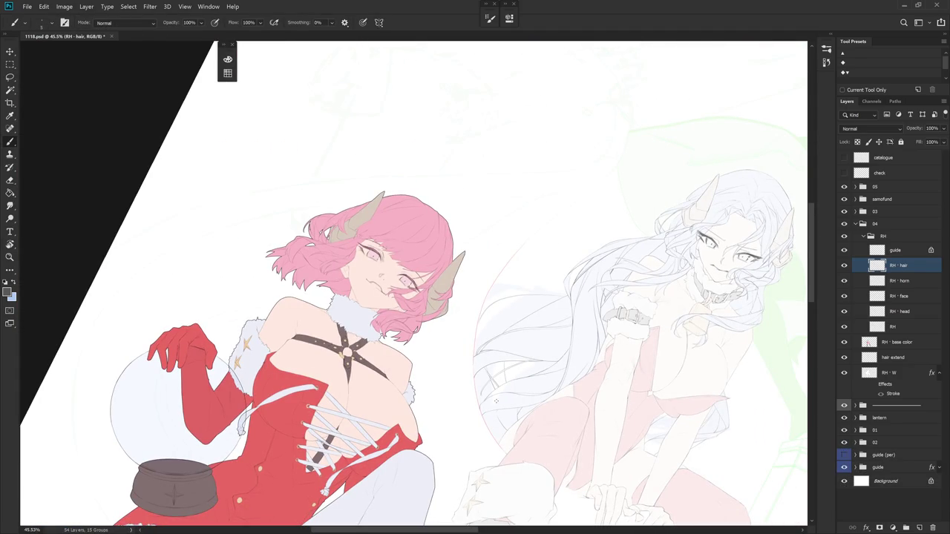
# - Turn the view toward the hair tips and add a short line beside a strand
pyautogui.moveTo(501, 407)
pyautogui.mouseDown()
pyautogui.moveTo(546, 443)
pyautogui.moveTo(547, 483)
pyautogui.moveTo(590, 376)
pyautogui.moveTo(603, 365)
pyautogui.mouseUp()
pyautogui.scroll(5, 483, 255)
pyautogui.moveTo(528, 271)
pyautogui.mouseDown()
pyautogui.moveTo(506, 273)
pyautogui.moveTo(492, 313)
pyautogui.mouseUp()
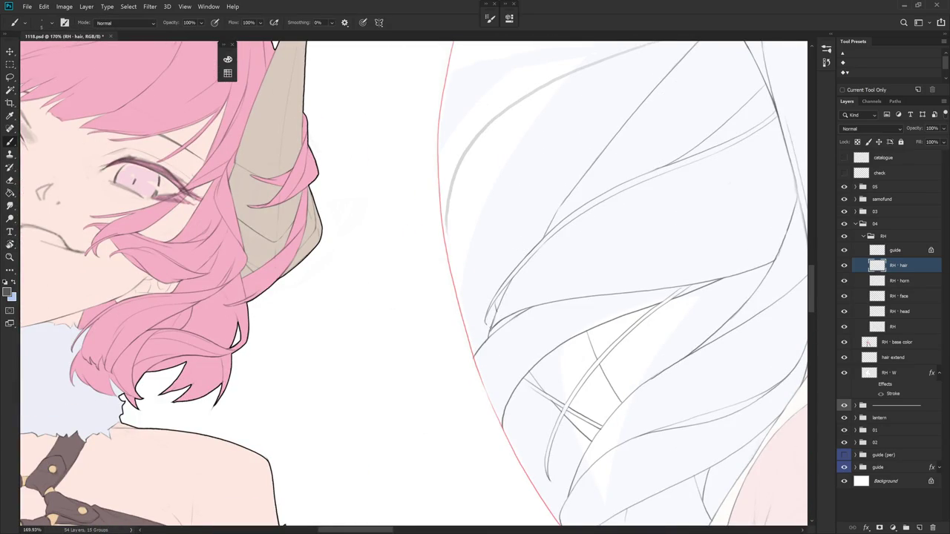
pyautogui.press('e')
pyautogui.press('r')
pyautogui.moveTo(541, 388); pyautogui.dragTo(513, 299)
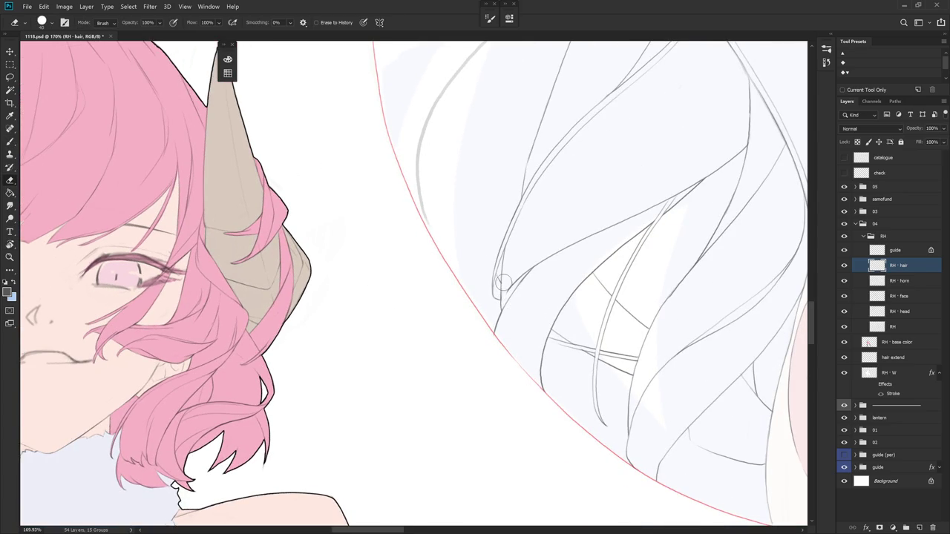
pyautogui.press('b')
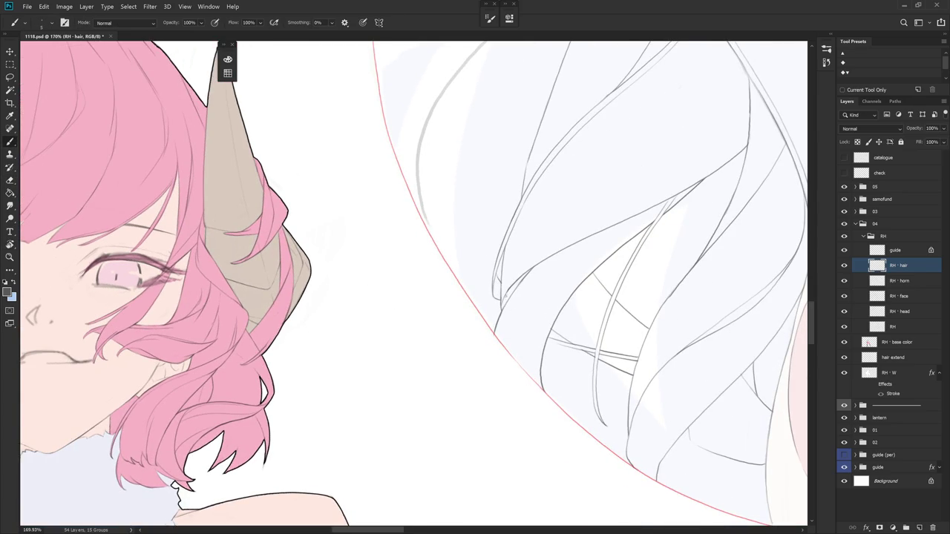
pyautogui.moveTo(500, 294); pyautogui.dragTo(510, 288)
# - Draw a strand line down the white hair
pyautogui.press('e')
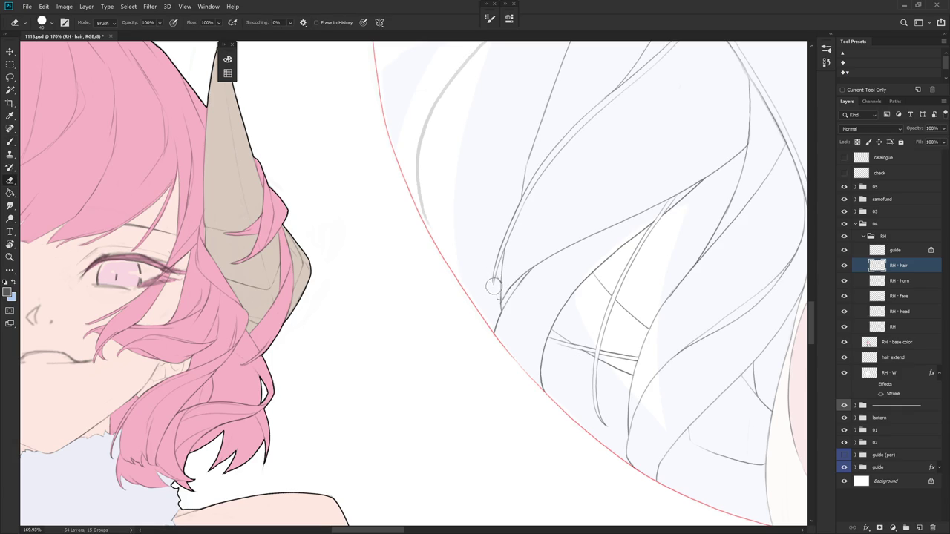
pyautogui.press('b')
pyautogui.press('e')
pyautogui.press('b')
pyautogui.moveTo(503, 238)
pyautogui.mouseDown()
pyautogui.moveTo(497, 283)
pyautogui.moveTo(498, 271)
pyautogui.mouseUp()
# - Rotate the view to -12° and zoom out to check the whole composition
pyautogui.scroll(-3, 502, 248)
pyautogui.press('r')
pyautogui.moveTo(502, 248)
pyautogui.mouseDown()
pyautogui.moveTo(573, 276)
pyautogui.moveTo(525, 326)
pyautogui.mouseUp()
pyautogui.press('e')
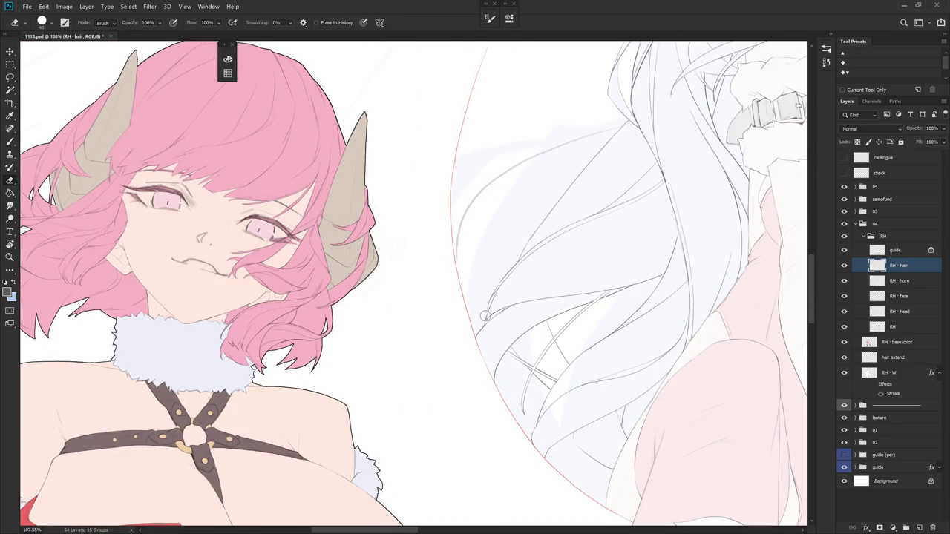
pyautogui.scroll(-3, 547, 309)
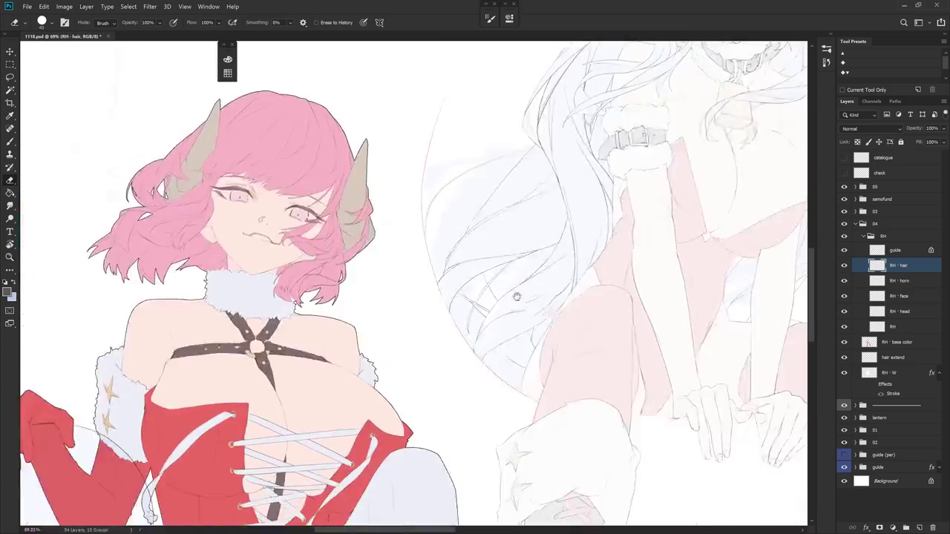
pyautogui.press('b')
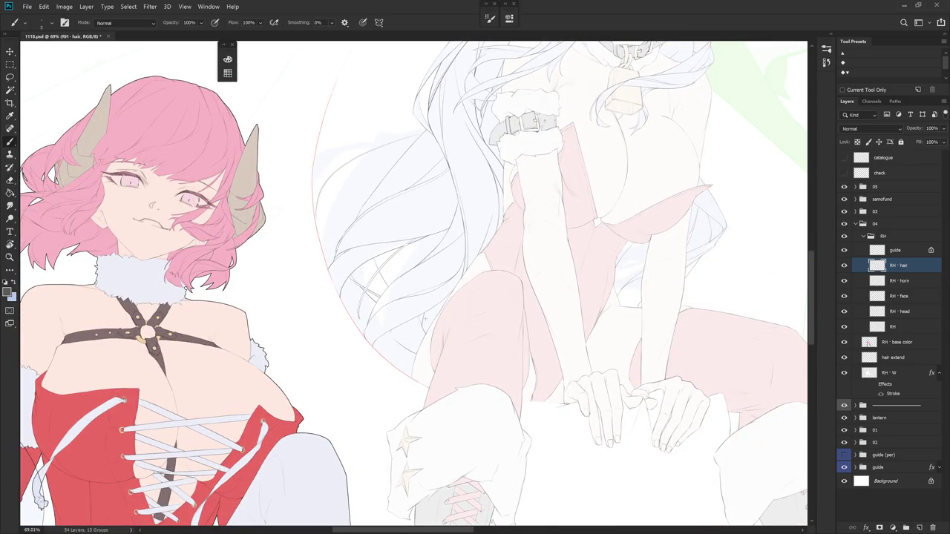
pyautogui.scroll(-3, 550, 384)
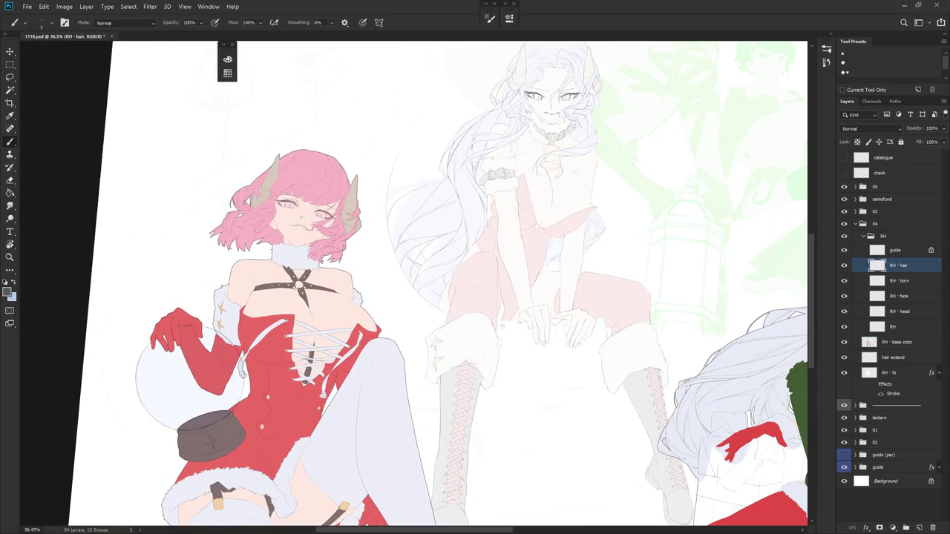
# - In the History panel, step back past the Eraser edits to an earlier Brush Tool state
pyautogui.click(826, 62)
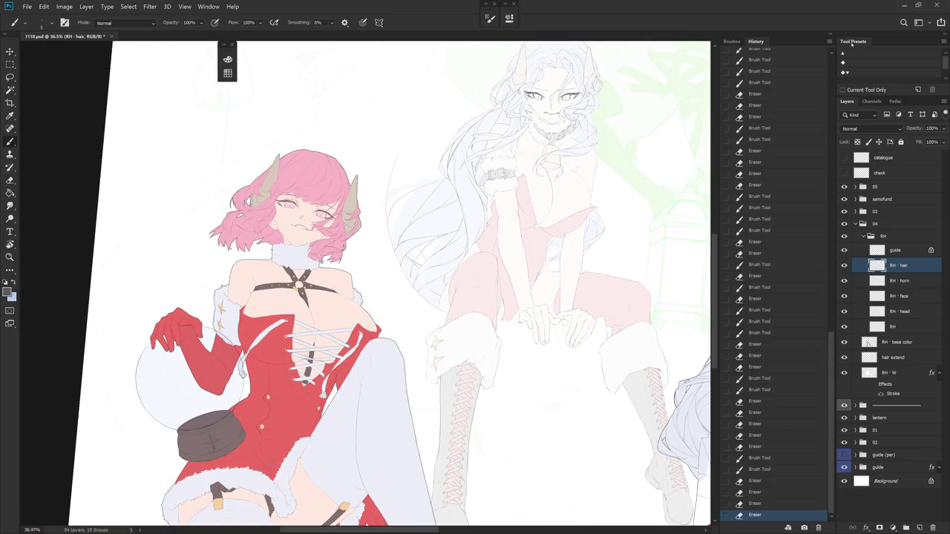
pyautogui.click(754, 400)
pyautogui.moveTo(478, 309); pyautogui.dragTo(566, 342)
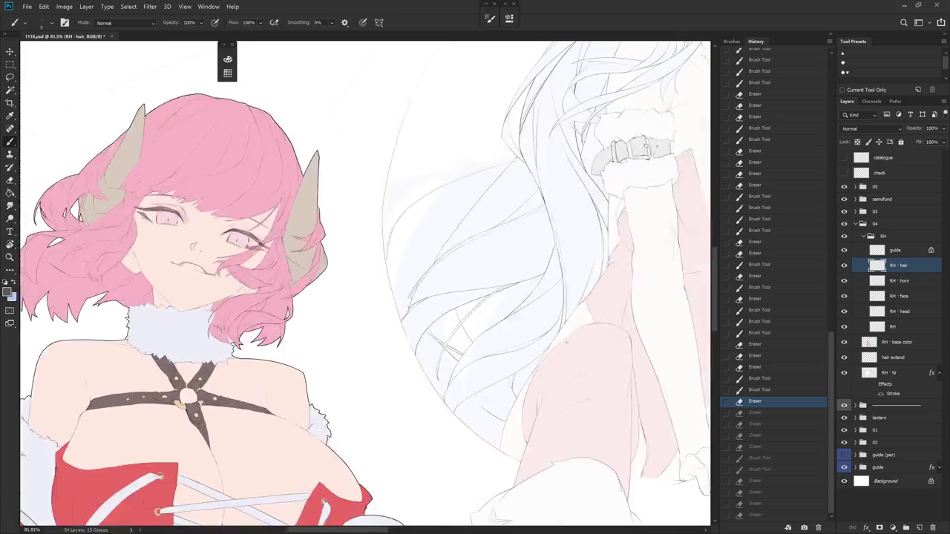
pyautogui.click(789, 355)
pyautogui.click(782, 273)
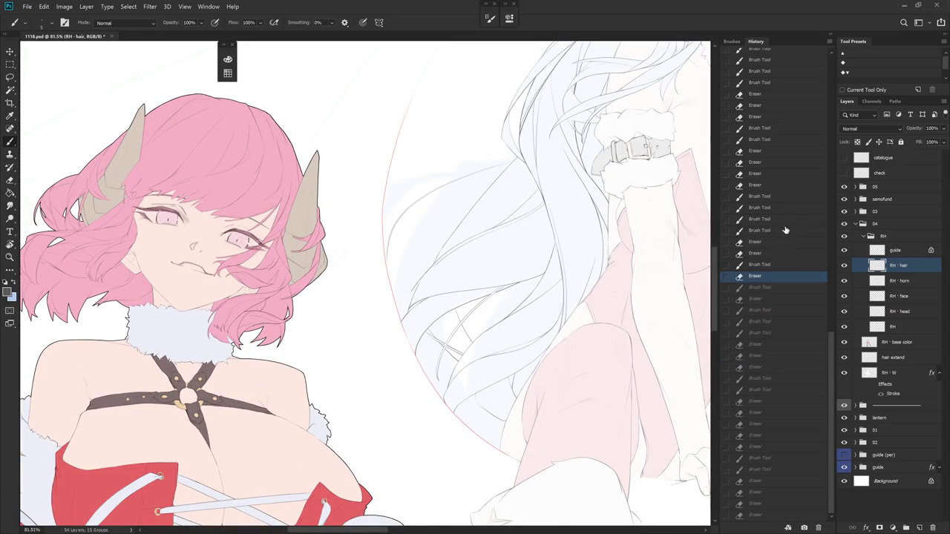
pyautogui.click(779, 332)
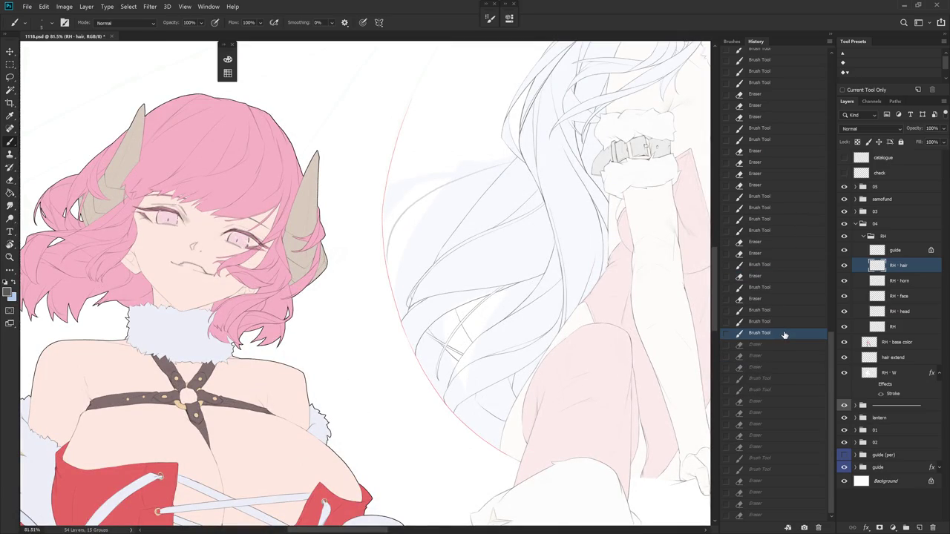
pyautogui.click(775, 276)
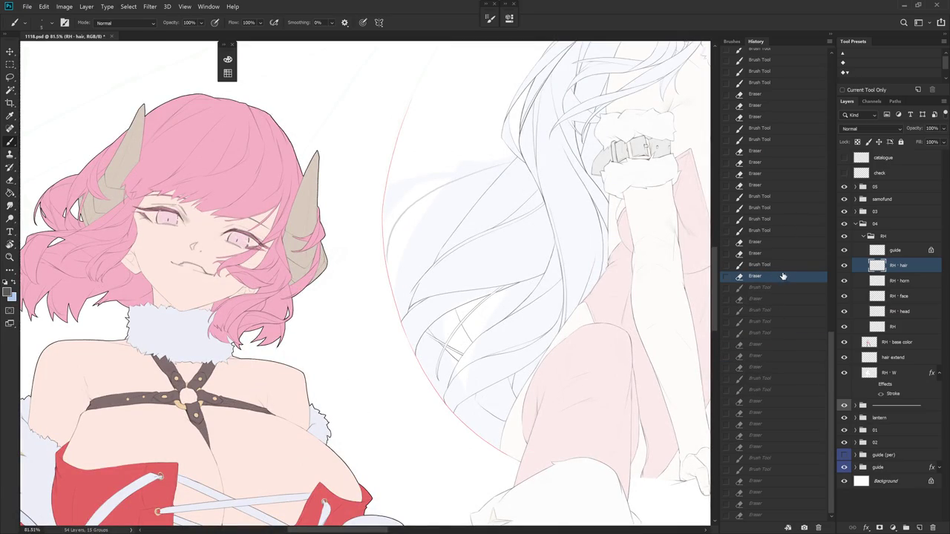
pyautogui.click(788, 266)
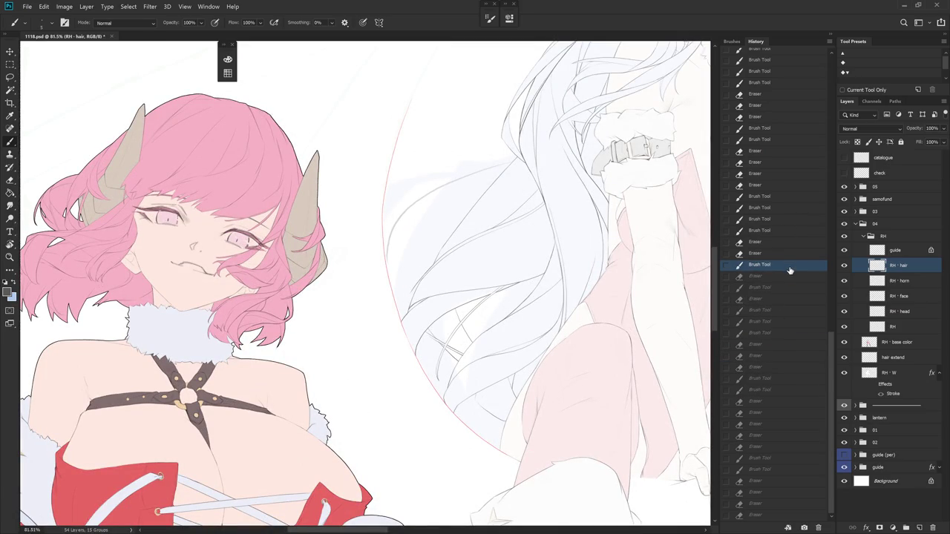
# - Collapse the History panel and tilt and enlarge the view of the hair
pyautogui.click(830, 48)
pyautogui.press('r')
pyautogui.moveTo(559, 344); pyautogui.dragTo(504, 324)
pyautogui.scroll(3, 532, 373)
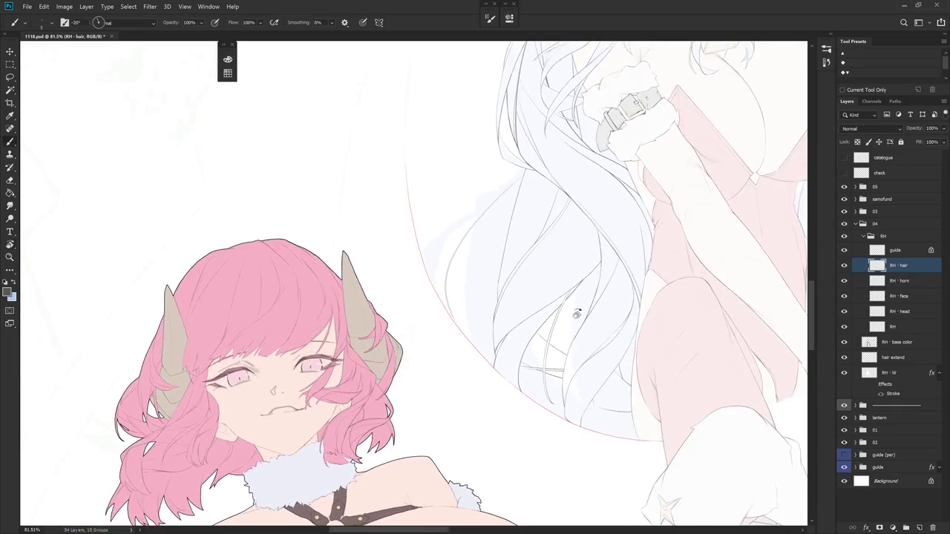
# - Rotate the canvas counter-clockwise to a comfortable stroke angle on the hair
pyautogui.press('e')
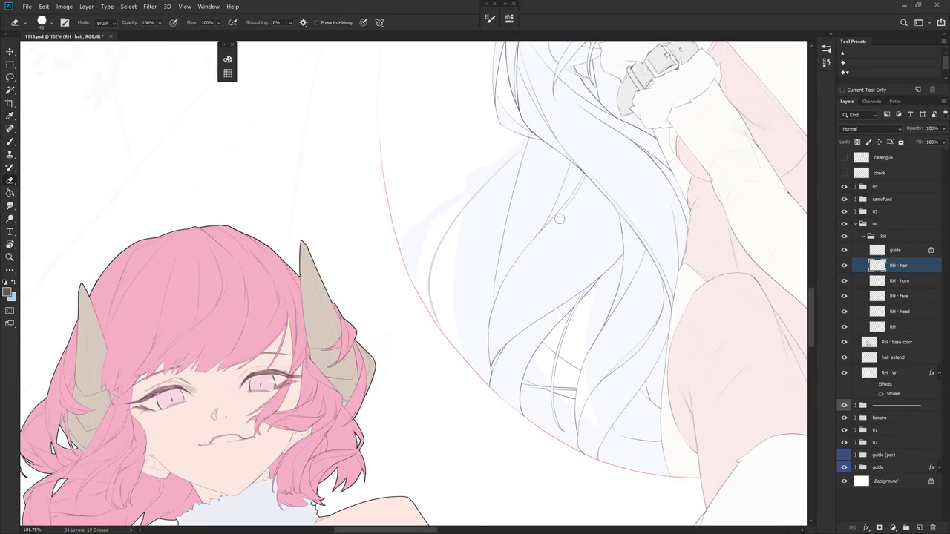
pyautogui.press('r')
pyautogui.moveTo(641, 269); pyautogui.dragTo(593, 371)
pyautogui.press('b')
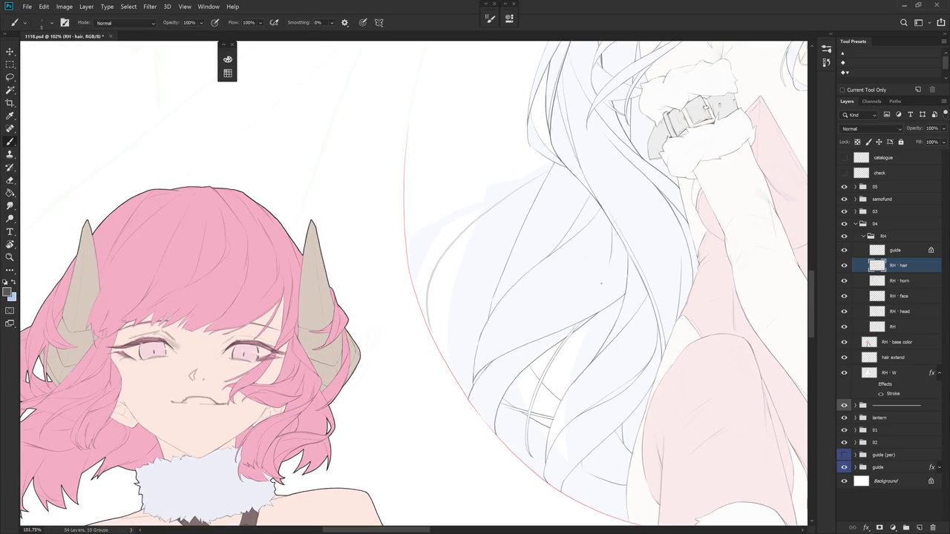
pyautogui.press('r')
pyautogui.moveTo(611, 238); pyautogui.dragTo(582, 169)
pyautogui.press('b')
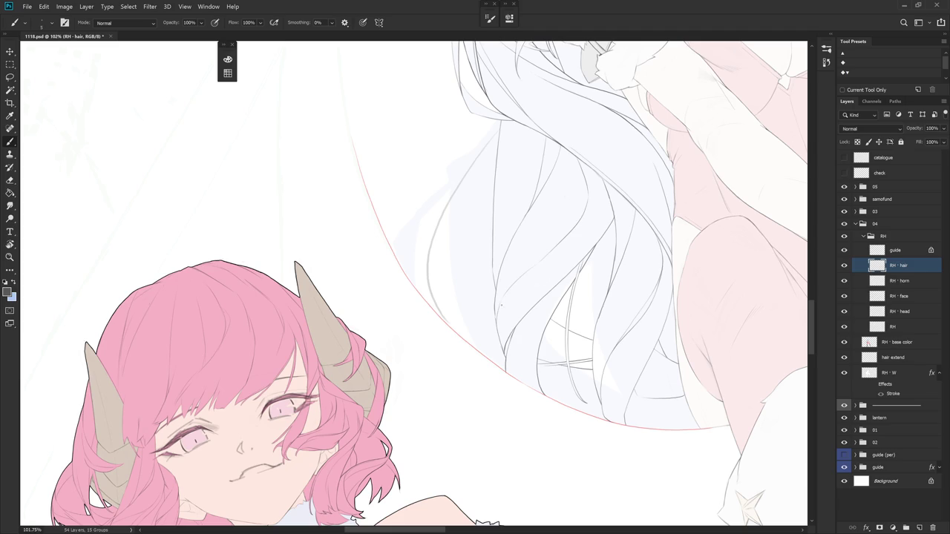
# - Turn the canvas to the lower hair tips, draw a short strand line, then rotate back and zoom out
pyautogui.moveTo(509, 305); pyautogui.dragTo(261, 316)
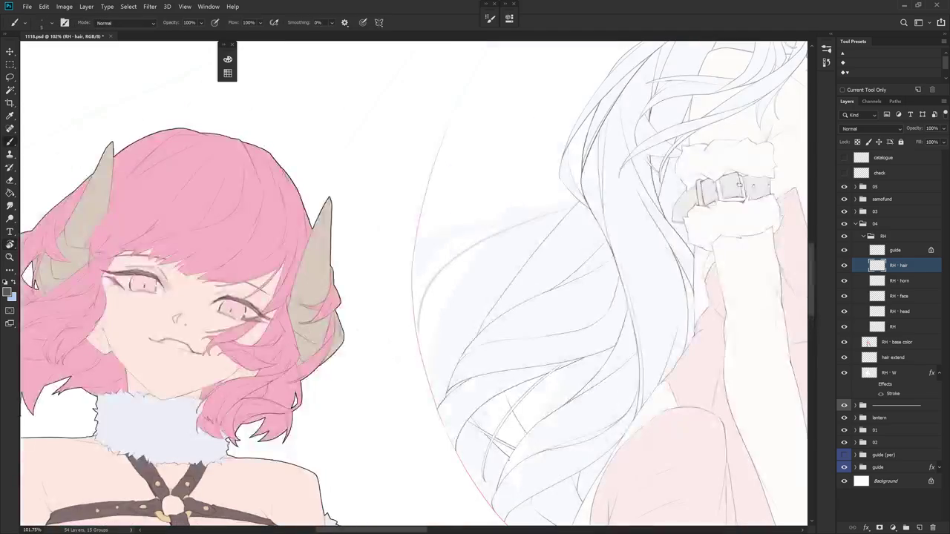
pyautogui.moveTo(508, 460); pyautogui.dragTo(236, 379)
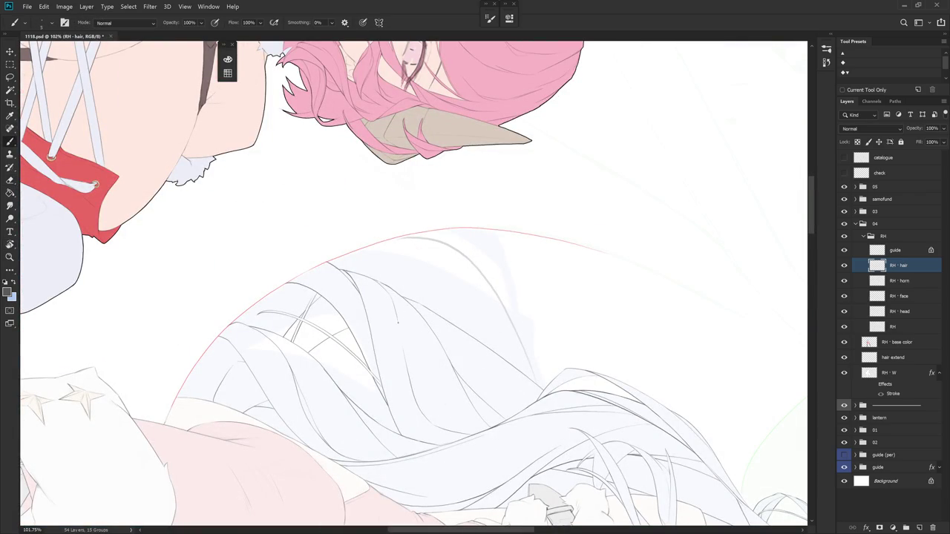
pyautogui.moveTo(457, 399)
pyautogui.mouseDown()
pyautogui.moveTo(467, 307)
pyautogui.moveTo(461, 355)
pyautogui.mouseUp()
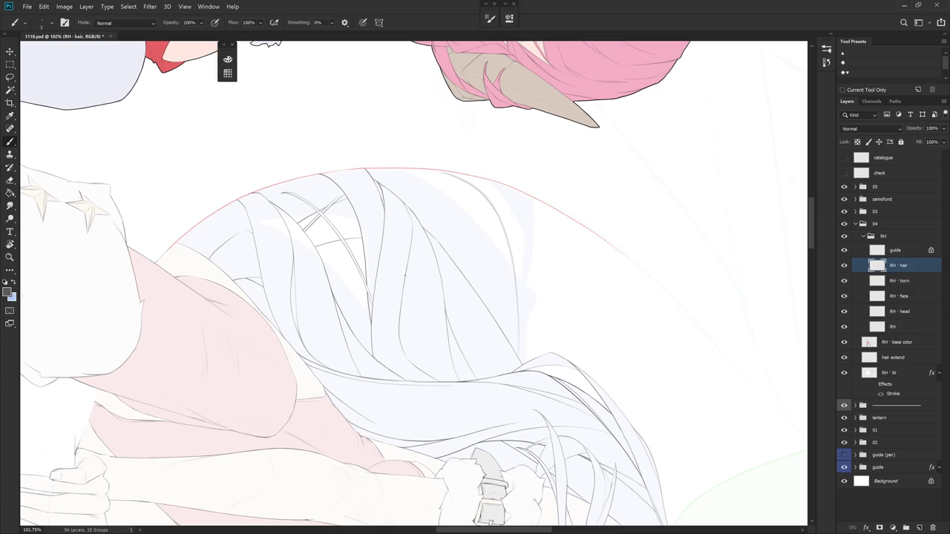
pyautogui.moveTo(402, 300); pyautogui.dragTo(403, 322)
pyautogui.moveTo(414, 365); pyautogui.dragTo(447, 355)
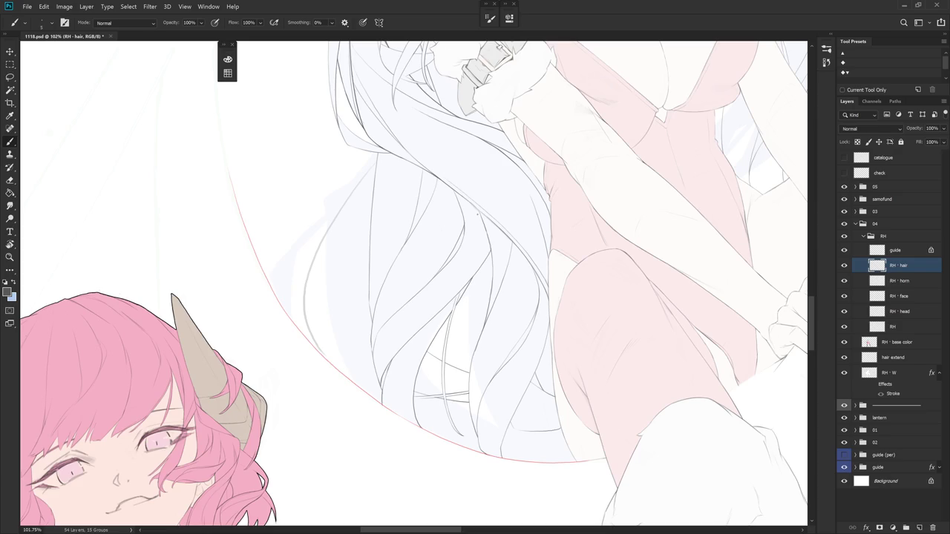
pyautogui.scroll(-3, 573, 315)
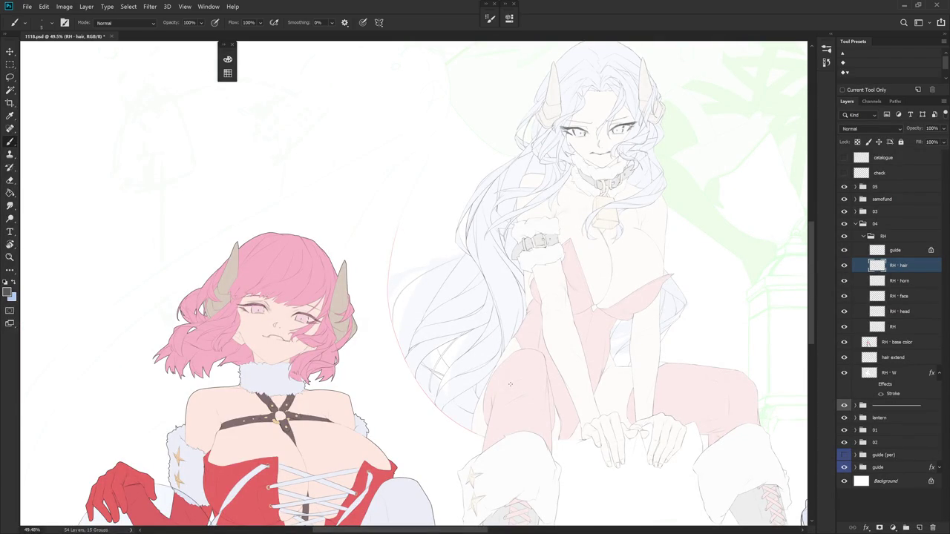
# - Draw and redraw the hair's left edge line near the frame bottom, trim it, then zoom out
pyautogui.moveTo(510, 384); pyautogui.dragTo(445, 260)
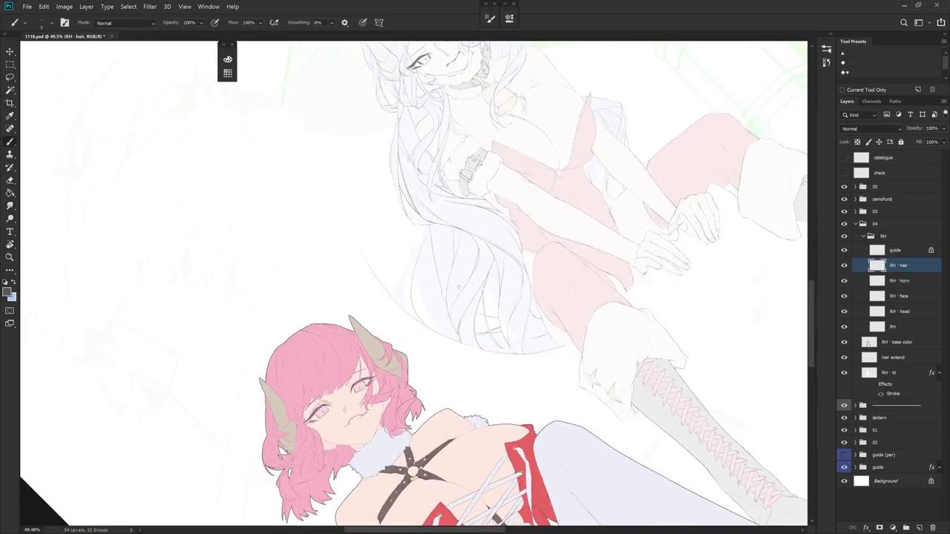
pyautogui.scroll(3, 443, 258)
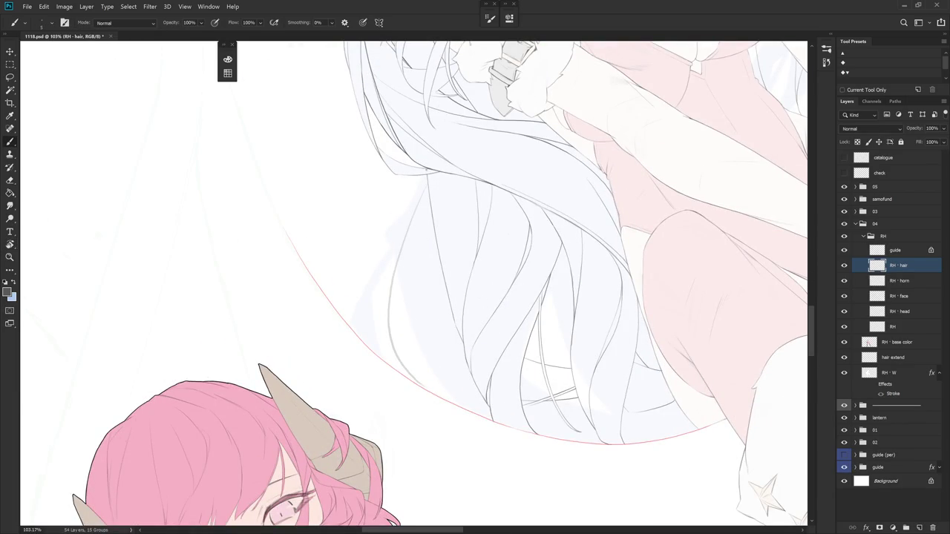
pyautogui.moveTo(399, 251)
pyautogui.mouseDown()
pyautogui.moveTo(391, 312)
pyautogui.moveTo(407, 375)
pyautogui.mouseUp()
pyautogui.press('e')
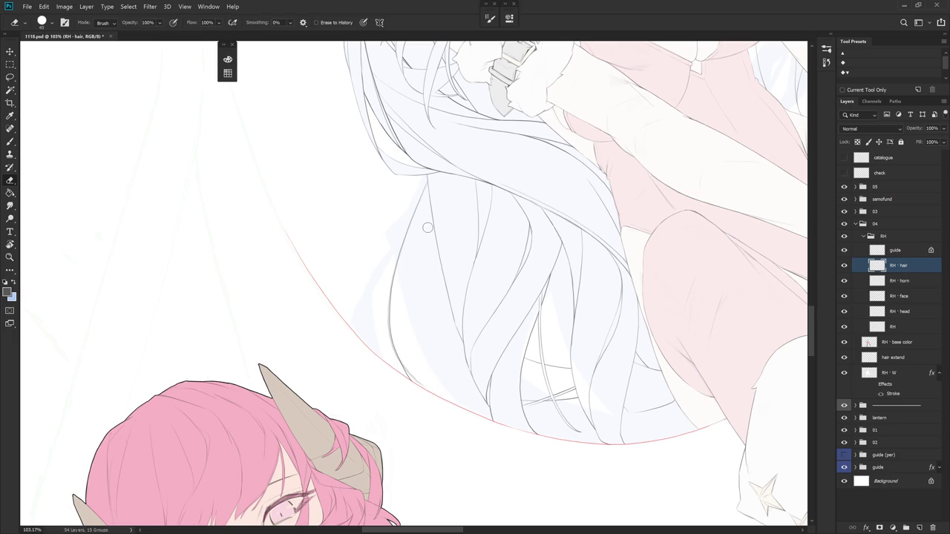
pyautogui.press('b')
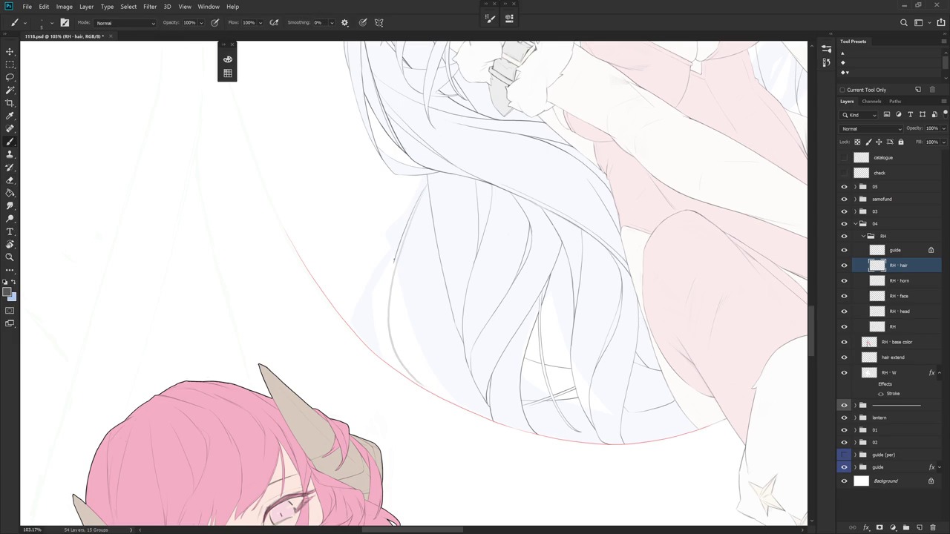
pyautogui.moveTo(418, 202)
pyautogui.mouseDown()
pyautogui.moveTo(392, 290)
pyautogui.moveTo(395, 357)
pyautogui.mouseUp()
pyautogui.press('e')
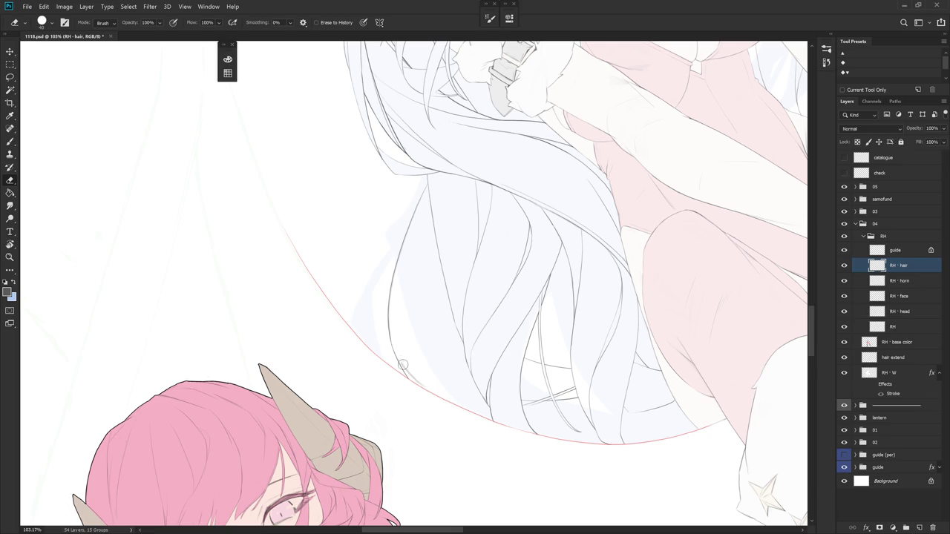
pyautogui.moveTo(429, 385); pyautogui.dragTo(577, 390)
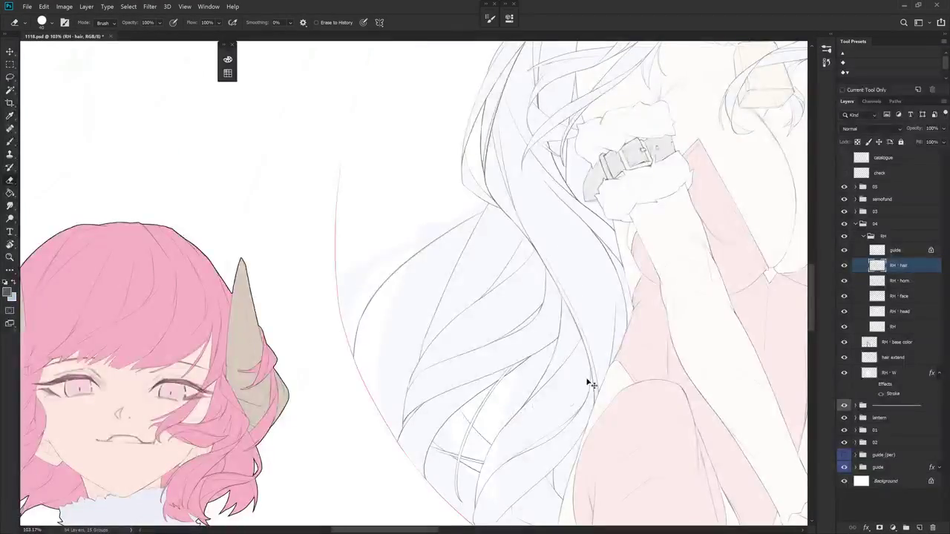
pyautogui.scroll(-3, 577, 390)
# - Pan and tilt to the white-haired figure, add a short left-side strand line, then zoom out
pyautogui.press('b')
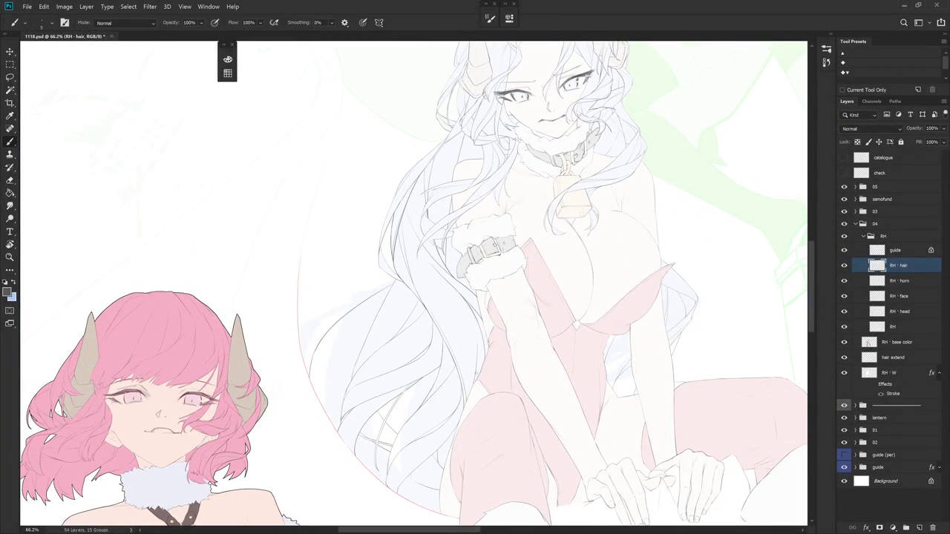
pyautogui.moveTo(476, 373); pyautogui.dragTo(583, 415)
pyautogui.scroll(1, 449, 304)
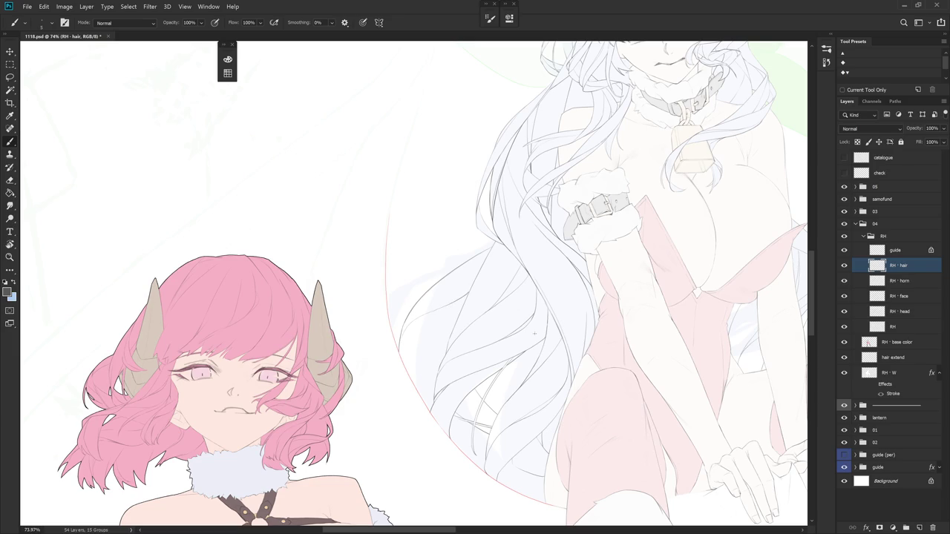
pyautogui.moveTo(519, 327); pyautogui.dragTo(557, 201)
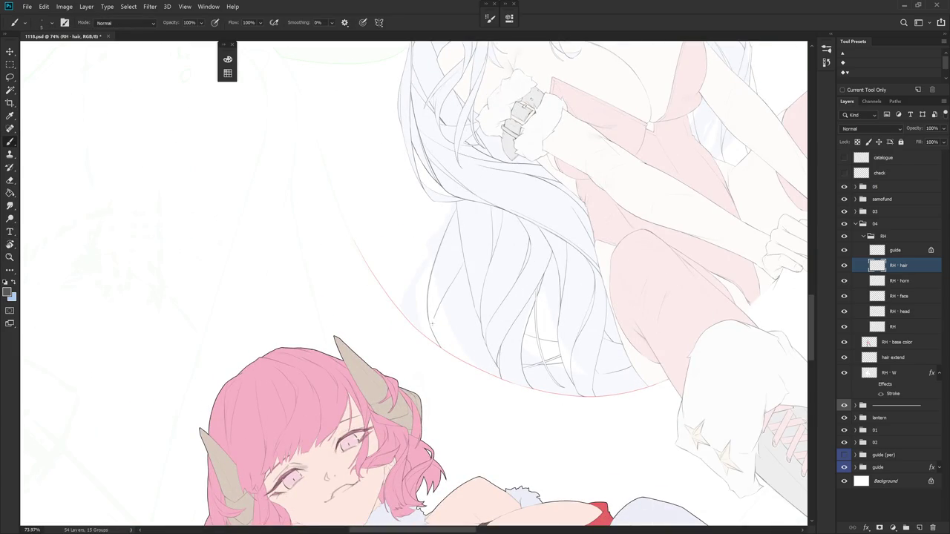
pyautogui.moveTo(440, 307)
pyautogui.mouseDown()
pyautogui.moveTo(434, 326)
pyautogui.moveTo(475, 356)
pyautogui.moveTo(456, 320)
pyautogui.mouseUp()
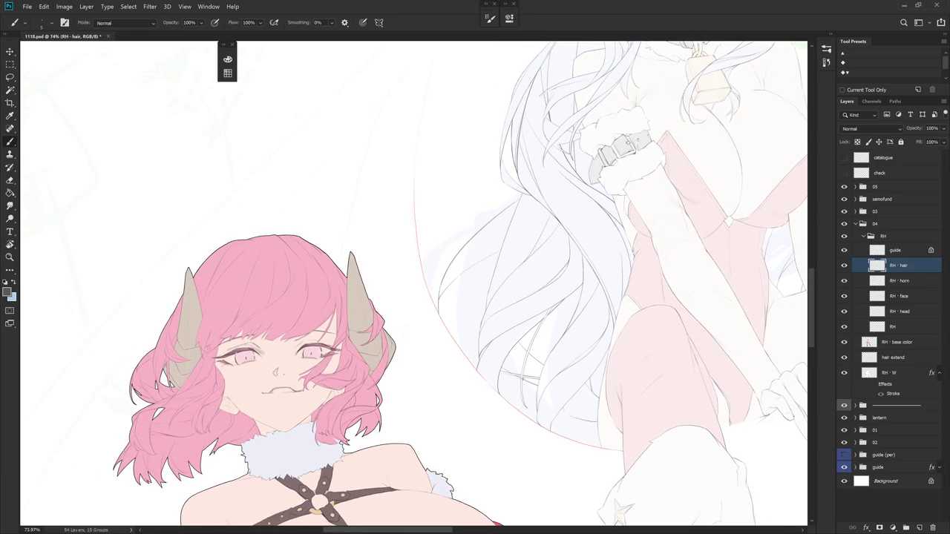
pyautogui.moveTo(526, 339)
pyautogui.mouseDown()
pyautogui.moveTo(569, 320)
pyautogui.moveTo(504, 325)
pyautogui.mouseUp()
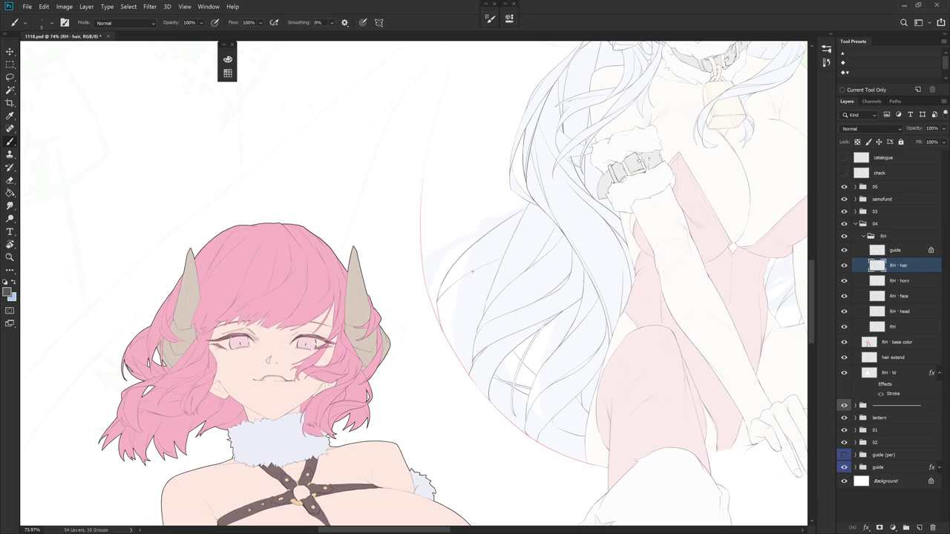
pyautogui.moveTo(492, 275); pyautogui.dragTo(470, 278)
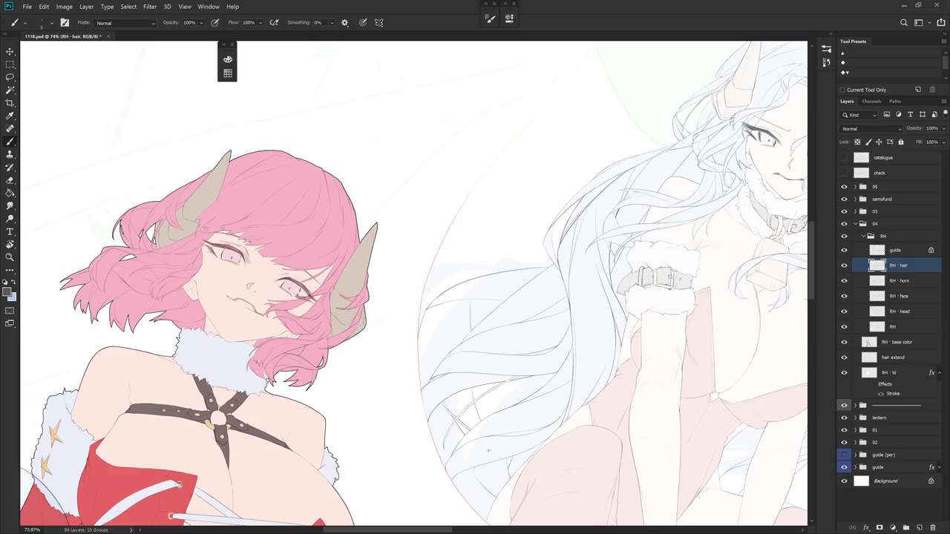
pyautogui.scroll(-5, 573, 377)
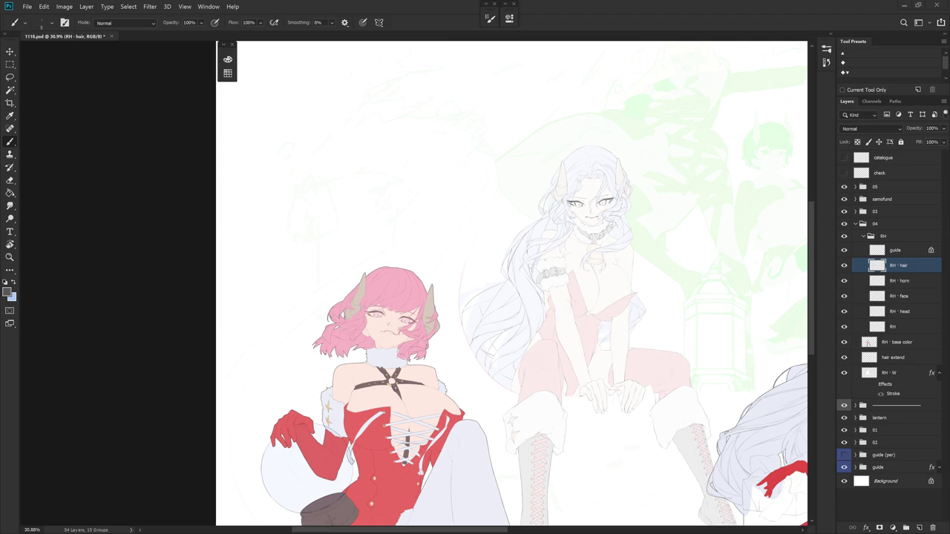
pyautogui.scroll(3, 520, 319)
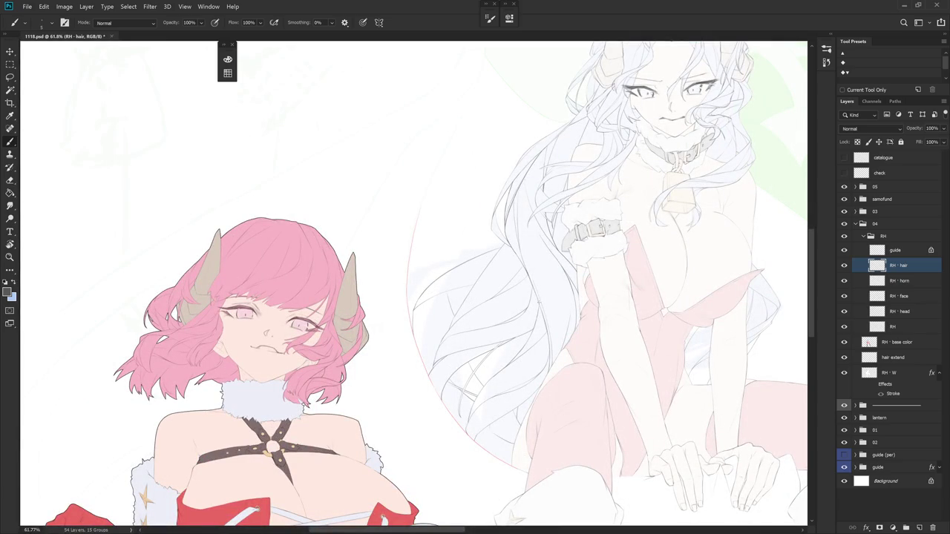
# - Rotate the view about 13° and lasso part of the hair, then deselect it
pyautogui.scroll(3, 538, 282)
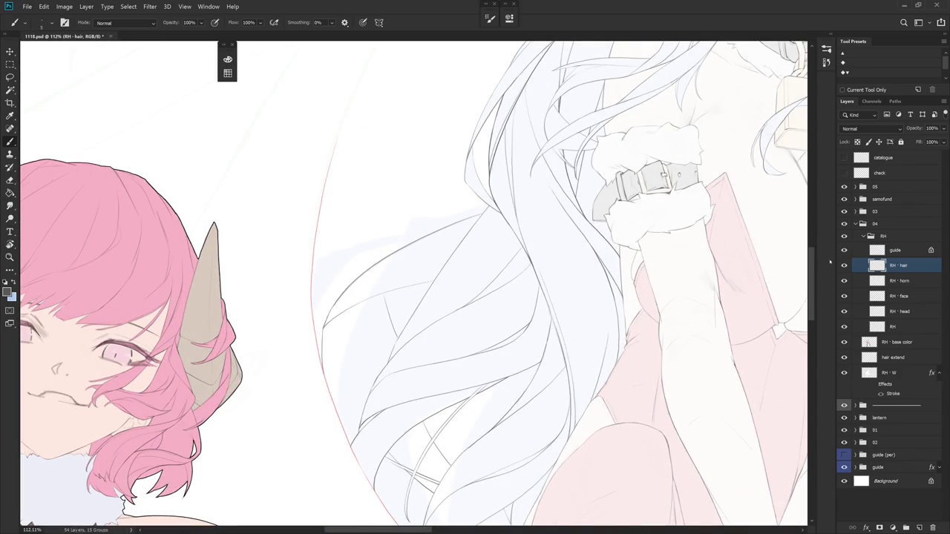
pyautogui.press('r')
pyautogui.moveTo(532, 259)
pyautogui.mouseDown()
pyautogui.moveTo(547, 326)
pyautogui.moveTo(534, 319)
pyautogui.mouseUp()
pyautogui.press('l')
pyautogui.press('r')
pyautogui.moveTo(475, 295); pyautogui.dragTo(430, 354)
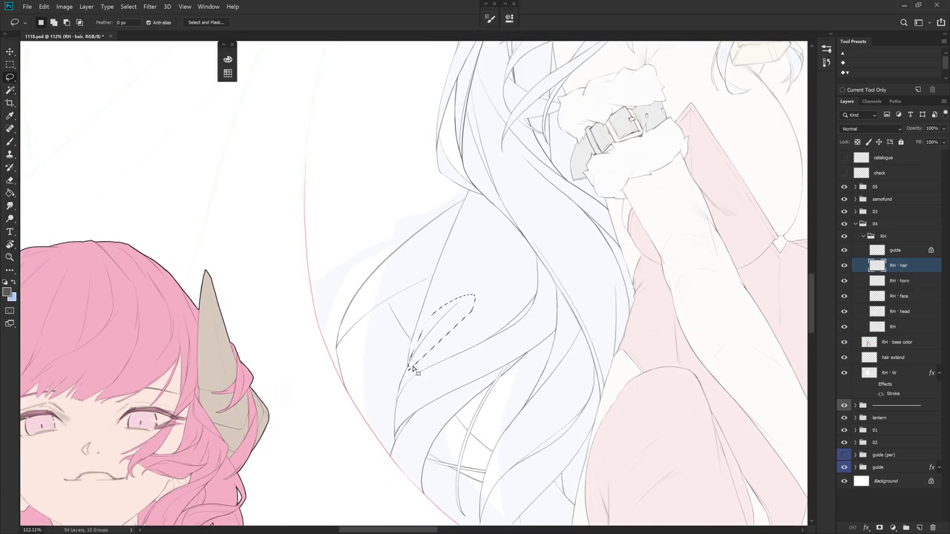
pyautogui.hotkey('ctrl', 'd')
# - Redraw a short strand line down the hair, then undo it again
pyautogui.press('b')
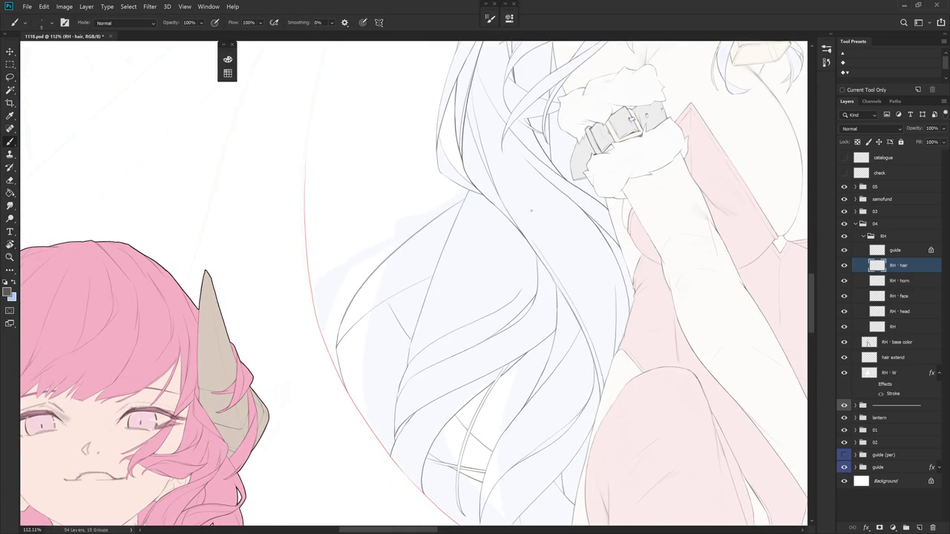
pyautogui.moveTo(529, 268)
pyautogui.mouseDown()
pyautogui.moveTo(504, 238)
pyautogui.moveTo(509, 245)
pyautogui.mouseUp()
pyautogui.hotkey('ctrl', 'z')
pyautogui.moveTo(509, 201); pyautogui.dragTo(508, 247)
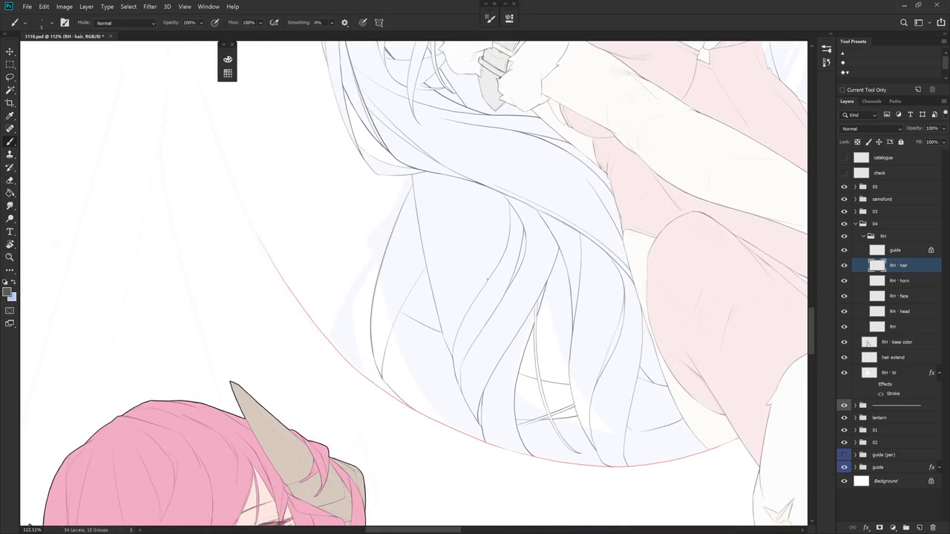
pyautogui.hotkey('ctrl', 'z')
pyautogui.moveTo(517, 198)
pyautogui.mouseDown()
pyautogui.moveTo(480, 301)
pyautogui.moveTo(418, 284)
pyautogui.moveTo(432, 339)
pyautogui.mouseUp()
# - Erase the lower end of a hair line and turn the hair vertical
pyautogui.press('e')
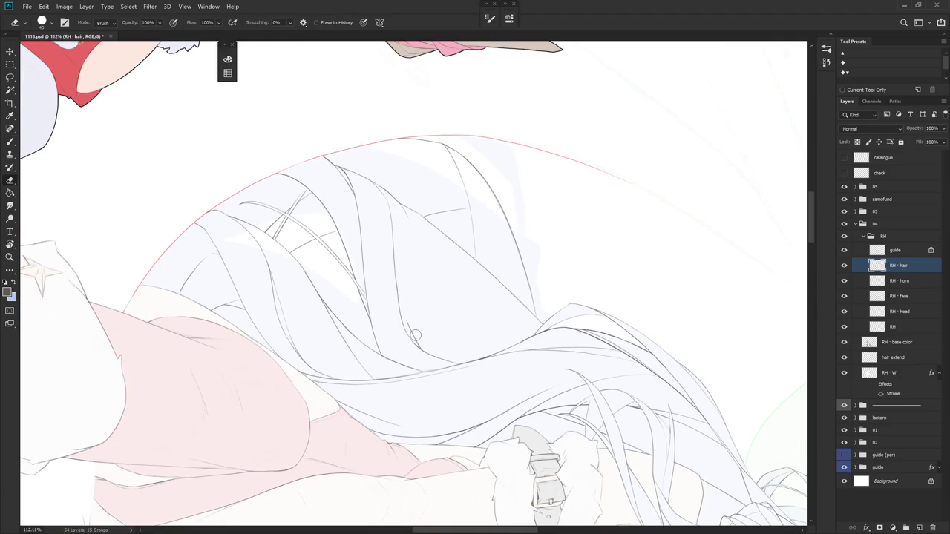
pyautogui.moveTo(398, 286); pyautogui.dragTo(425, 356)
pyautogui.press('b')
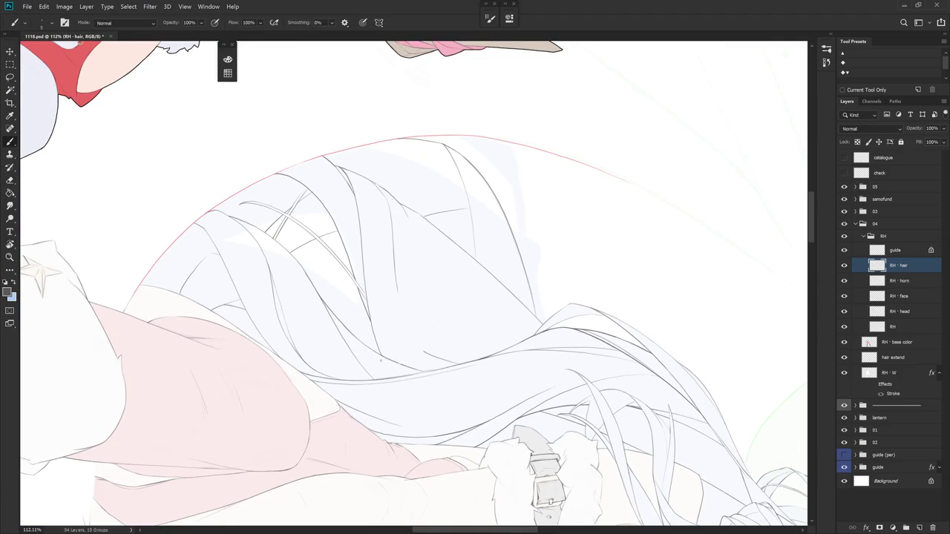
pyautogui.moveTo(383, 333); pyautogui.dragTo(415, 245)
pyautogui.press('e')
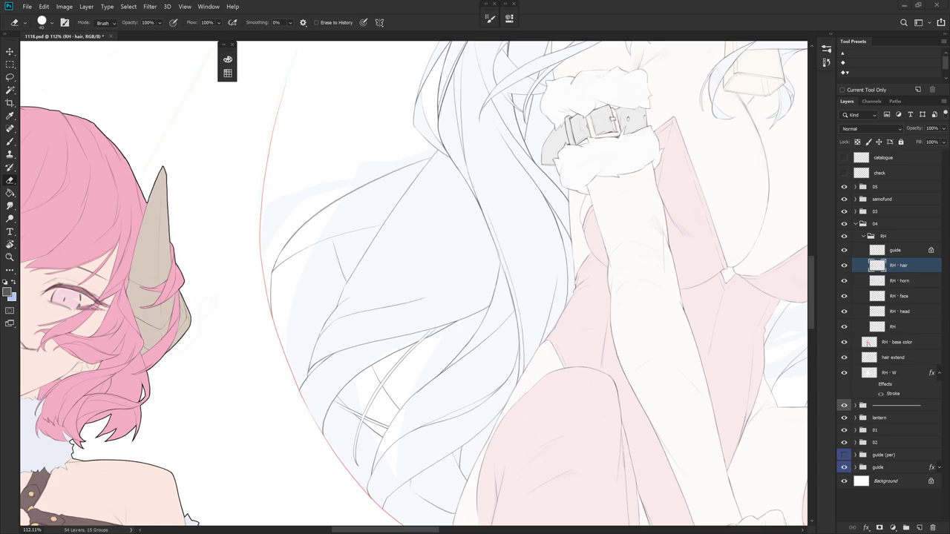
# - Draw a thin strand line down the hair, redoing it along the same path
pyautogui.press('r')
pyautogui.moveTo(604, 352); pyautogui.dragTo(445, 475)
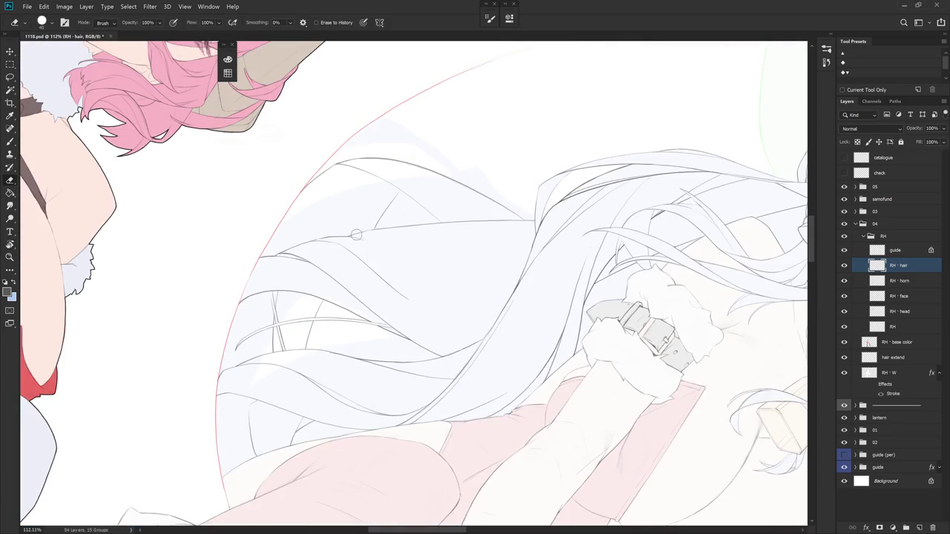
pyautogui.press('b')
pyautogui.moveTo(364, 241); pyautogui.dragTo(428, 347)
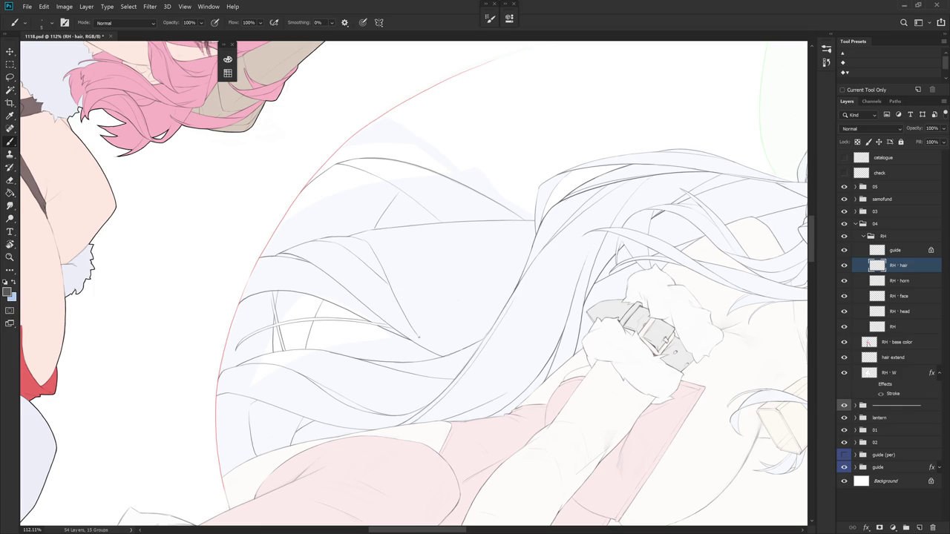
pyautogui.hotkey('ctrl', 'z')
pyautogui.moveTo(364, 240)
pyautogui.mouseDown()
pyautogui.moveTo(430, 340)
pyautogui.moveTo(443, 256)
pyautogui.moveTo(438, 292)
pyautogui.mouseUp()
# - Undo an unsatisfying short stroke in the hair from a new view angle
pyautogui.press('r')
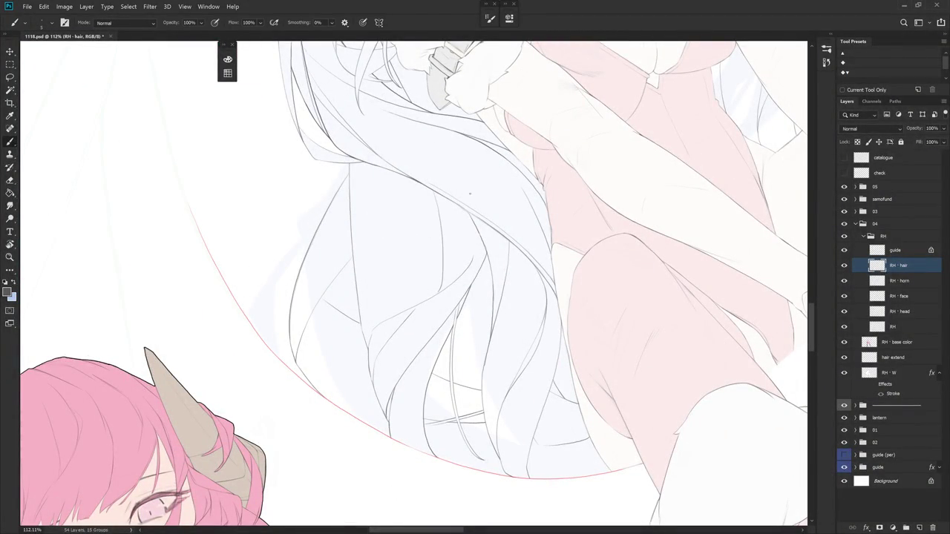
pyautogui.press('r')
pyautogui.moveTo(465, 261)
pyautogui.mouseDown()
pyautogui.moveTo(442, 191)
pyautogui.moveTo(449, 236)
pyautogui.moveTo(540, 313)
pyautogui.moveTo(451, 226)
pyautogui.mouseUp()
pyautogui.hotkey('ctrl', 'z')
pyautogui.press('r')
pyautogui.press('r')
pyautogui.press('e')
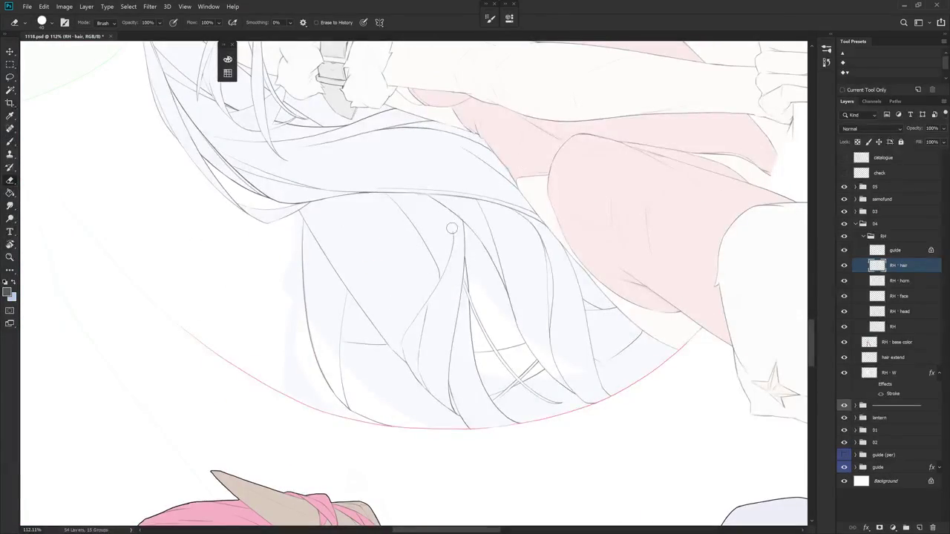
pyautogui.press('b')
# - Rotate the canvas to about 58 degrees for the next strands
pyautogui.press('r')
pyautogui.moveTo(444, 216)
pyautogui.mouseDown()
pyautogui.moveTo(470, 242)
pyautogui.moveTo(496, 239)
pyautogui.moveTo(516, 203)
pyautogui.moveTo(445, 219)
pyautogui.mouseUp()
pyautogui.press('r')
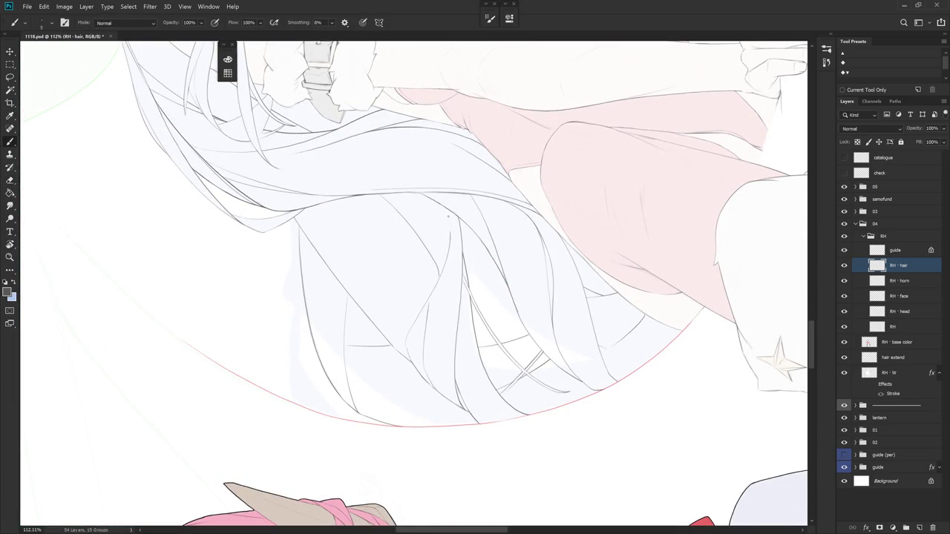
pyautogui.press('r')
pyautogui.moveTo(494, 215)
pyautogui.mouseDown()
pyautogui.moveTo(475, 240)
pyautogui.moveTo(488, 252)
pyautogui.mouseUp()
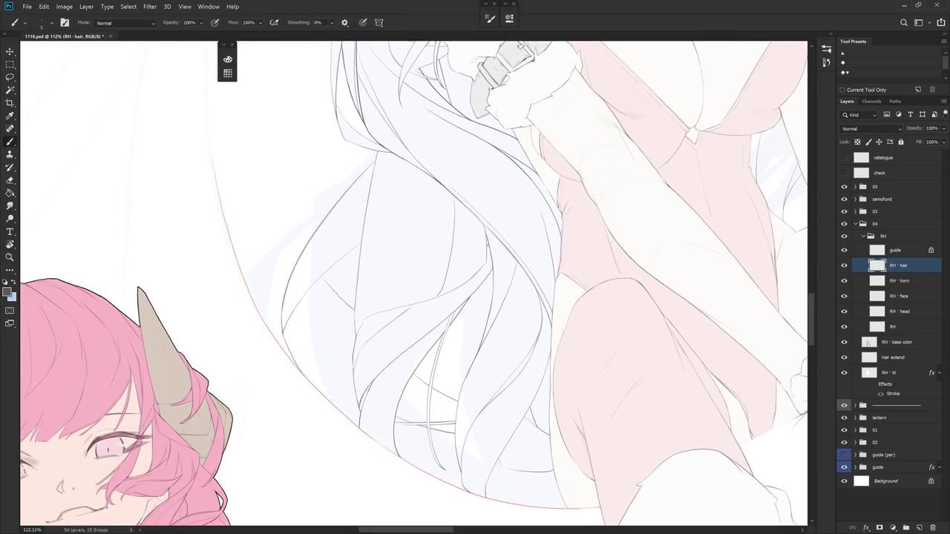
pyautogui.moveTo(486, 249); pyautogui.dragTo(479, 368)
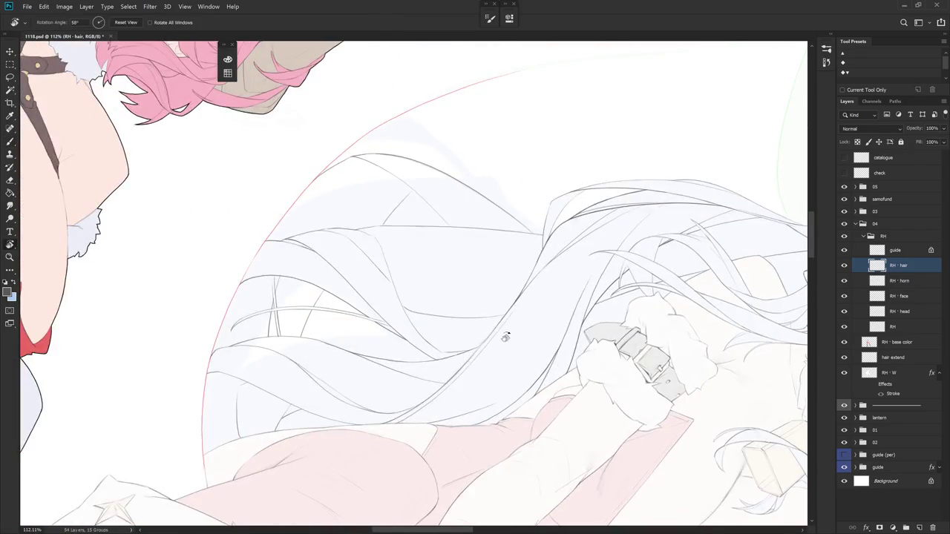
# - Rework a faint strand line in the white hair and extend it downward
pyautogui.moveTo(504, 332); pyautogui.dragTo(483, 360)
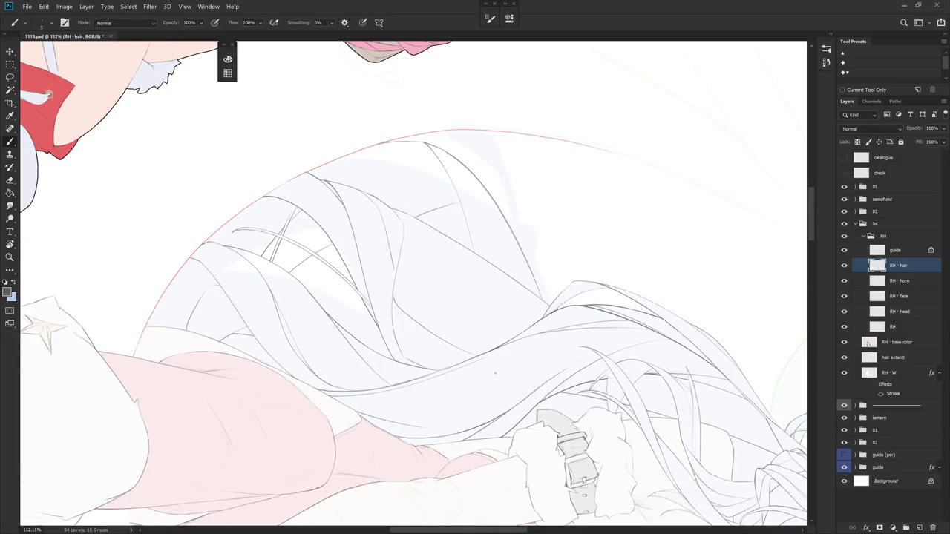
pyautogui.moveTo(506, 418); pyautogui.dragTo(388, 247)
pyautogui.press('e')
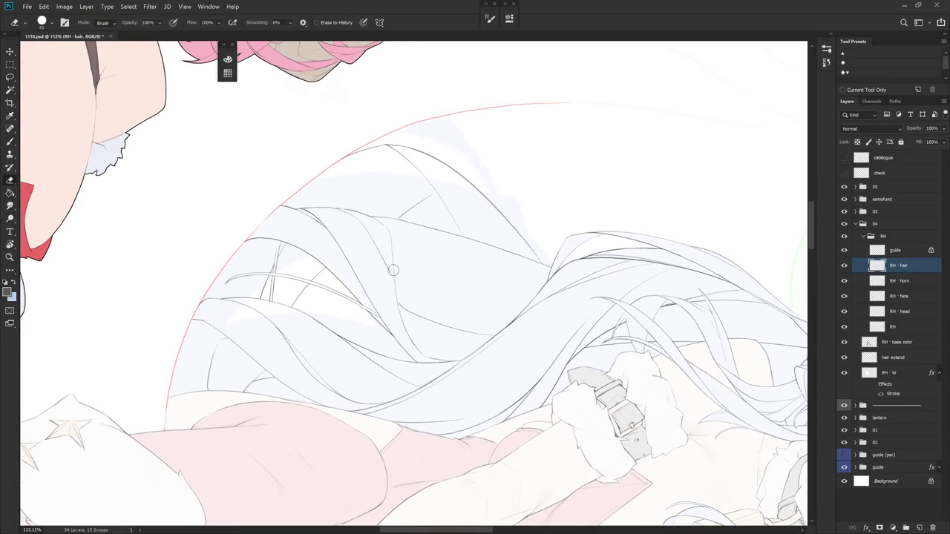
pyautogui.press('b')
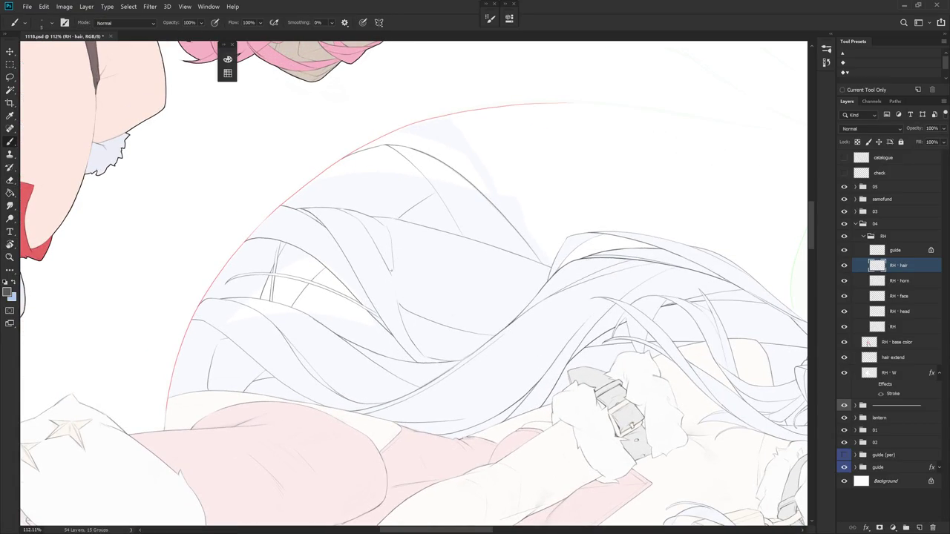
pyautogui.moveTo(389, 258); pyautogui.dragTo(395, 283)
pyautogui.moveTo(392, 268); pyautogui.dragTo(398, 299)
# - Pan, zoom out, rotate about 60° and zoom back in on the white hair
pyautogui.moveTo(428, 342)
pyautogui.mouseDown()
pyautogui.moveTo(542, 415)
pyautogui.moveTo(585, 365)
pyautogui.mouseUp()
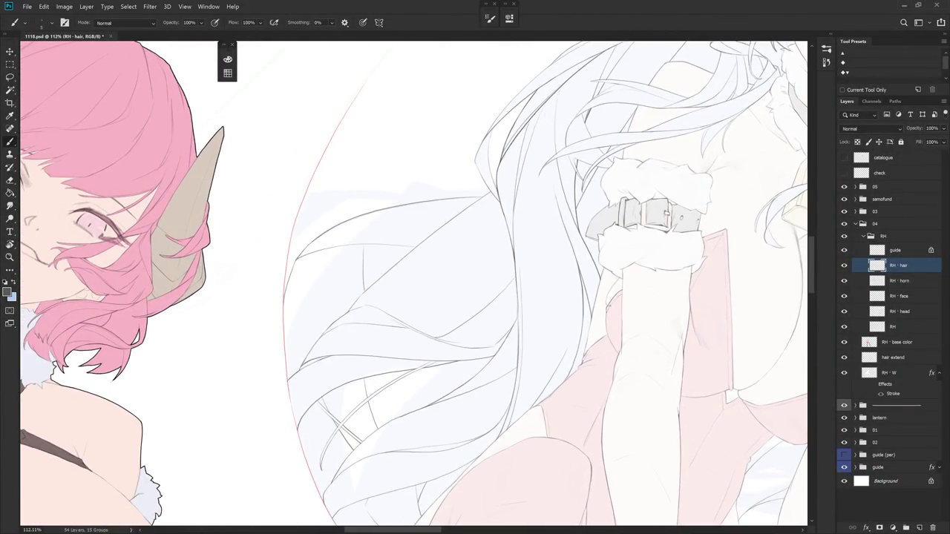
pyautogui.moveTo(423, 287)
pyautogui.mouseDown()
pyautogui.moveTo(481, 245)
pyautogui.moveTo(432, 286)
pyautogui.mouseUp()
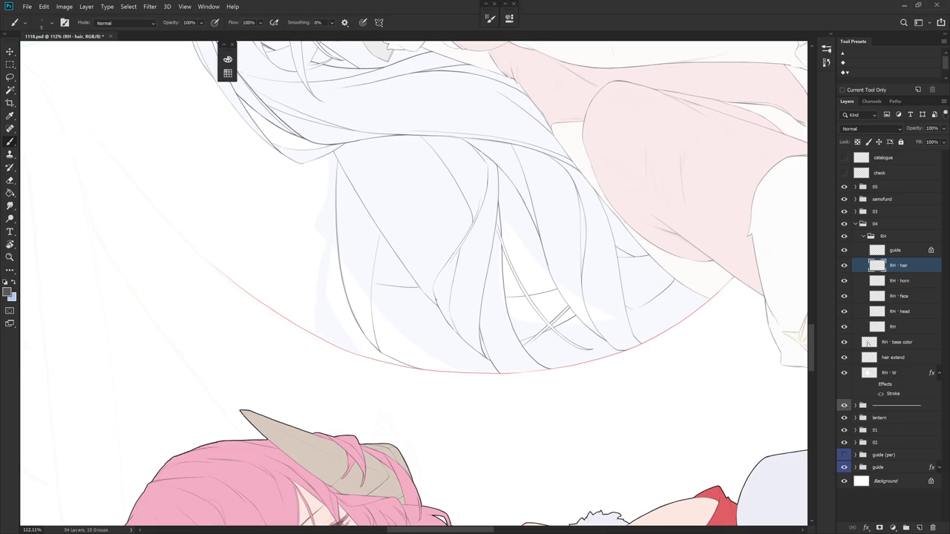
pyautogui.moveTo(488, 316); pyautogui.dragTo(472, 232)
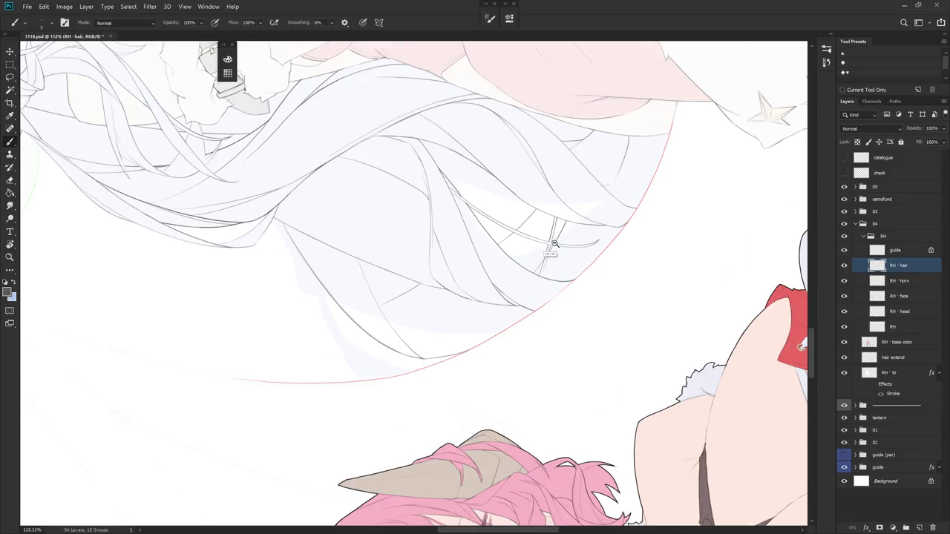
pyautogui.moveTo(548, 236); pyautogui.dragTo(475, 443)
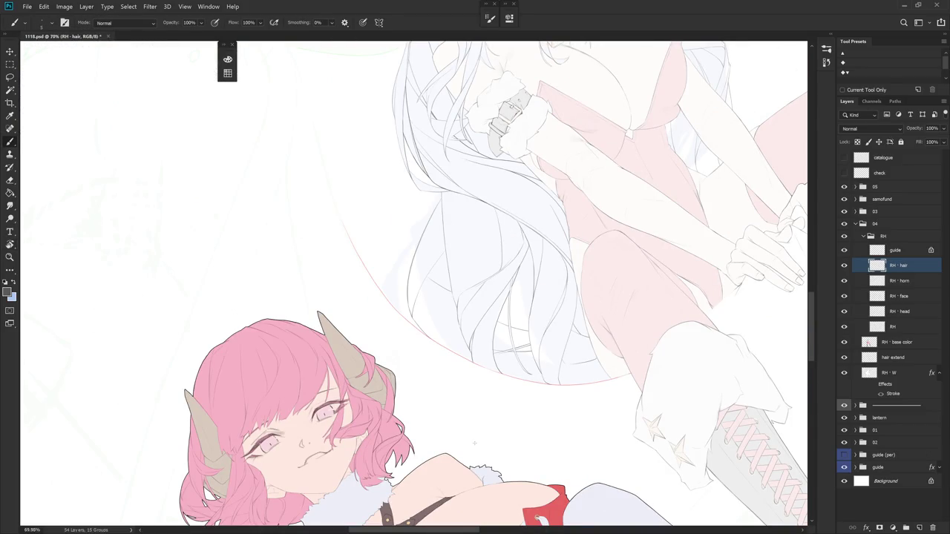
pyautogui.moveTo(558, 329)
pyautogui.mouseDown()
pyautogui.moveTo(448, 452)
pyautogui.moveTo(519, 445)
pyautogui.mouseUp()
pyautogui.press('z')
# - Add two short thin strand strokes inside the white hair
pyautogui.press('e')
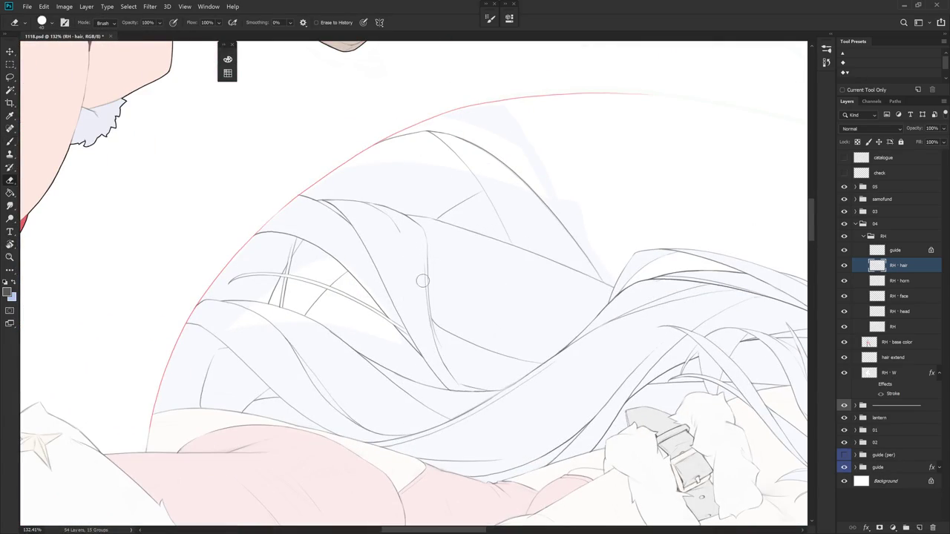
pyautogui.press('b')
pyautogui.moveTo(417, 271); pyautogui.dragTo(424, 288)
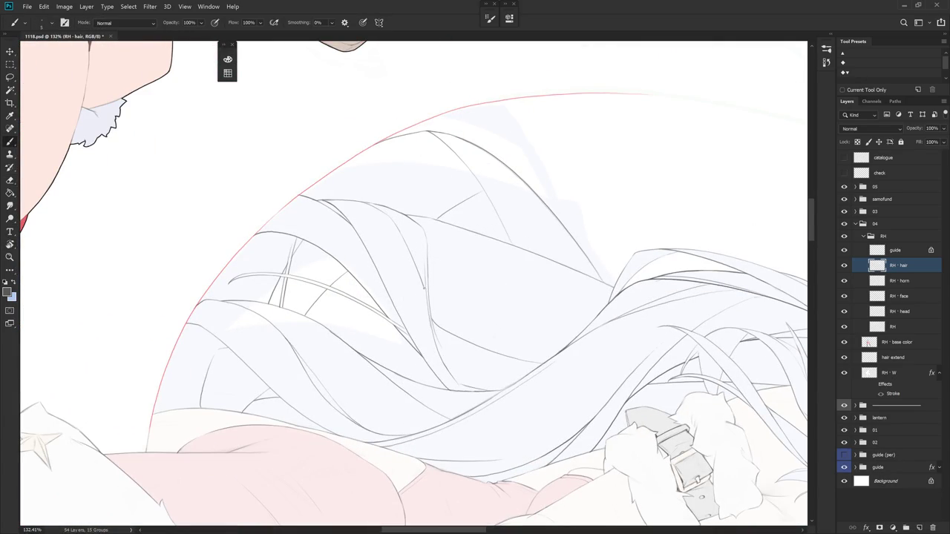
pyautogui.moveTo(428, 385)
pyautogui.mouseDown()
pyautogui.moveTo(531, 300)
pyautogui.moveTo(416, 331)
pyautogui.mouseUp()
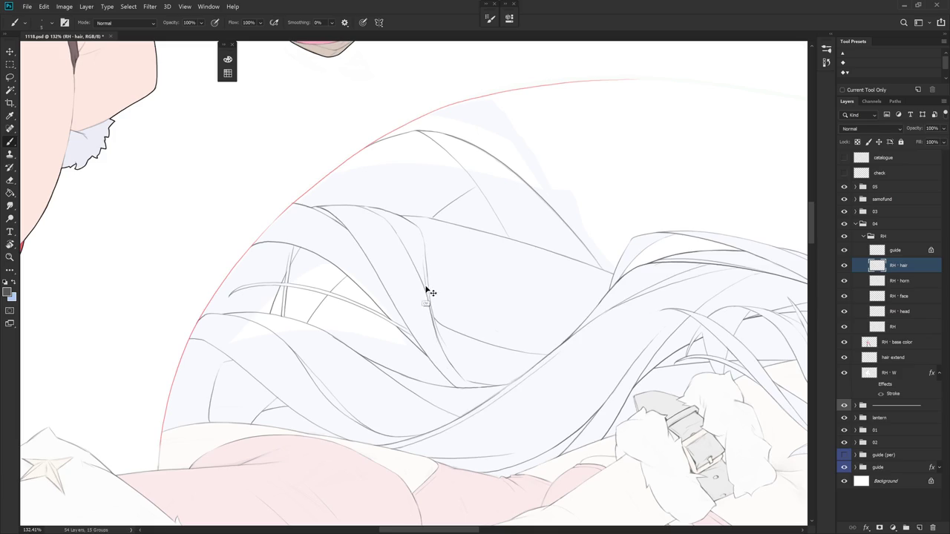
pyautogui.moveTo(430, 310)
pyautogui.mouseDown()
pyautogui.moveTo(437, 336)
pyautogui.moveTo(401, 330)
pyautogui.mouseUp()
pyautogui.press('e')
pyautogui.press('b')
# - Draw a thin strand line down the hair, undo it, and redraw it shorter
pyautogui.moveTo(406, 335); pyautogui.dragTo(525, 403)
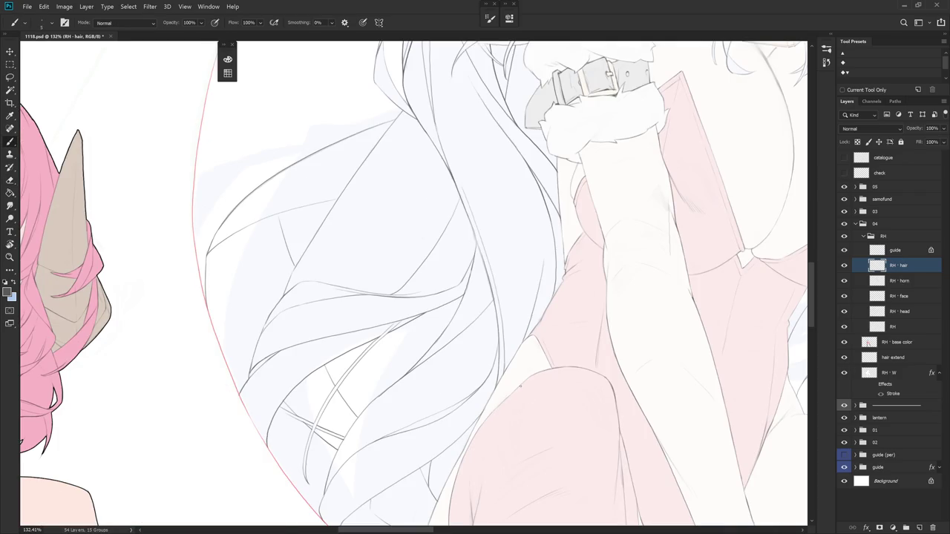
pyautogui.press('r')
pyautogui.moveTo(488, 375)
pyautogui.mouseDown()
pyautogui.moveTo(537, 424)
pyautogui.moveTo(585, 265)
pyautogui.moveTo(581, 243)
pyautogui.moveTo(583, 284)
pyautogui.mouseUp()
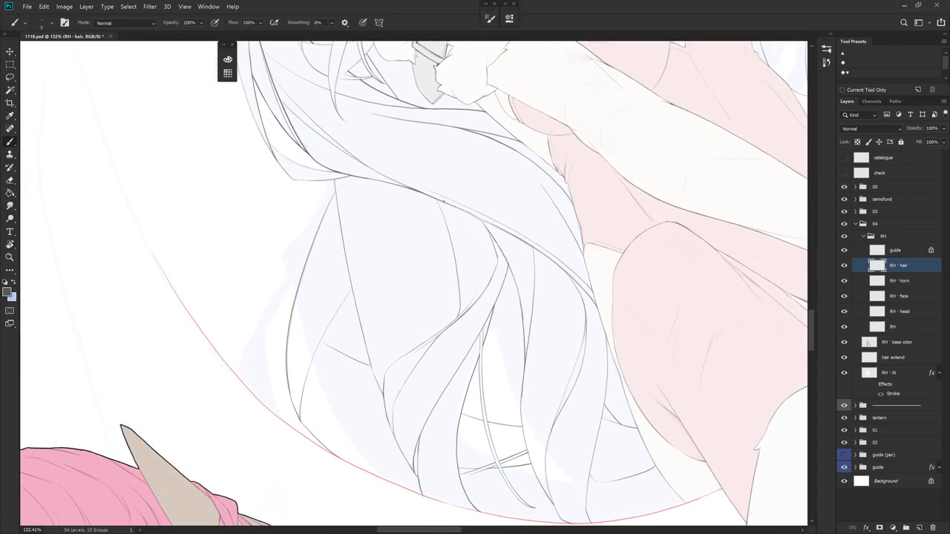
pyautogui.moveTo(460, 232); pyautogui.dragTo(478, 272)
pyautogui.hotkey('ctrl', 'z')
pyautogui.moveTo(471, 258); pyautogui.dragTo(480, 283)
pyautogui.scroll(-5, 500, 254)
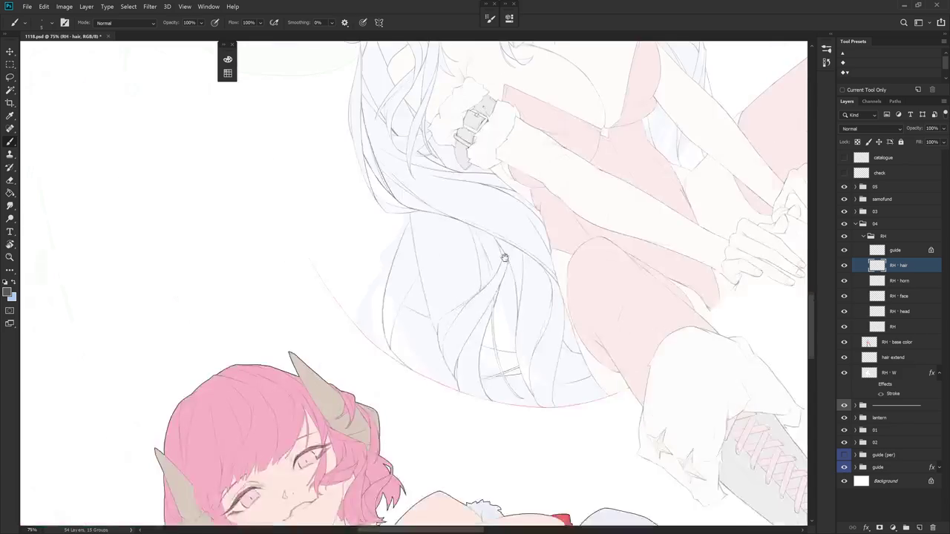
# - Touch up the end of a hair line near the circle's lower edge
pyautogui.scroll(2, 490, 267)
pyautogui.press('e')
pyautogui.scroll(3, 475, 274)
pyautogui.press('b')
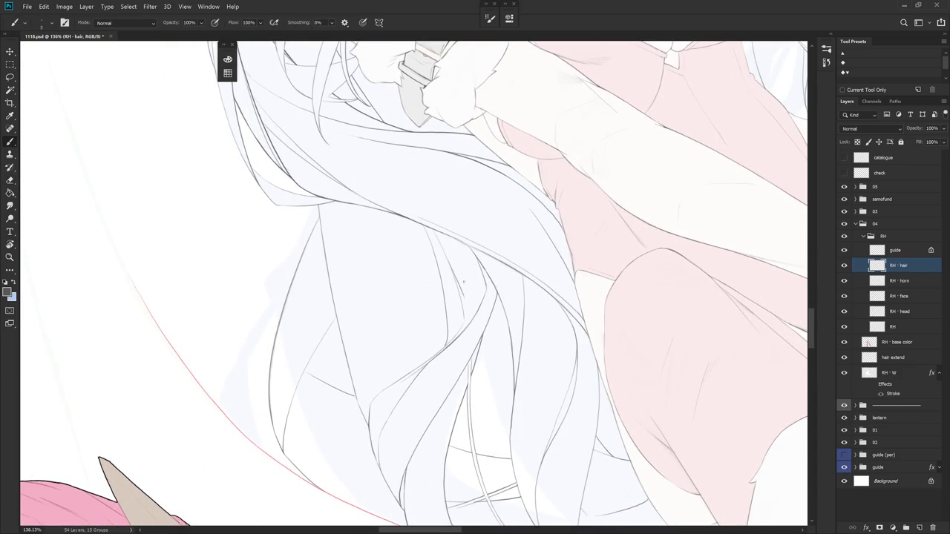
pyautogui.moveTo(464, 320); pyautogui.dragTo(464, 307)
pyautogui.scroll(-5, 481, 248)
pyautogui.scroll(2, 454, 448)
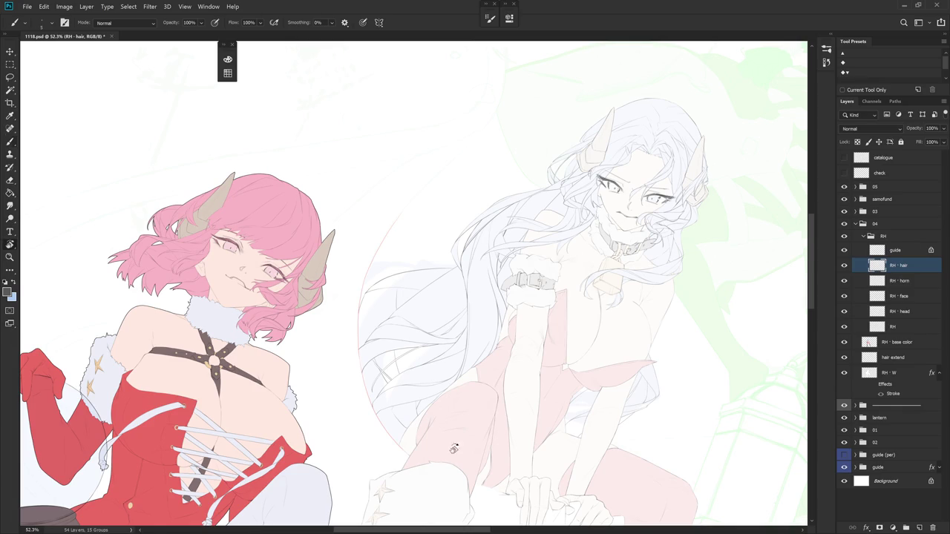
pyautogui.scroll(1, 454, 449)
pyautogui.scroll(1, 471, 306)
# - Draw a new thin strand line down the lower hair from a rotated view
pyautogui.moveTo(471, 328)
pyautogui.mouseDown()
pyautogui.moveTo(487, 350)
pyautogui.moveTo(501, 287)
pyautogui.mouseUp()
pyautogui.press('e')
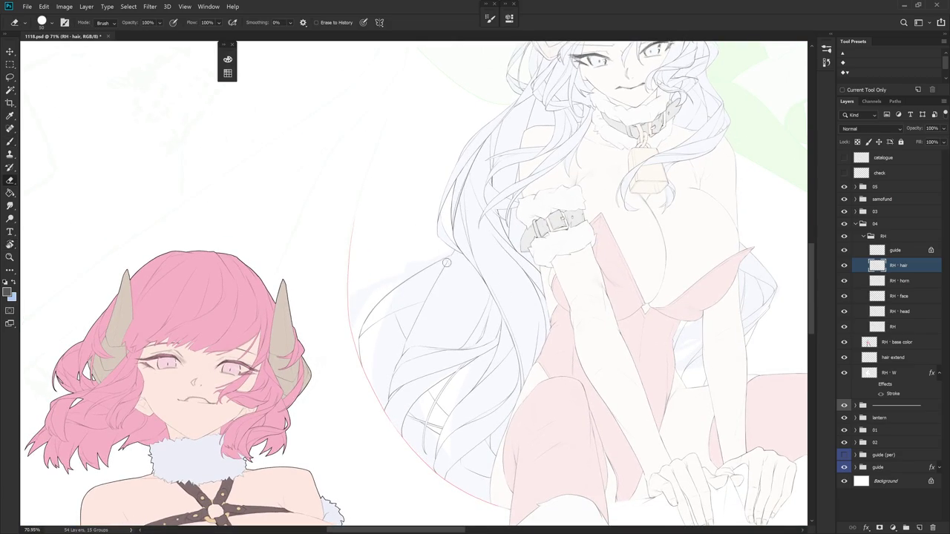
pyautogui.press('r')
pyautogui.moveTo(461, 318)
pyautogui.mouseDown()
pyautogui.moveTo(505, 270)
pyautogui.moveTo(498, 276)
pyautogui.mouseUp()
pyautogui.press('b')
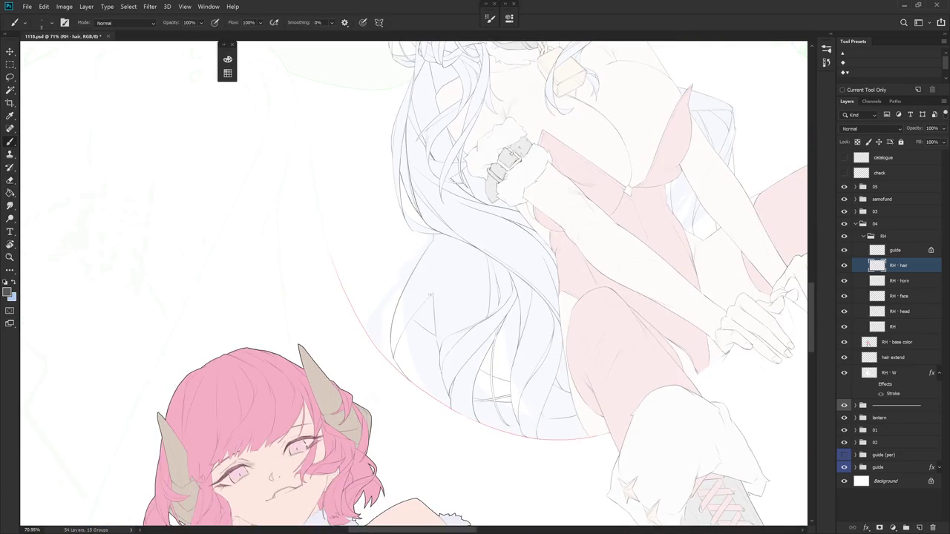
pyautogui.press('r')
pyautogui.moveTo(528, 344); pyautogui.dragTo(492, 196)
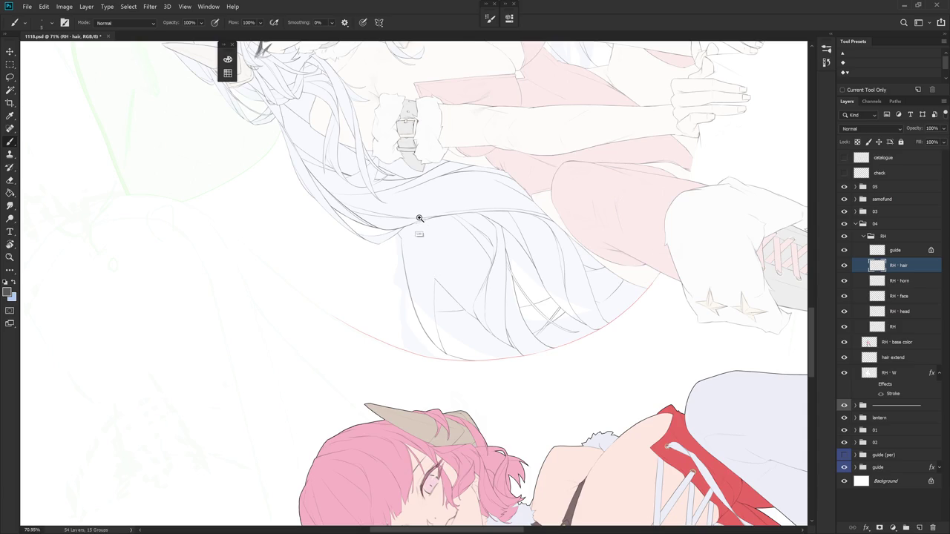
pyautogui.scroll(4, 418, 218)
pyautogui.moveTo(423, 226); pyautogui.dragTo(452, 349)
# - Rework the end of a hair line with the canvas tilted back toward upright
pyautogui.scroll(-2, 527, 275)
pyautogui.scroll(-2, 511, 292)
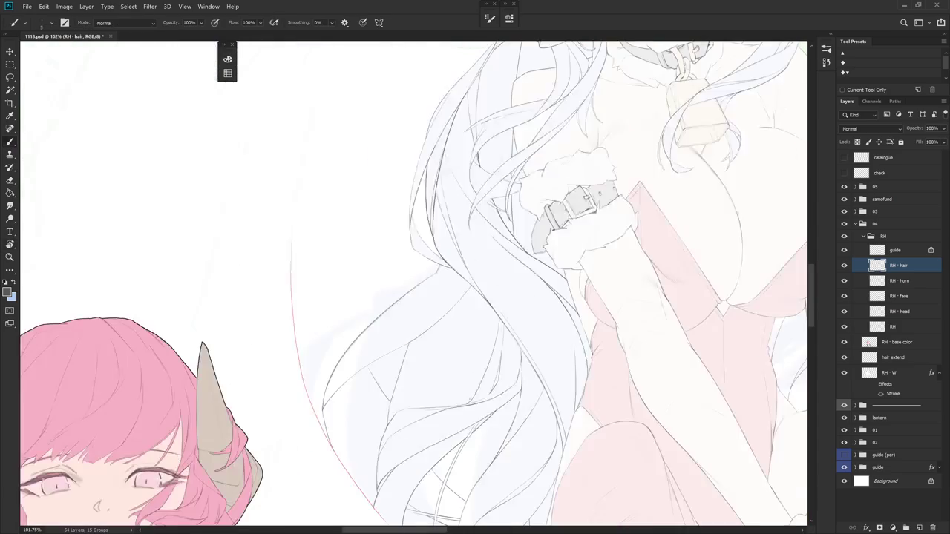
pyautogui.moveTo(476, 404)
pyautogui.mouseDown()
pyautogui.moveTo(457, 218)
pyautogui.moveTo(422, 380)
pyautogui.mouseUp()
pyautogui.moveTo(482, 317)
pyautogui.mouseDown()
pyautogui.moveTo(508, 353)
pyautogui.moveTo(397, 329)
pyautogui.moveTo(387, 366)
pyautogui.mouseUp()
pyautogui.press('e')
pyautogui.press('b')
pyautogui.moveTo(395, 329); pyautogui.dragTo(384, 348)
# - Erase stray and overlapping hair lines at the strand tips
pyautogui.press('e')
pyautogui.moveTo(435, 377)
pyautogui.mouseDown()
pyautogui.moveTo(448, 306)
pyautogui.moveTo(465, 331)
pyautogui.mouseUp()
pyautogui.press('b')
pyautogui.press('e')
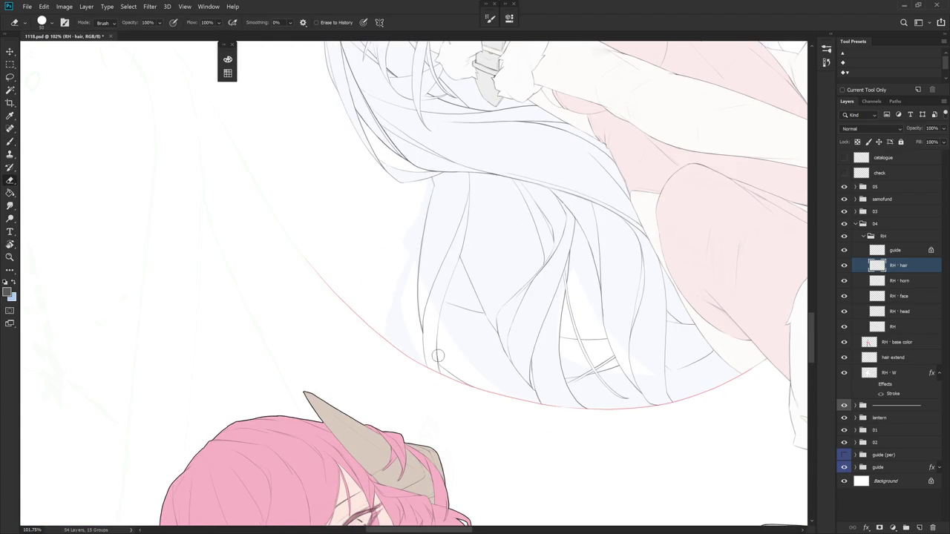
pyautogui.moveTo(438, 335)
pyautogui.mouseDown()
pyautogui.moveTo(449, 378)
pyautogui.moveTo(496, 296)
pyautogui.moveTo(430, 301)
pyautogui.mouseUp()
pyautogui.press('b')
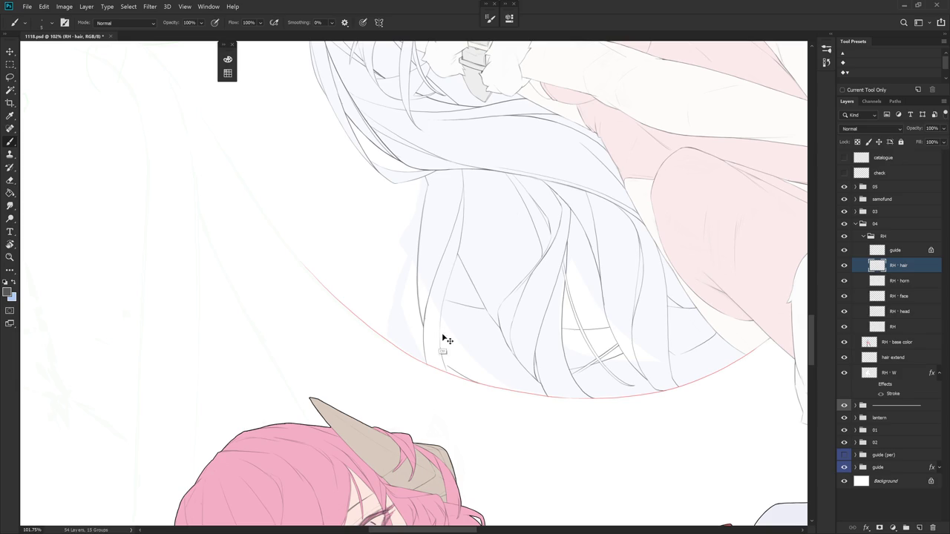
pyautogui.press('e')
pyautogui.moveTo(454, 346); pyautogui.dragTo(445, 260)
pyautogui.press('b')
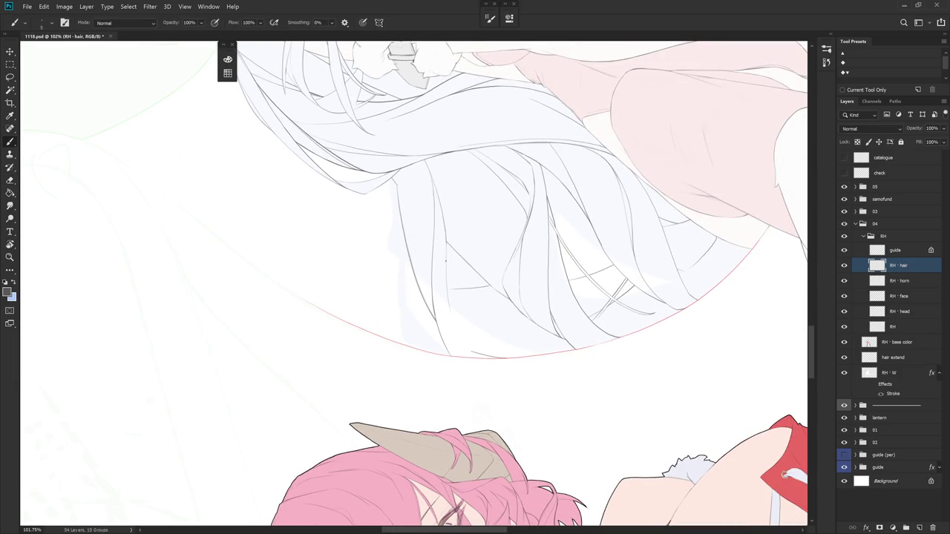
pyautogui.press('e')
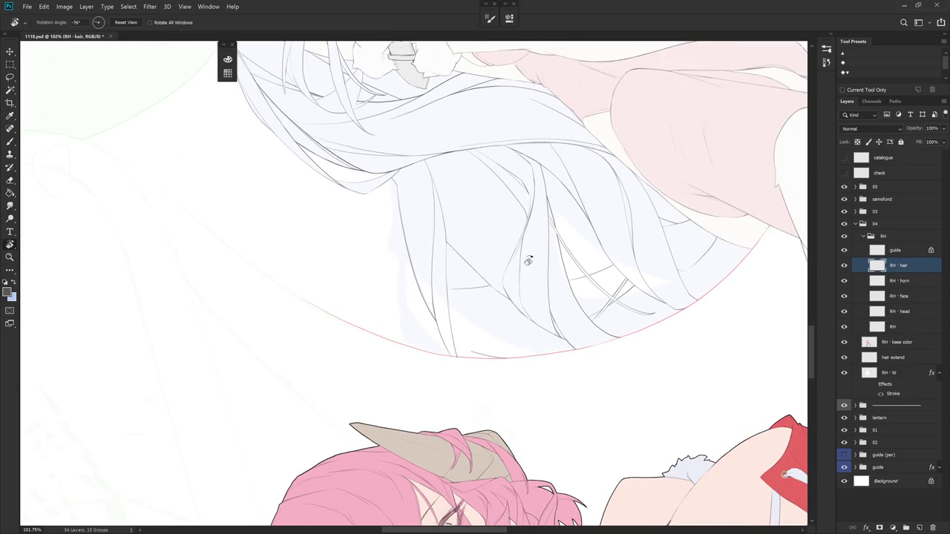
# - Rotate the canvas to reach the hair tips along the frame's left side
pyautogui.moveTo(513, 259); pyautogui.dragTo(521, 340)
pyautogui.scroll(-3, 521, 340)
pyautogui.press('b')
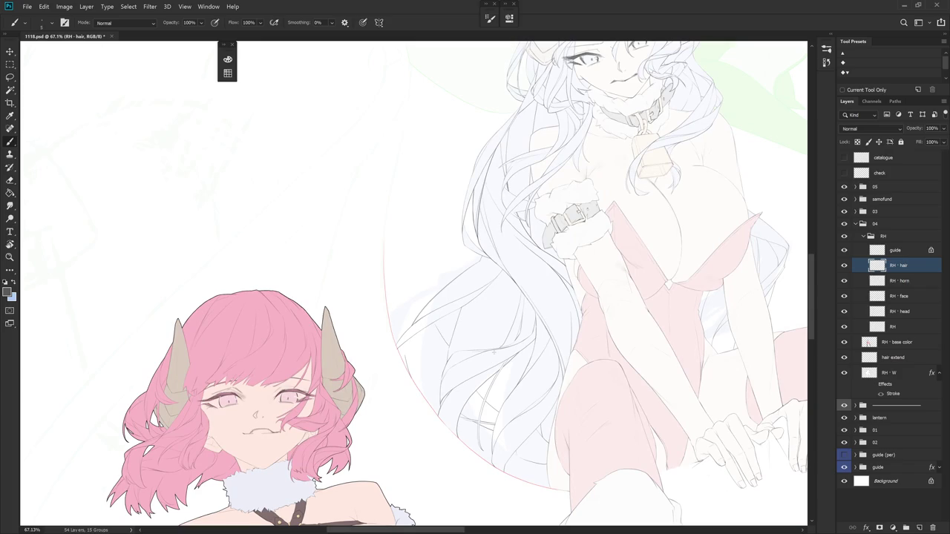
pyautogui.scroll(1, 492, 393)
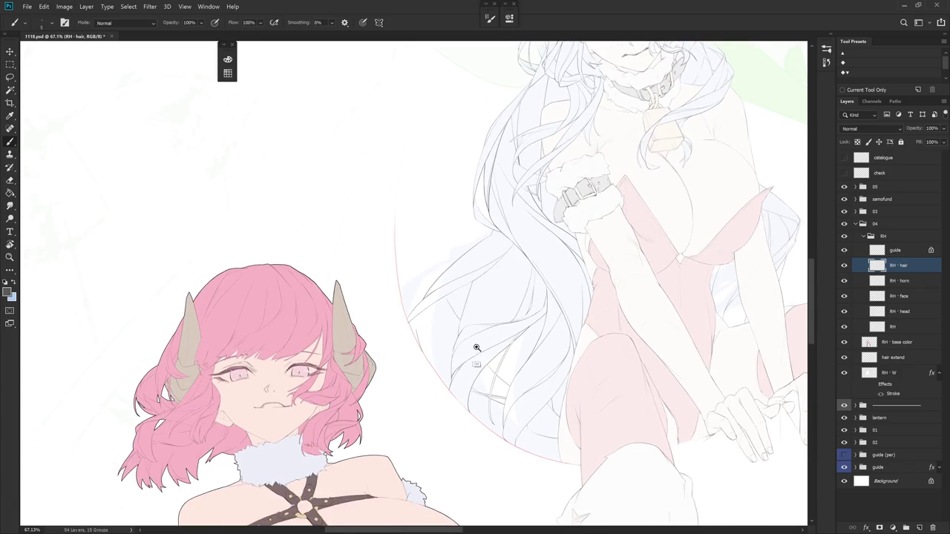
pyautogui.scroll(1, 476, 347)
pyautogui.press('e')
pyautogui.moveTo(448, 336); pyautogui.dragTo(410, 300)
pyautogui.press('b')
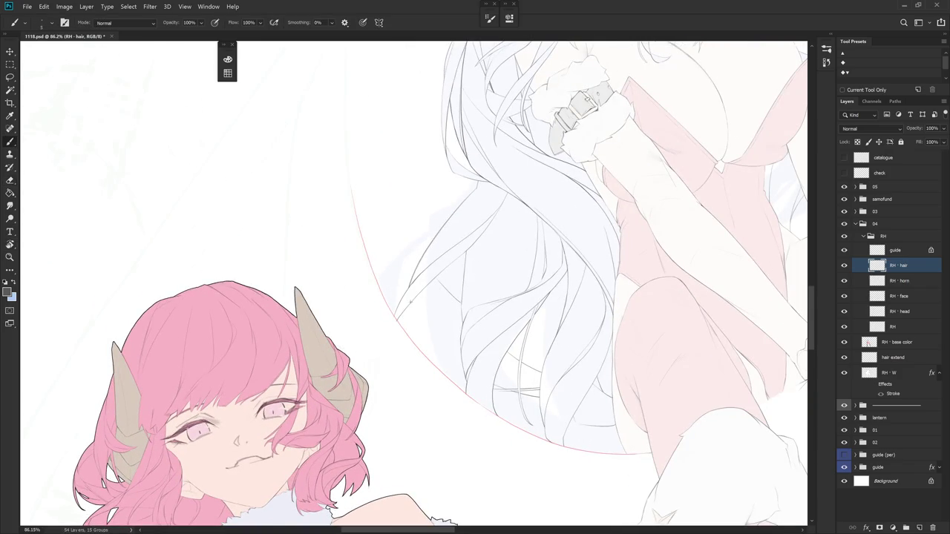
# - Draw a short hair line inside the frame, redraw it, then undo it
pyautogui.press('e')
pyautogui.press('b')
pyautogui.moveTo(416, 323); pyautogui.dragTo(412, 340)
pyautogui.press('e')
pyautogui.press('b')
pyautogui.hotkey('ctrl', 'z')
pyautogui.moveTo(410, 311); pyautogui.dragTo(421, 353)
pyautogui.hotkey('ctrl', 'z')
# - Add a short line to a hair strand and clean up stray lines
pyautogui.scroll(2, 412, 307)
pyautogui.press('e')
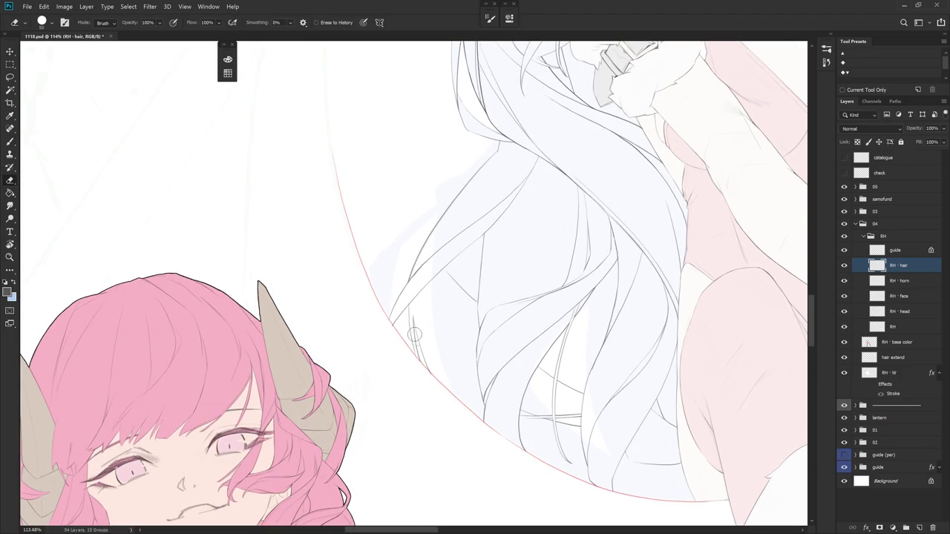
pyautogui.press('b')
pyautogui.moveTo(408, 317); pyautogui.dragTo(412, 334)
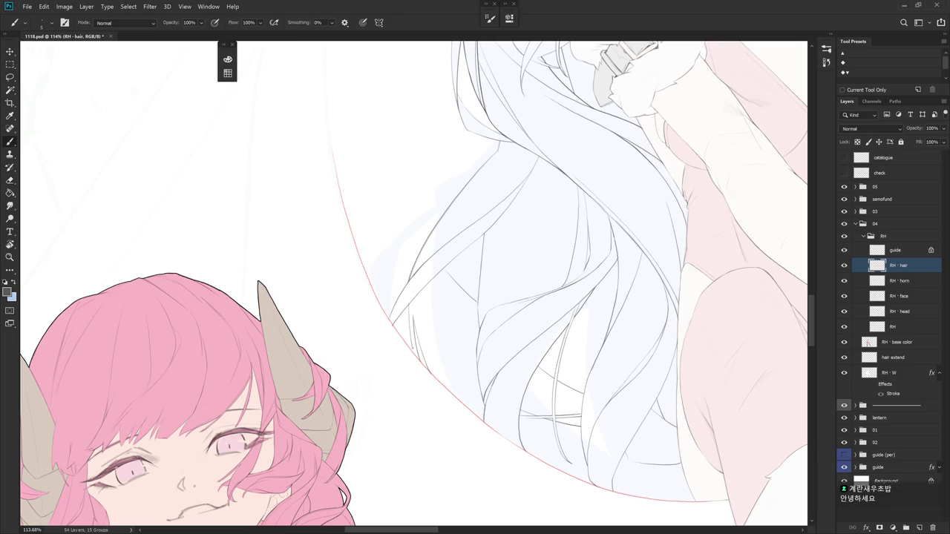
pyautogui.scroll(-3, 519, 366)
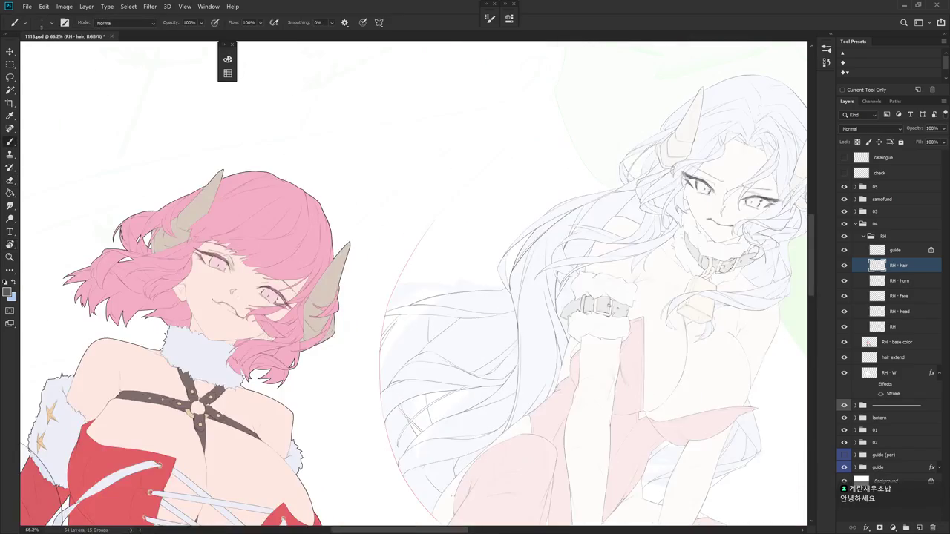
pyautogui.press('e')
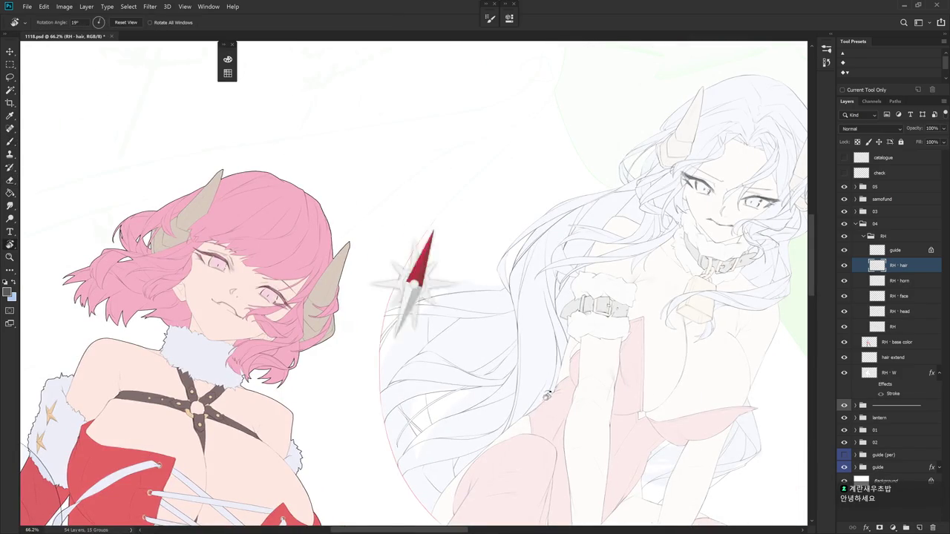
pyautogui.scroll(1, 435, 321)
pyautogui.scroll(1, 435, 320)
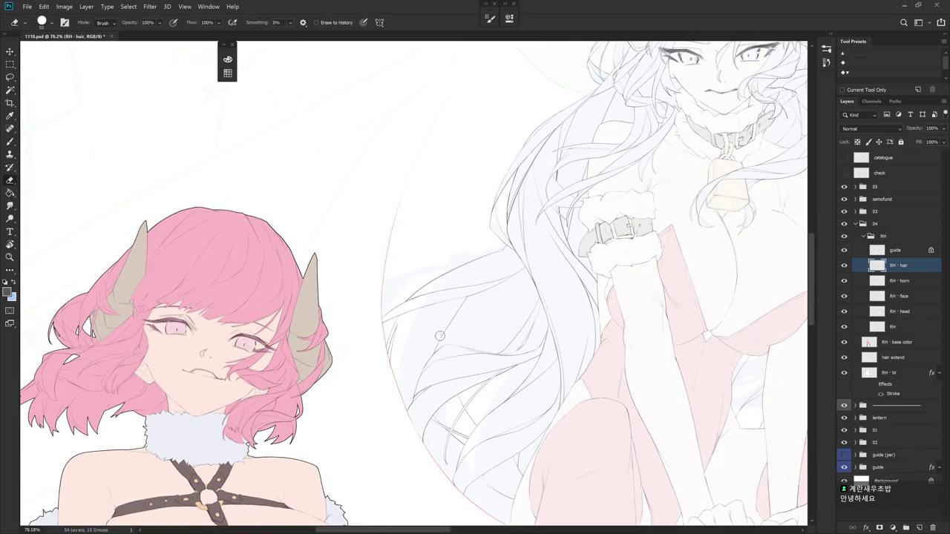
pyautogui.scroll(-2, 442, 334)
pyautogui.press('b')
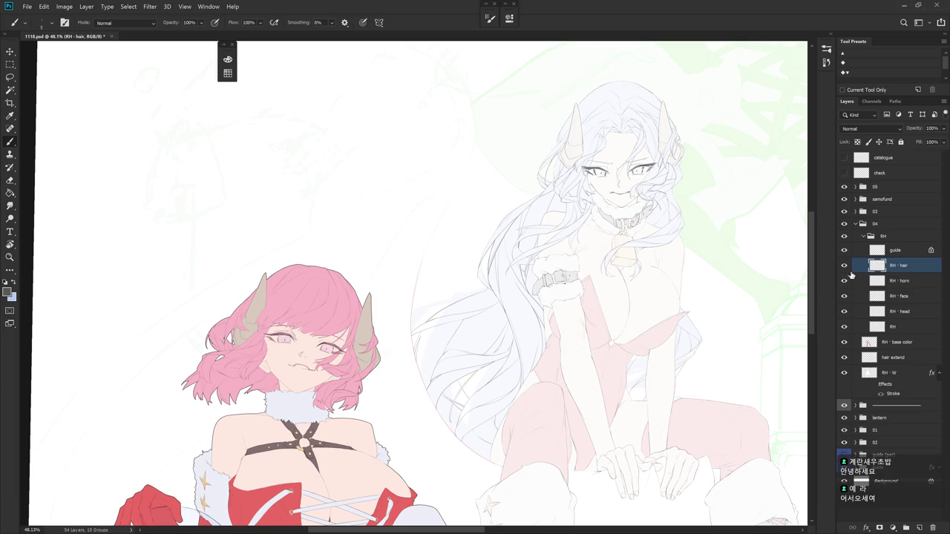
# - Zoom in on the hair strands, check both characters, and rotate the view
pyautogui.scroll(1, 595, 305)
pyautogui.moveTo(595, 305); pyautogui.dragTo(614, 278)
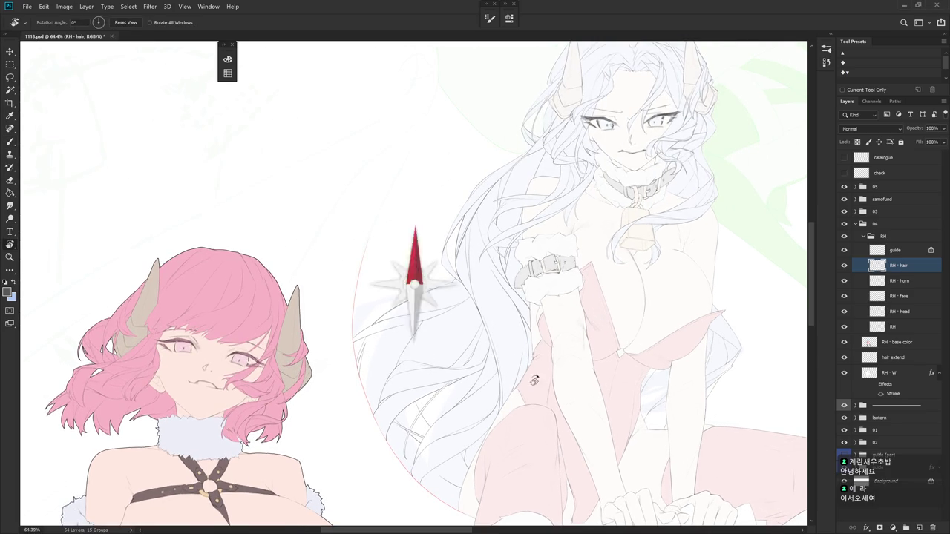
pyautogui.moveTo(602, 320); pyautogui.dragTo(444, 251)
pyautogui.press('e')
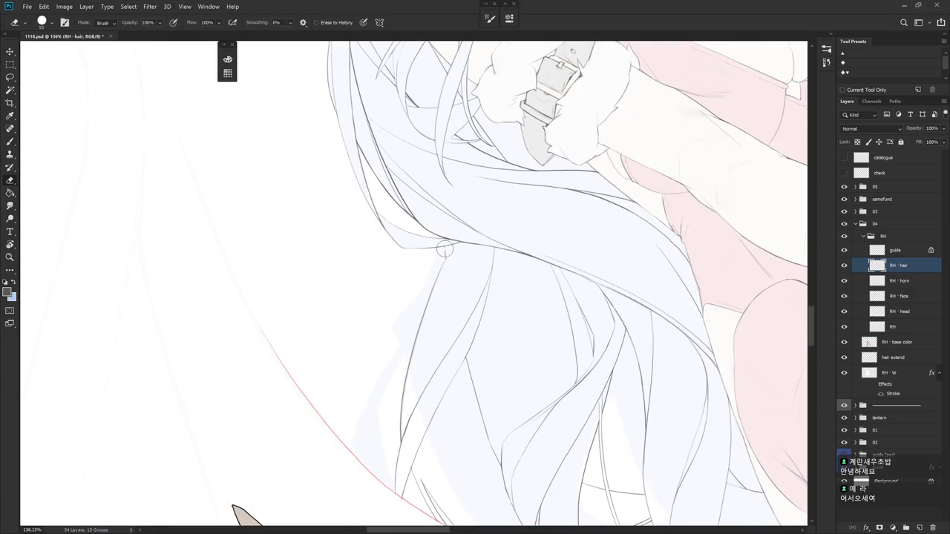
pyautogui.press('b')
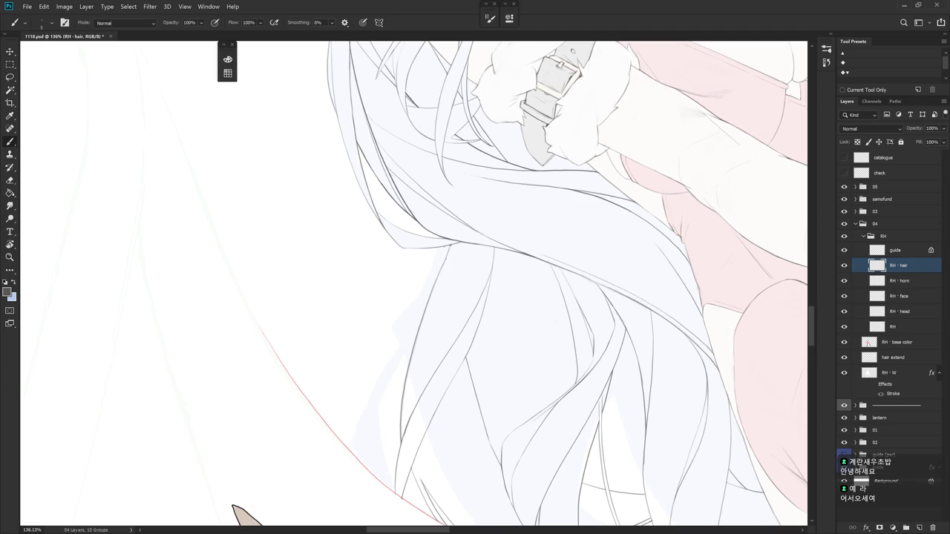
pyautogui.moveTo(474, 224); pyautogui.dragTo(500, 463)
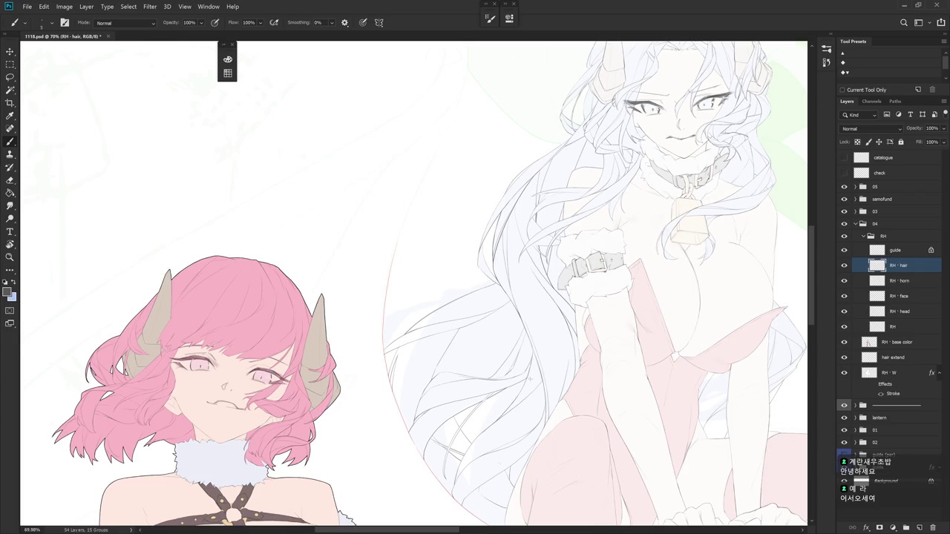
pyautogui.moveTo(529, 382); pyautogui.dragTo(484, 195)
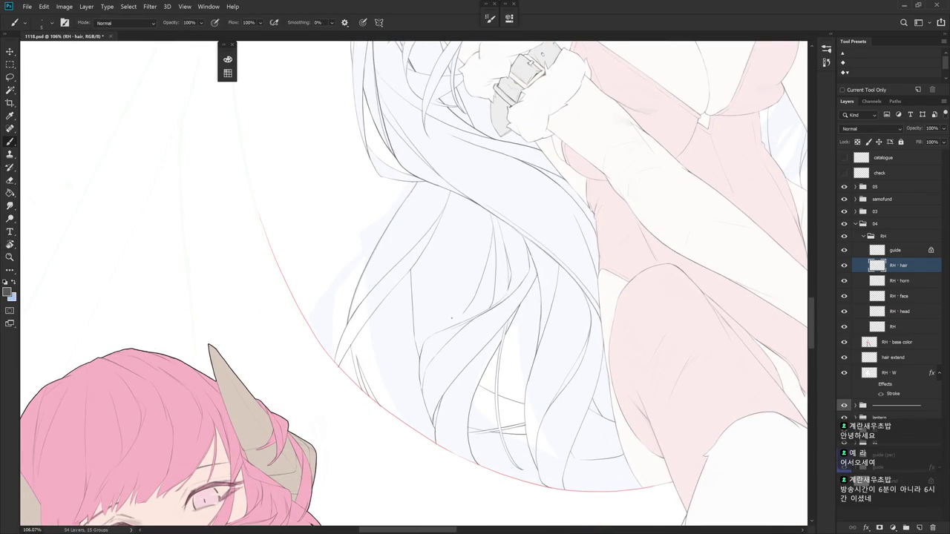
pyautogui.moveTo(541, 285); pyautogui.dragTo(552, 322)
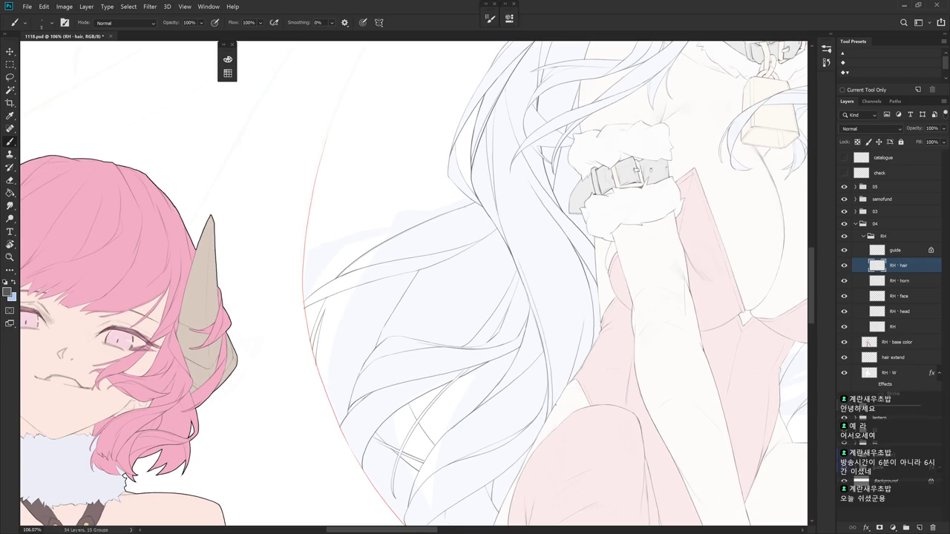
pyautogui.scroll(-3, 585, 390)
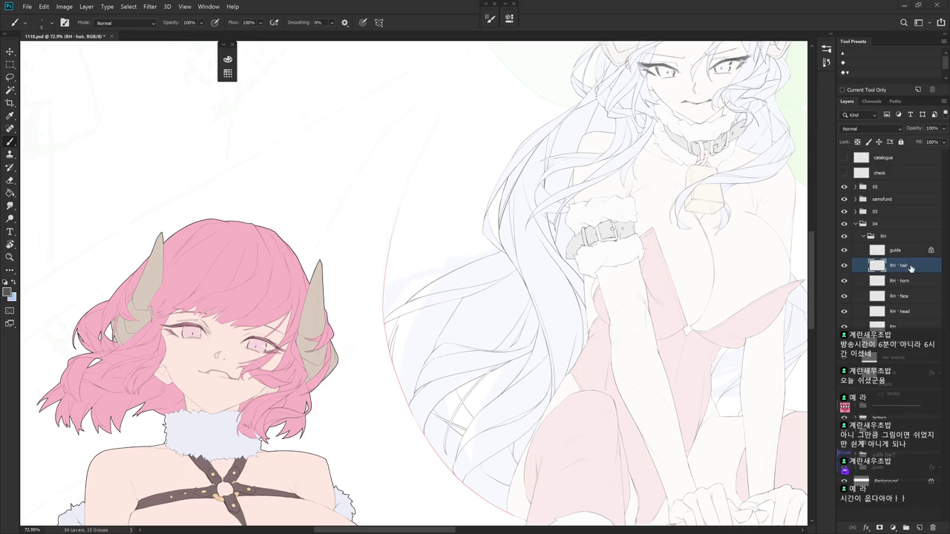
pyautogui.press('r')
pyautogui.moveTo(505, 356); pyautogui.dragTo(452, 284)
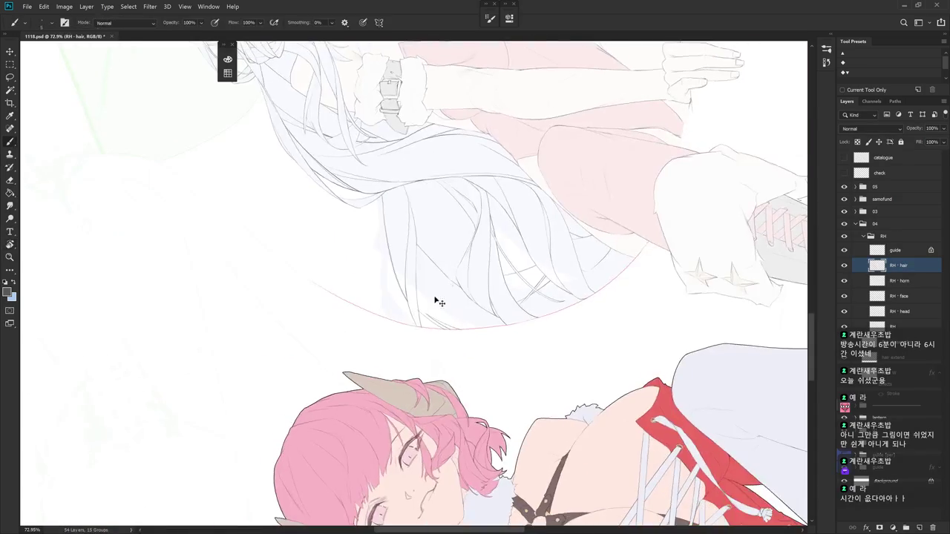
pyautogui.scroll(2, 453, 283)
pyautogui.scroll(1, 405, 130)
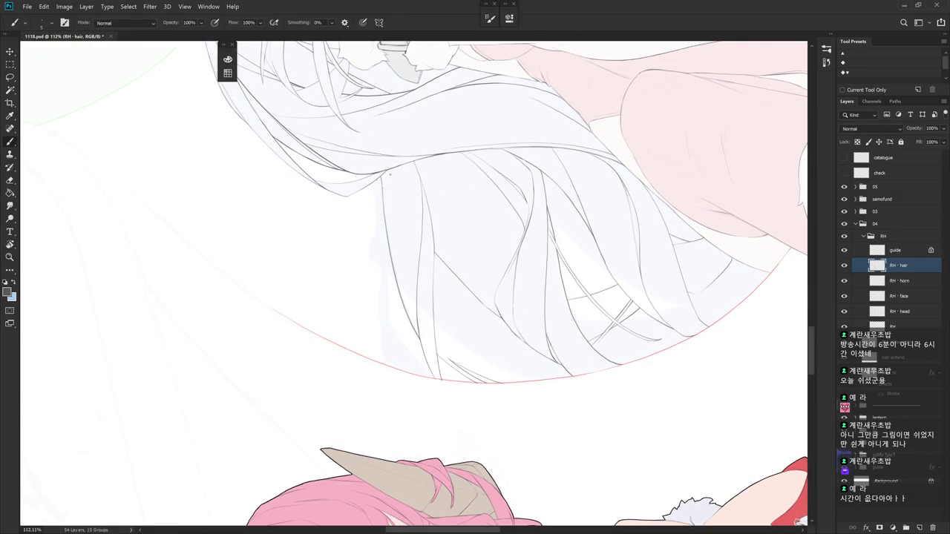
pyautogui.press('e')
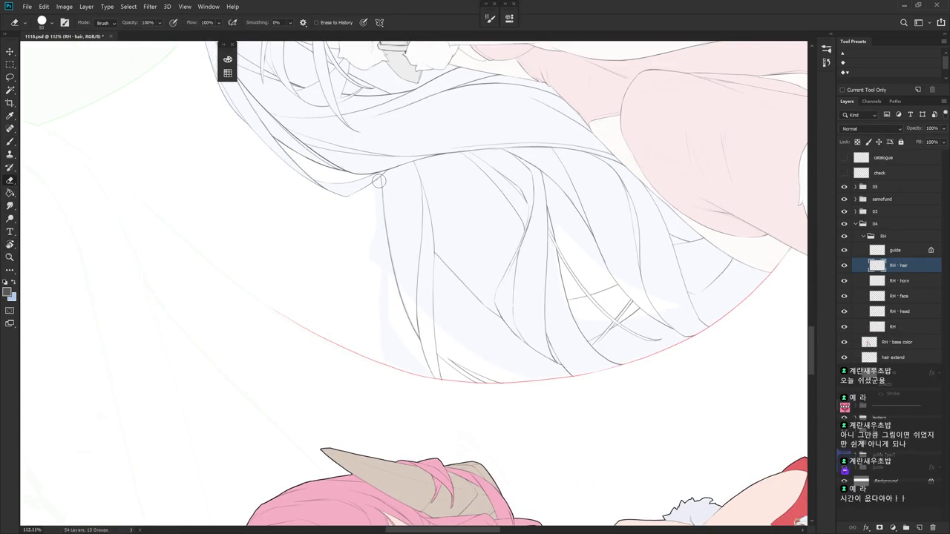
pyautogui.press('b')
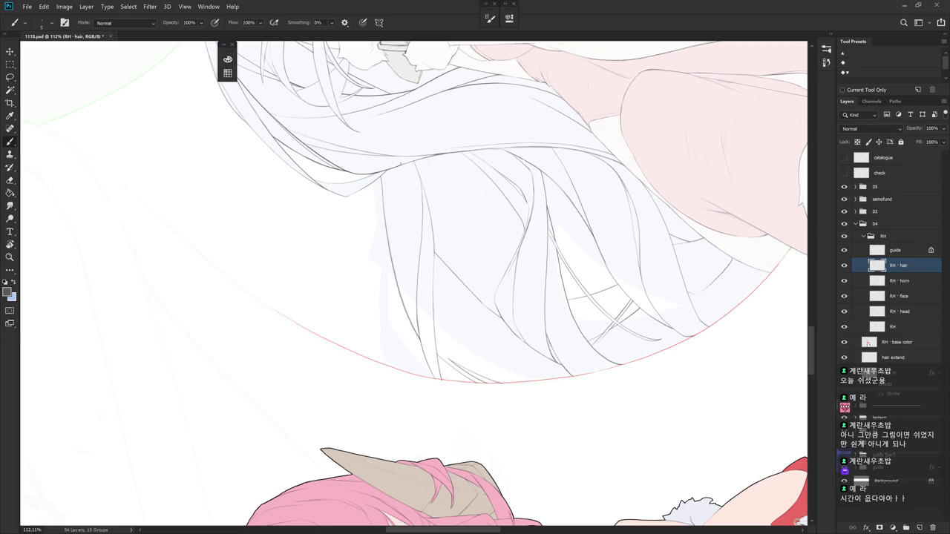
pyautogui.moveTo(477, 191)
pyautogui.mouseDown()
pyautogui.moveTo(463, 358)
pyautogui.moveTo(430, 394)
pyautogui.mouseUp()
pyautogui.press('e')
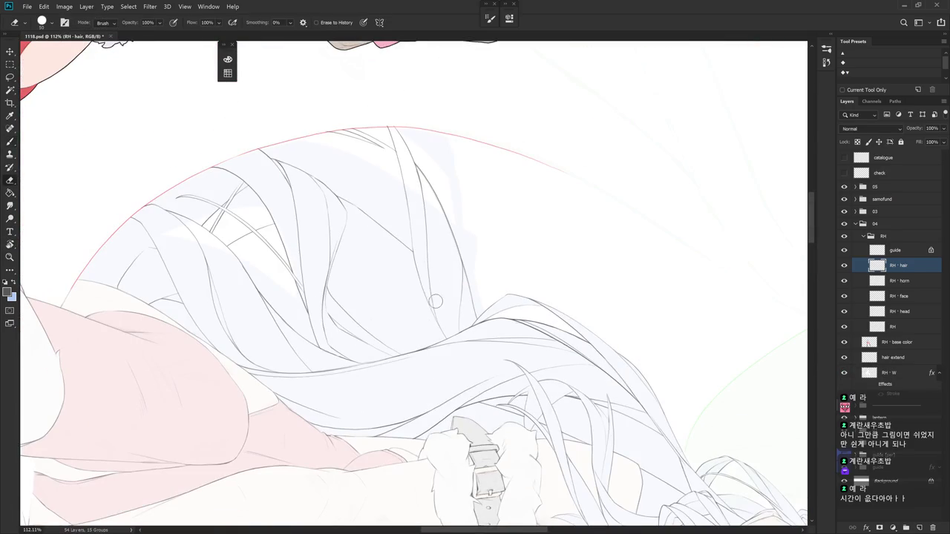
pyautogui.press('b')
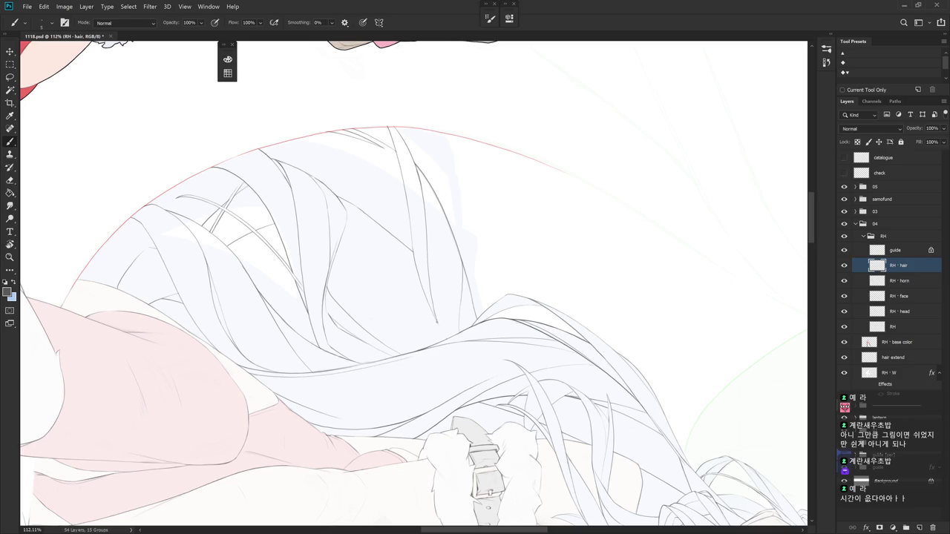
pyautogui.scroll(-2, 572, 301)
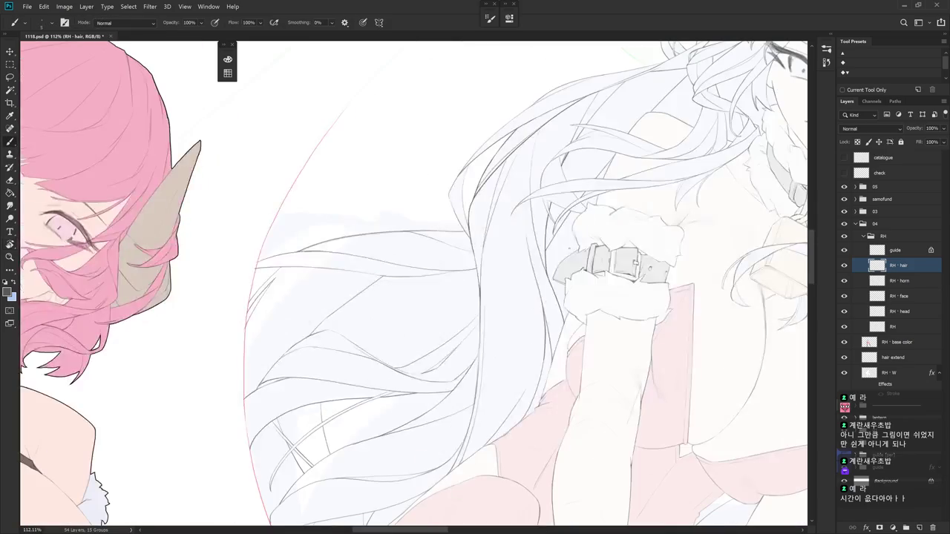
pyautogui.scroll(-1, 564, 311)
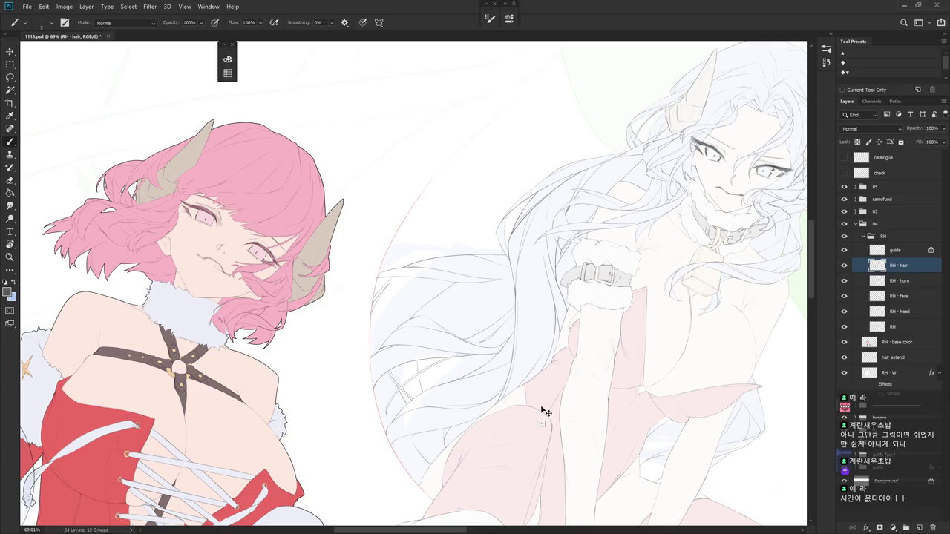
# - Zoom in on the white hair and erase a stray hair line inside the circular frame
pyautogui.press('space')
pyautogui.scroll(1, 537, 416)
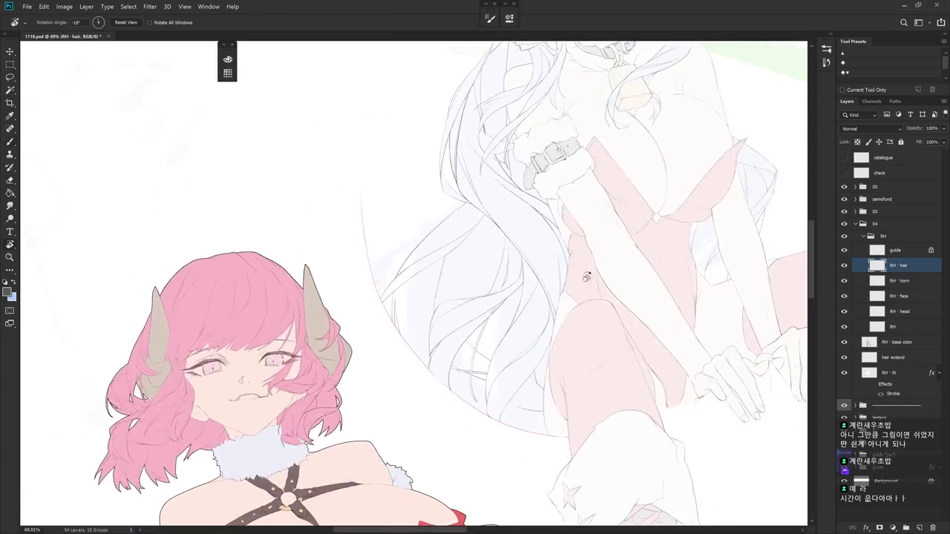
pyautogui.scroll(1, 467, 236)
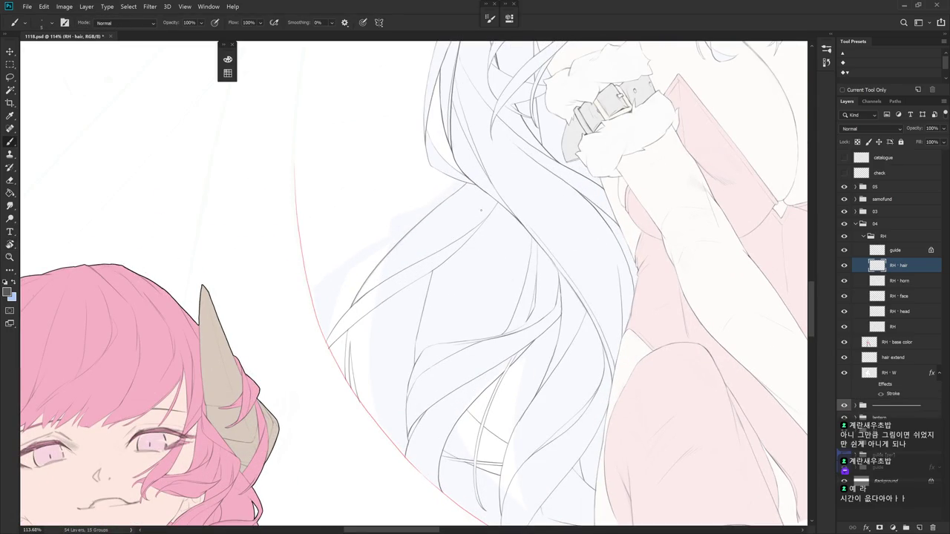
pyautogui.scroll(-3, 478, 213)
pyautogui.press('e')
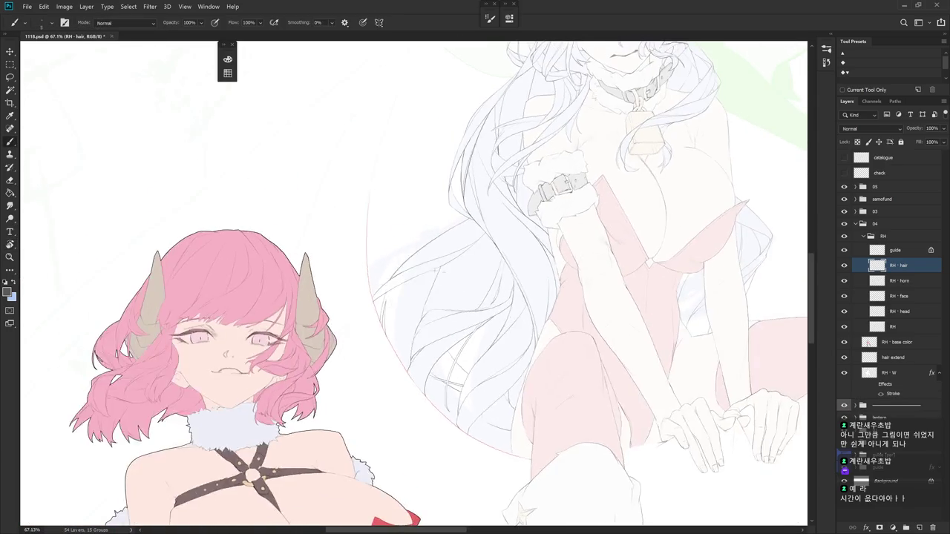
pyautogui.scroll(4, 455, 263)
pyautogui.moveTo(452, 264); pyautogui.dragTo(415, 366)
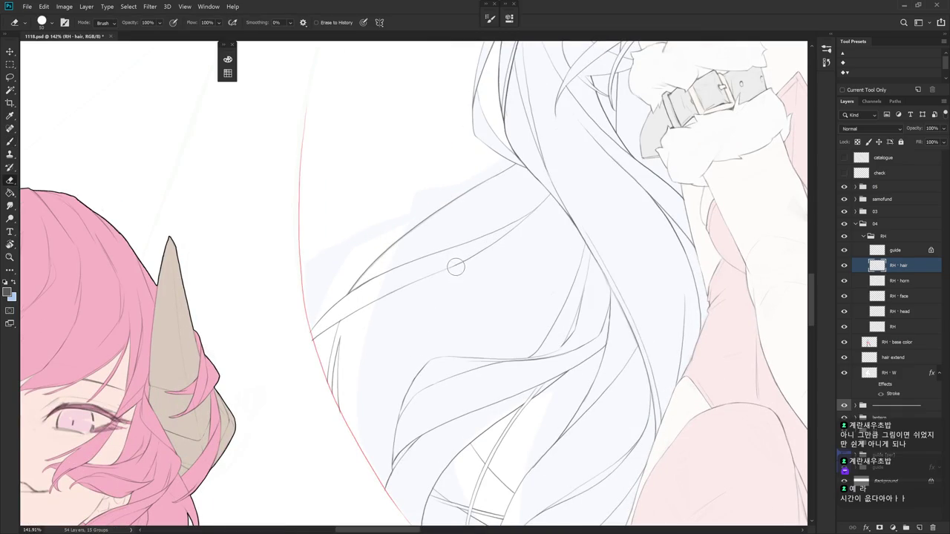
# - Rotate the canvas view back toward upright and zoom in, ready with the Eraser
pyautogui.moveTo(535, 330)
pyautogui.mouseDown()
pyautogui.moveTo(462, 292)
pyautogui.moveTo(519, 386)
pyautogui.mouseUp()
pyautogui.press('r')
pyautogui.press('b')
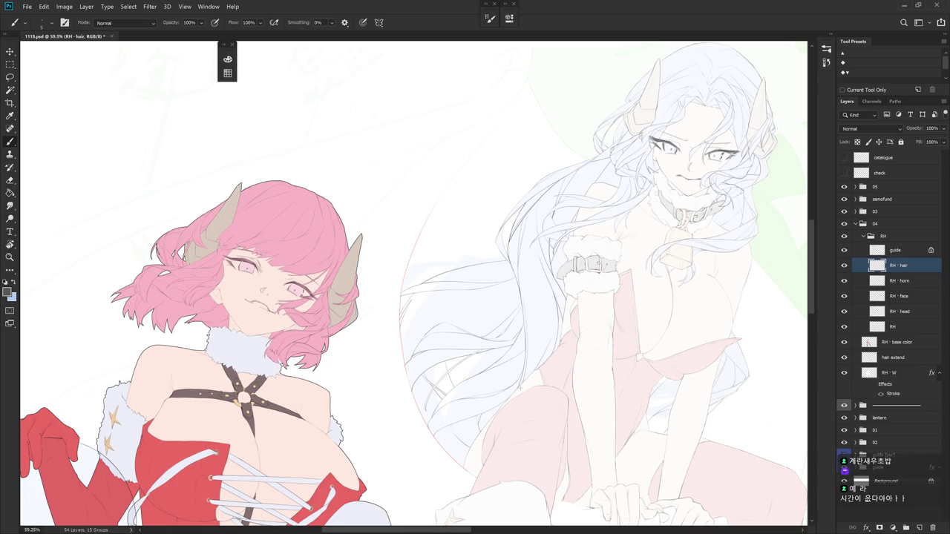
pyautogui.moveTo(520, 385); pyautogui.dragTo(460, 416)
pyautogui.scroll(1, 413, 282)
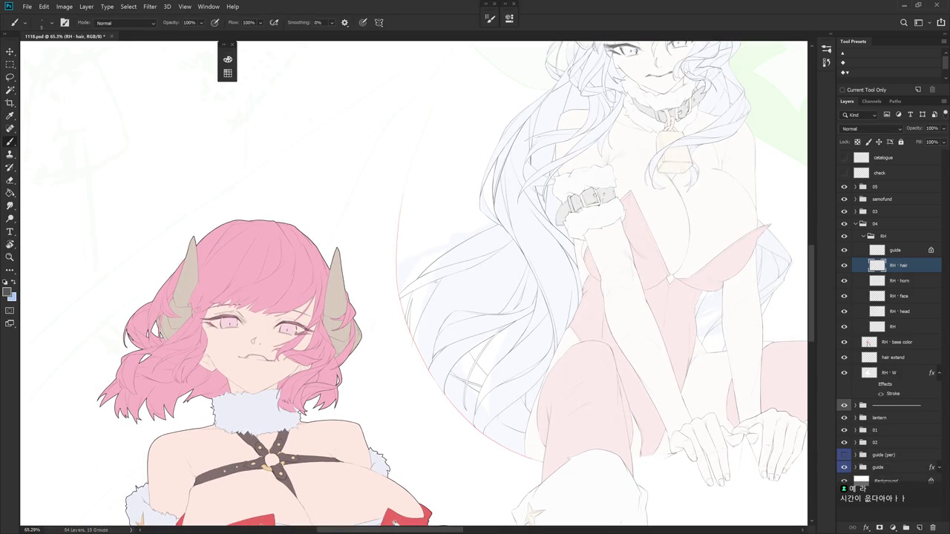
pyautogui.press('e')
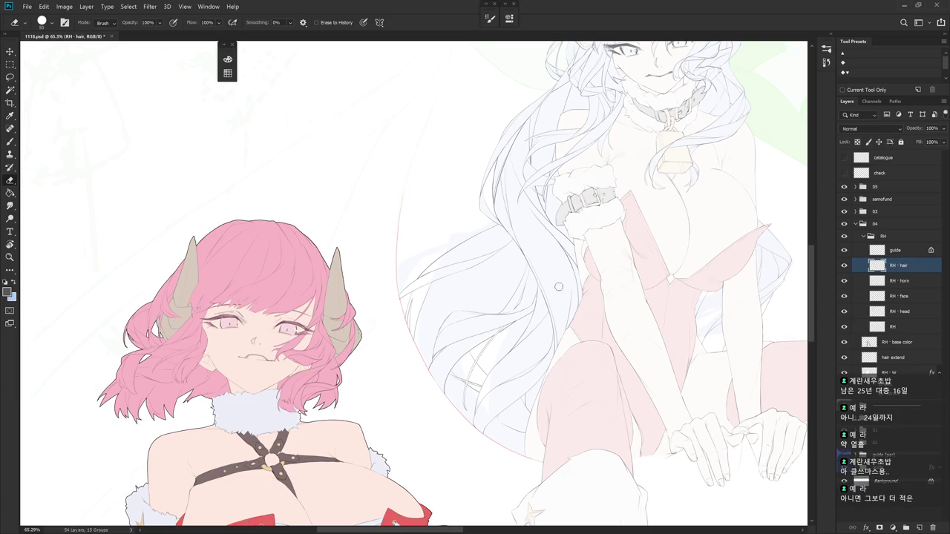
# - Undo the last hair stroke and redraw the short curved strand in the white hair
pyautogui.scroll(2, 505, 256)
pyautogui.press('b')
pyautogui.press('e')
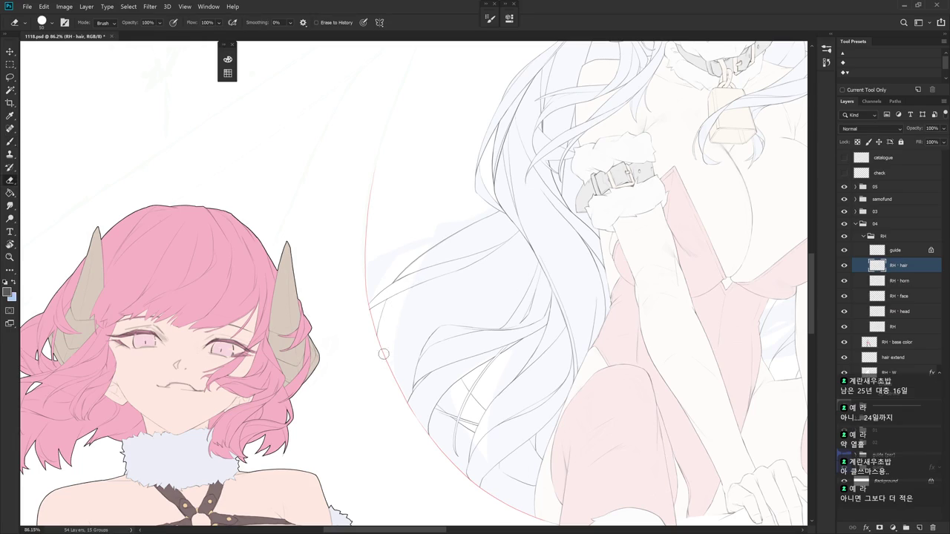
pyautogui.press('b')
pyautogui.moveTo(567, 274); pyautogui.dragTo(547, 285)
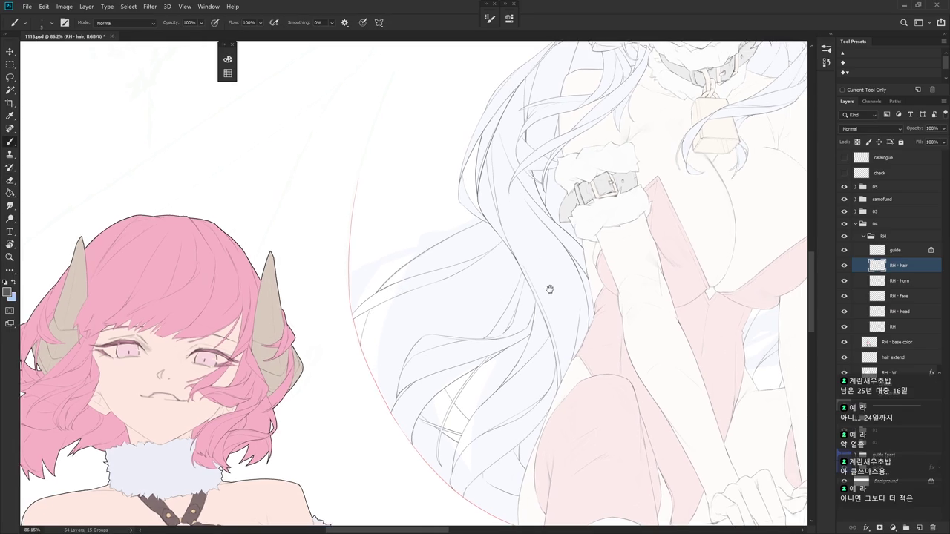
pyautogui.press('e')
pyautogui.press('b')
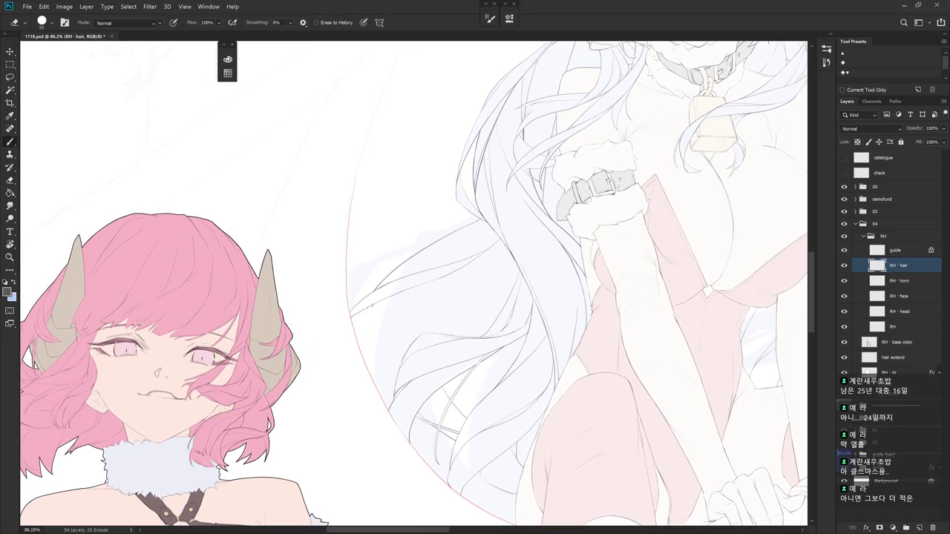
pyautogui.press('e')
pyautogui.press('b')
pyautogui.hotkey('ctrl', 'z')
pyautogui.moveTo(408, 289); pyautogui.dragTo(411, 334)
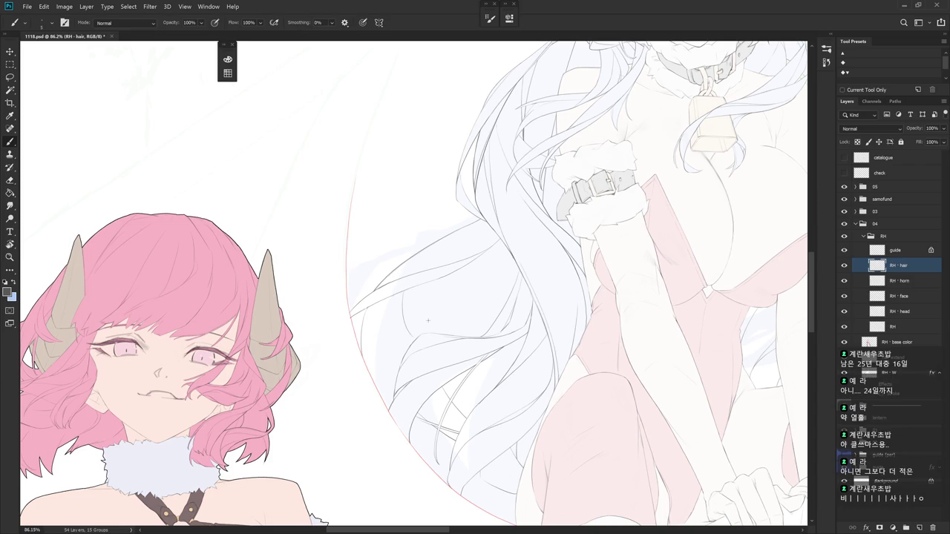
# - Tilt the view to new drawing angles, then zoom out to show the characters on the right
pyautogui.moveTo(490, 387); pyautogui.dragTo(362, 295)
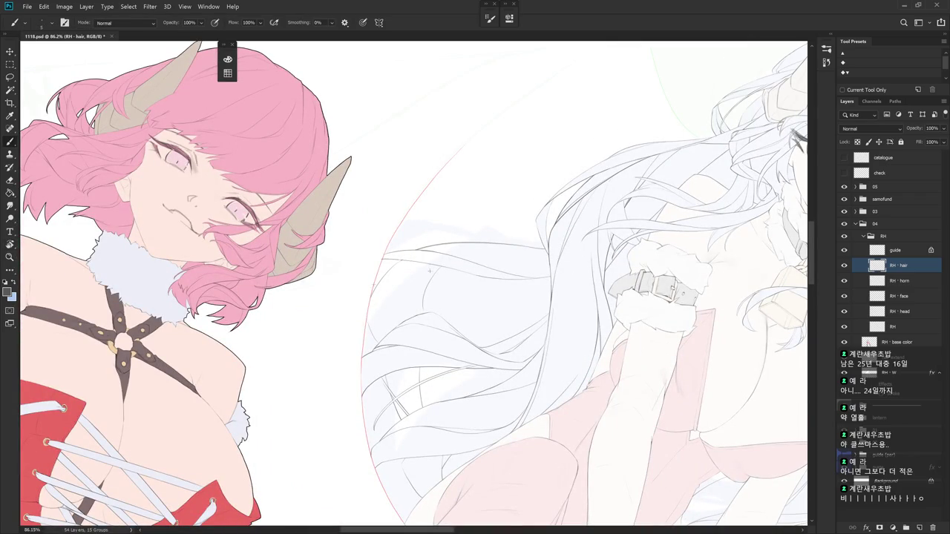
pyautogui.press('e')
pyautogui.press('Escape')
pyautogui.press('b')
pyautogui.moveTo(493, 205); pyautogui.dragTo(540, 283)
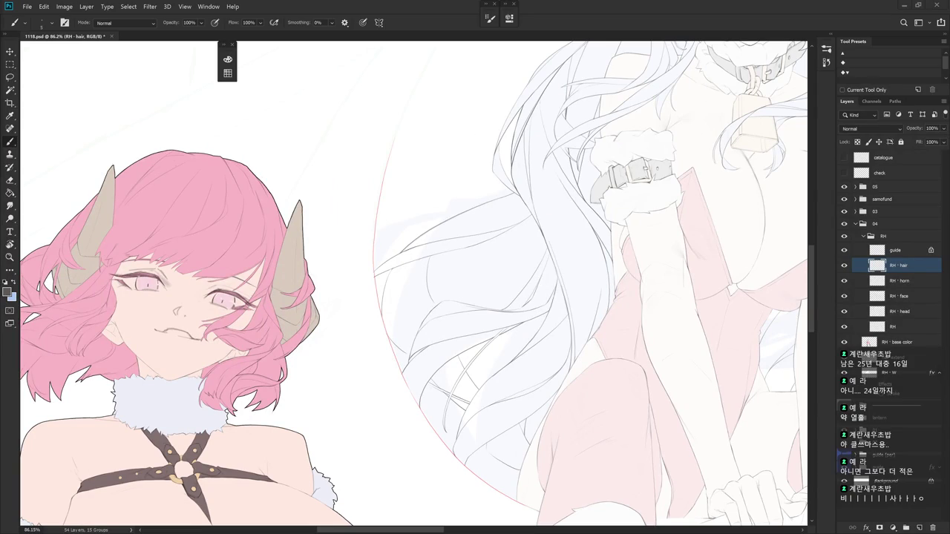
pyautogui.scroll(-3, 562, 334)
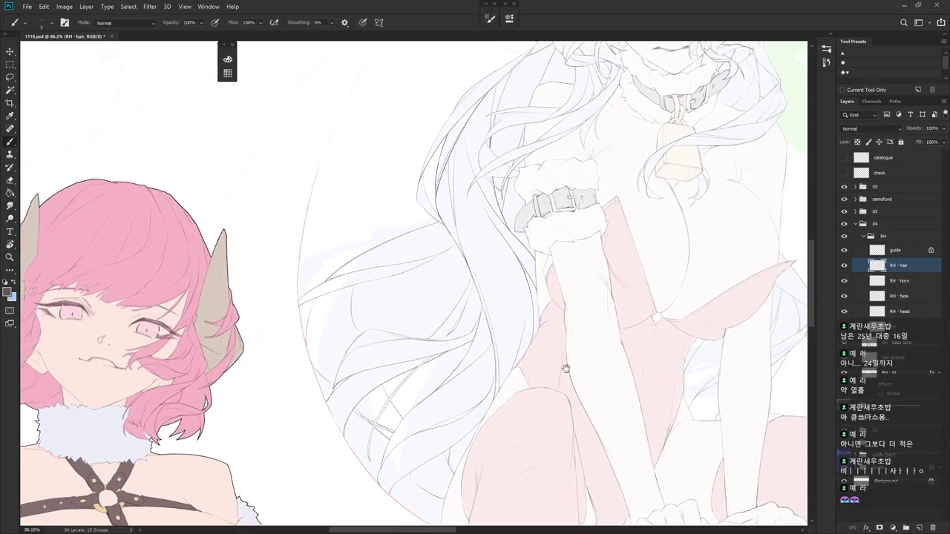
pyautogui.scroll(-3, 562, 334)
pyautogui.moveTo(563, 334); pyautogui.dragTo(485, 293)
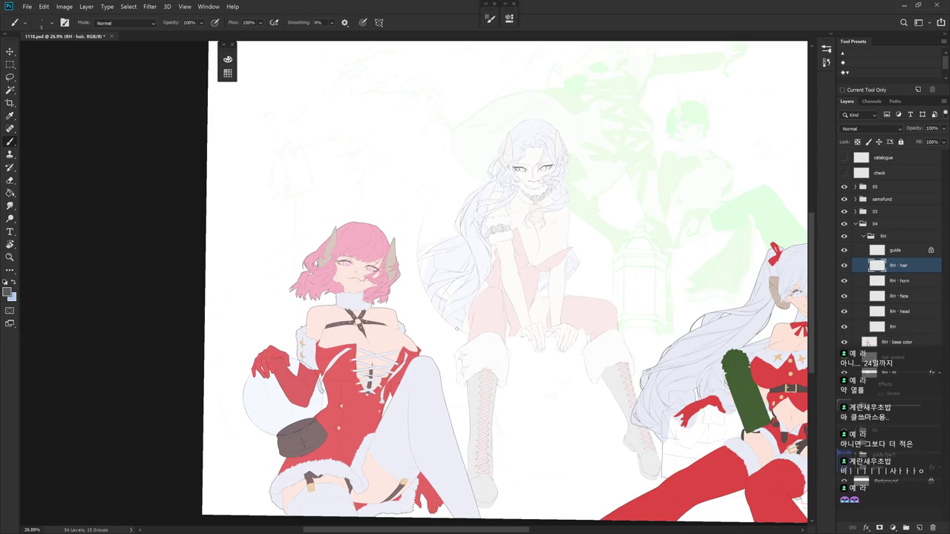
# - Shift the view around the white hair and outline part of it with a freehand lasso
pyautogui.scroll(5, 457, 328)
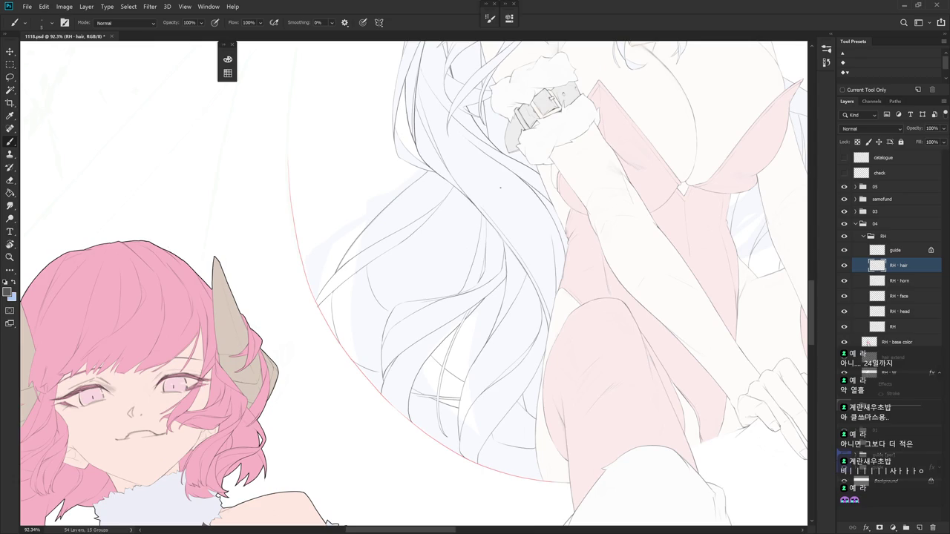
pyautogui.moveTo(501, 187); pyautogui.dragTo(581, 301)
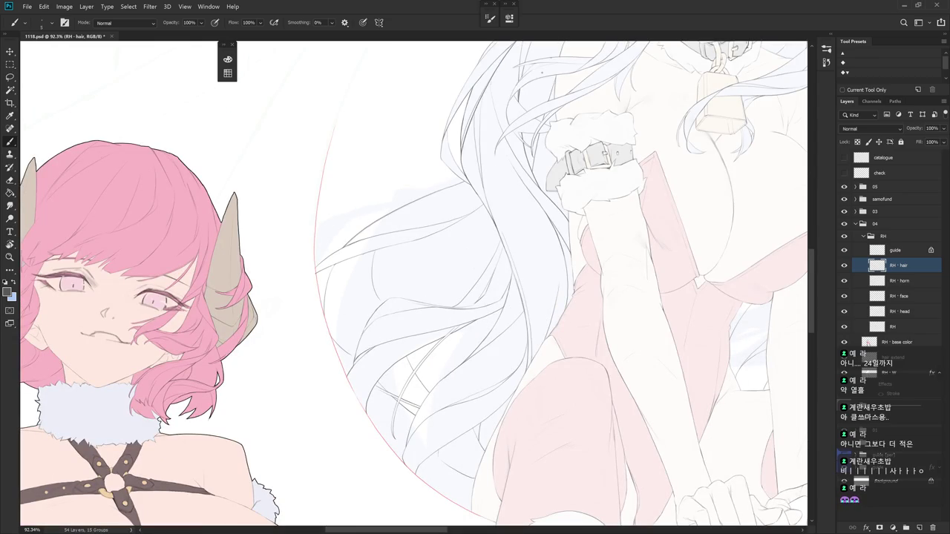
pyautogui.moveTo(445, 286); pyautogui.dragTo(466, 302)
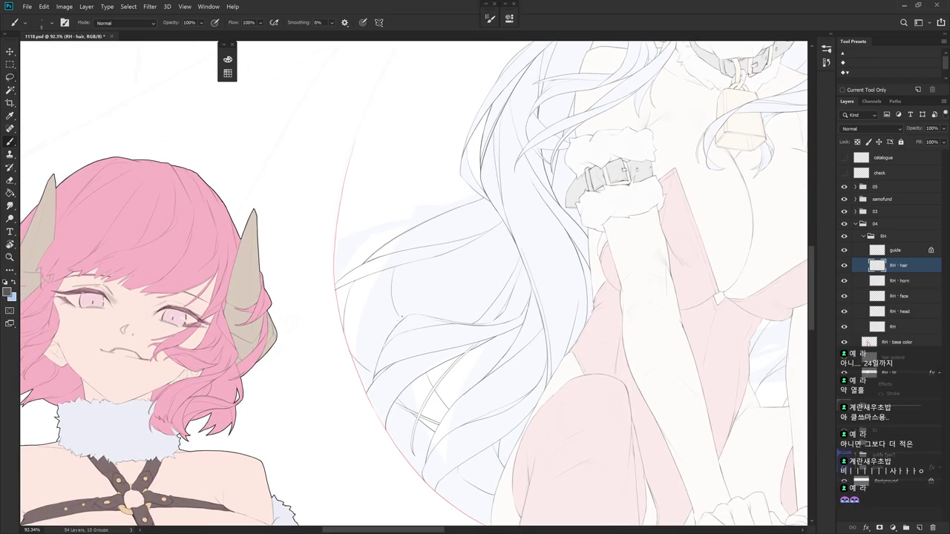
pyautogui.press('l')
pyautogui.moveTo(484, 201)
pyautogui.mouseDown()
pyautogui.moveTo(396, 327)
pyautogui.moveTo(483, 223)
pyautogui.mouseUp()
pyautogui.scroll(-5, 452, 330)
# - Switch to the hard-edged brush and rotate the view through several angles, ending at -47°
pyautogui.press('b')
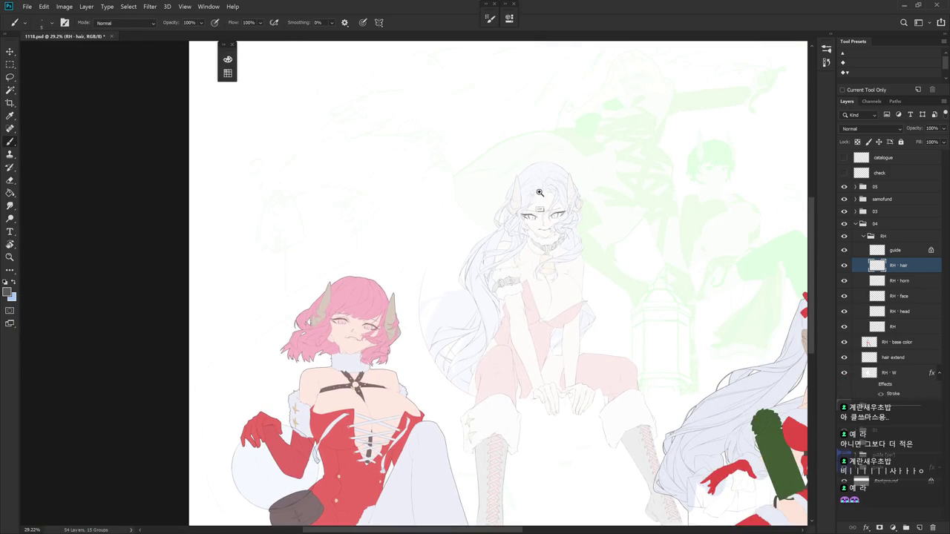
pyautogui.scroll(3, 541, 192)
pyautogui.moveTo(519, 208); pyautogui.dragTo(482, 212)
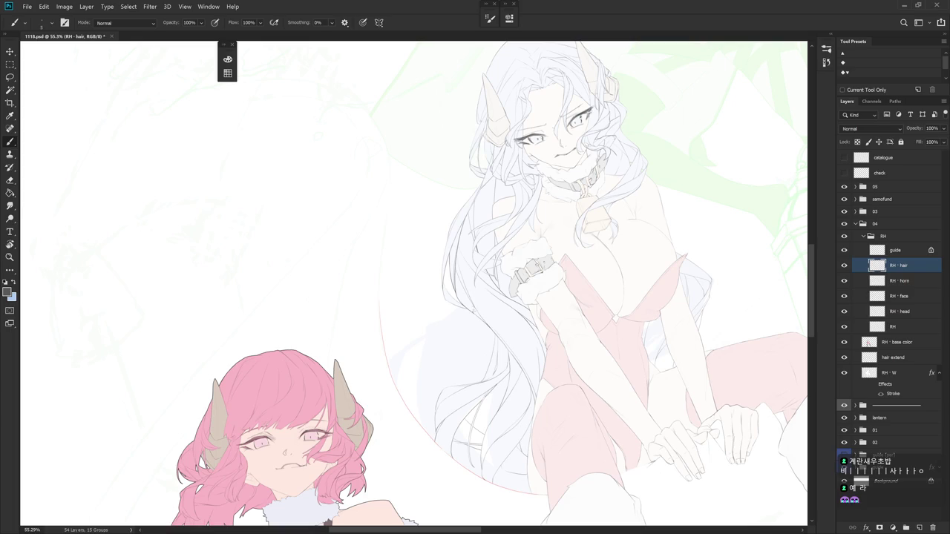
pyautogui.hotkey('shift', 'b')
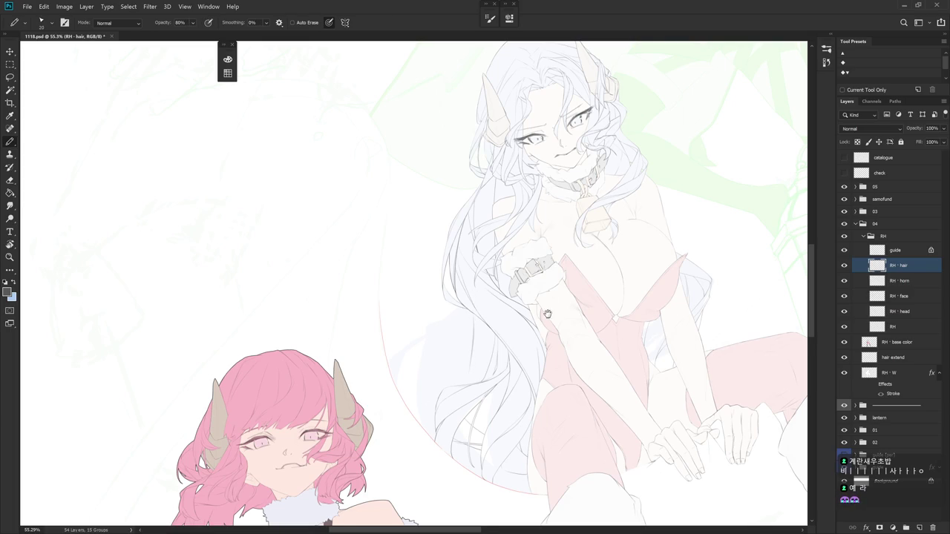
pyautogui.moveTo(474, 336); pyautogui.dragTo(543, 321)
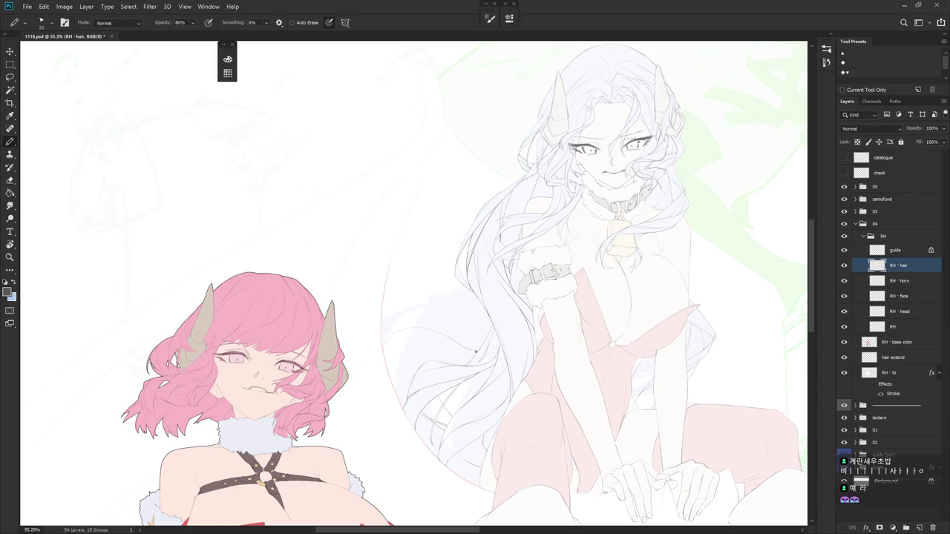
pyautogui.moveTo(499, 350); pyautogui.dragTo(449, 331)
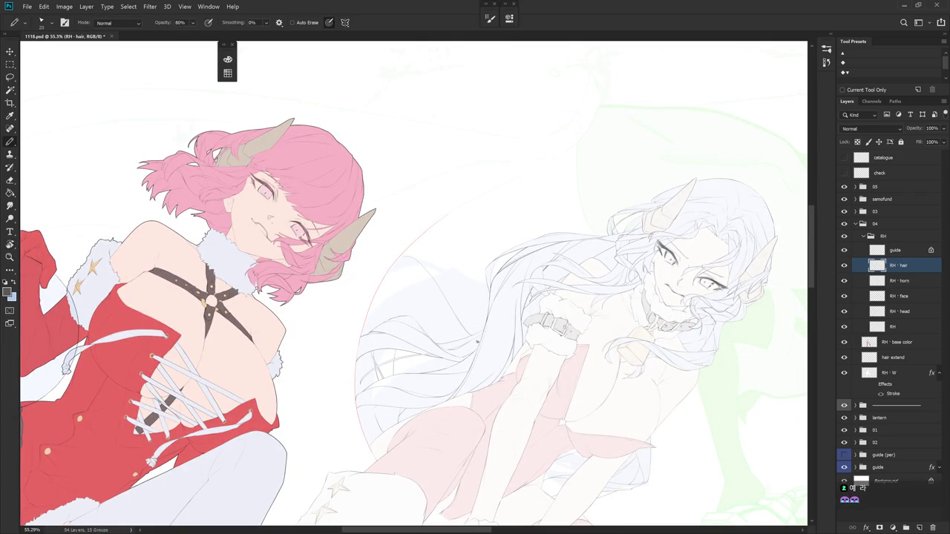
pyautogui.moveTo(476, 326); pyautogui.dragTo(403, 271)
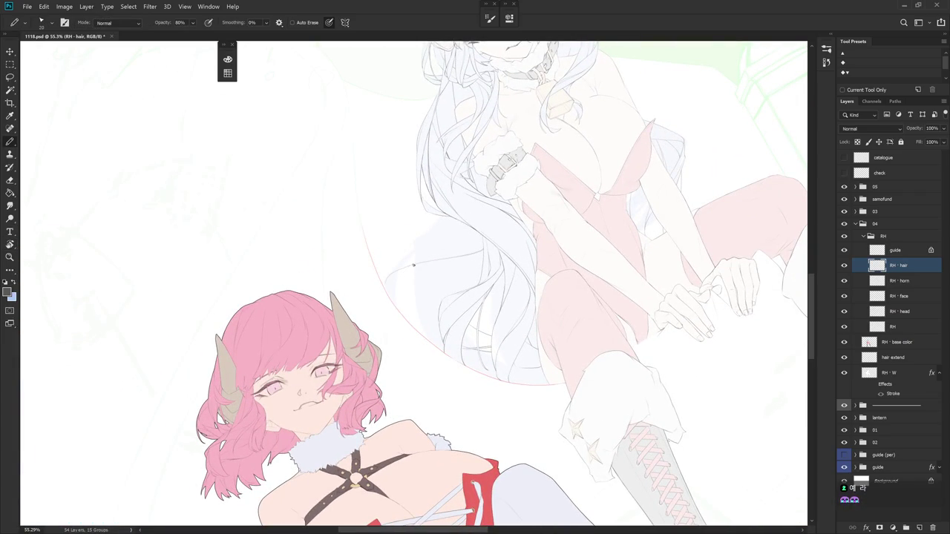
pyautogui.moveTo(402, 309); pyautogui.dragTo(410, 266)
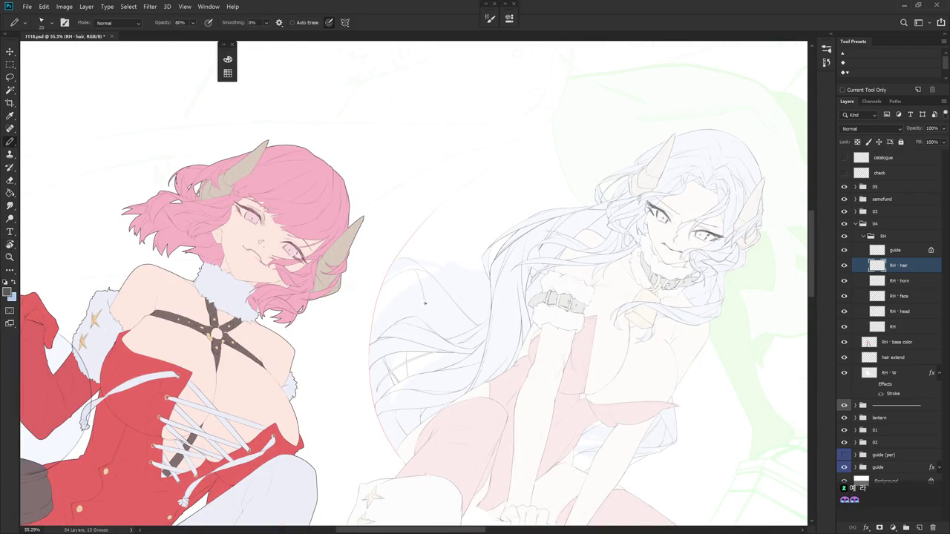
pyautogui.moveTo(507, 265)
pyautogui.mouseDown()
pyautogui.moveTo(531, 240)
pyautogui.moveTo(433, 278)
pyautogui.mouseUp()
pyautogui.press('b')
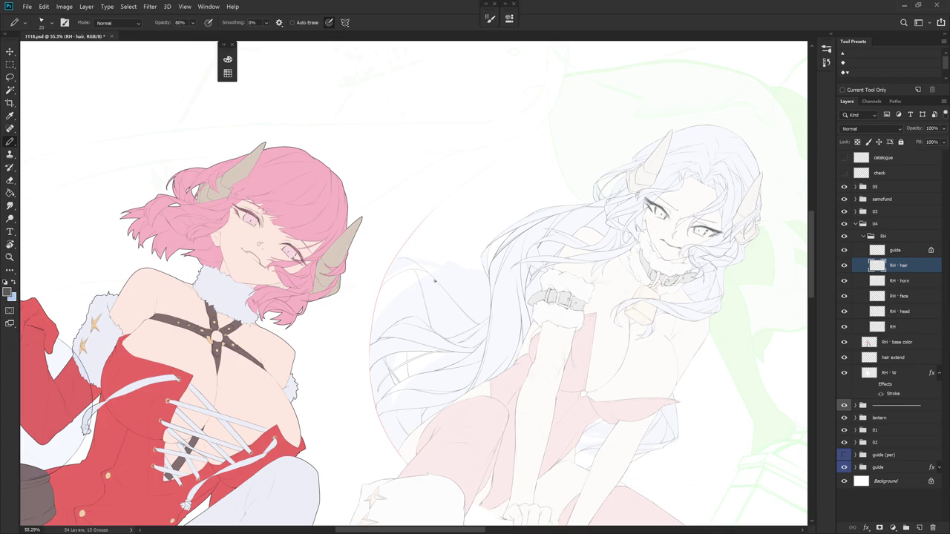
# - Rotate the figures onto their sides and back, zooming in on the hair tips at -15°
pyautogui.press('r')
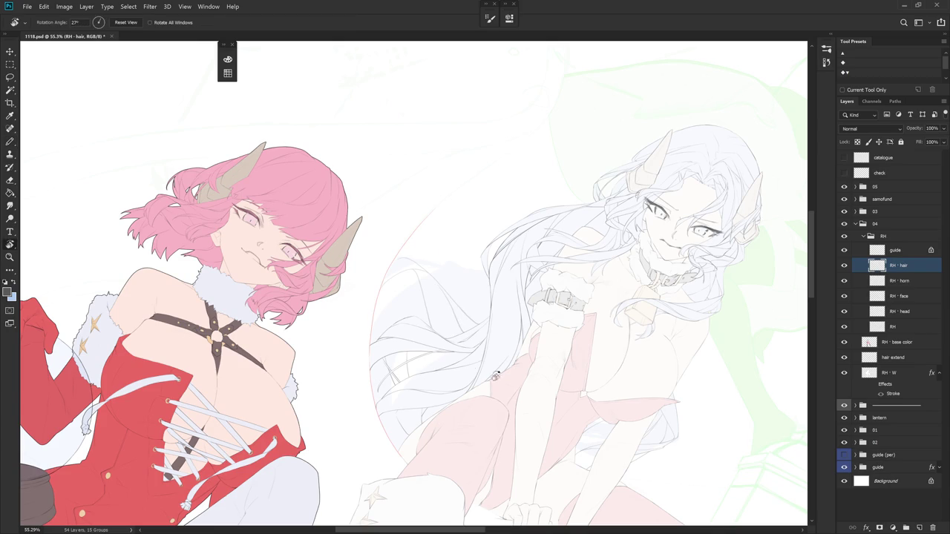
pyautogui.moveTo(464, 312); pyautogui.dragTo(435, 228)
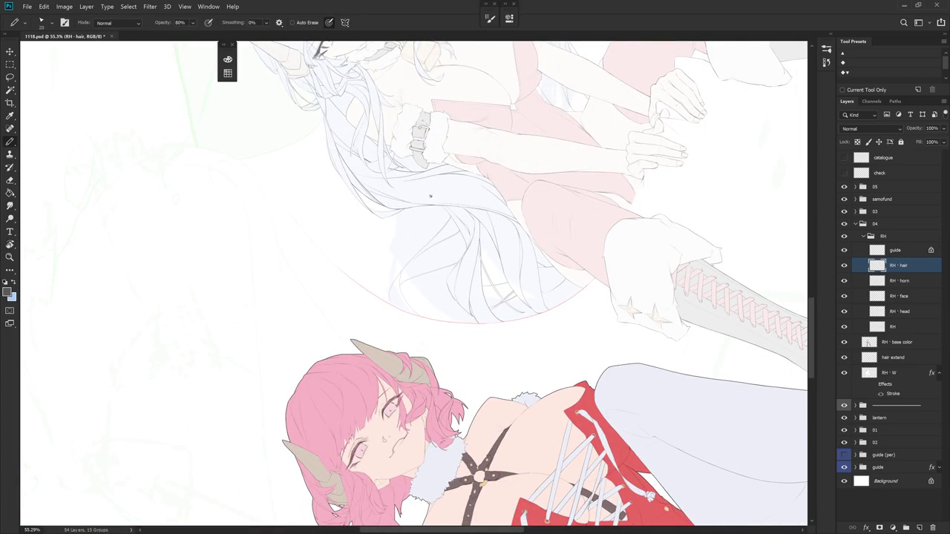
pyautogui.moveTo(432, 199); pyautogui.dragTo(470, 215)
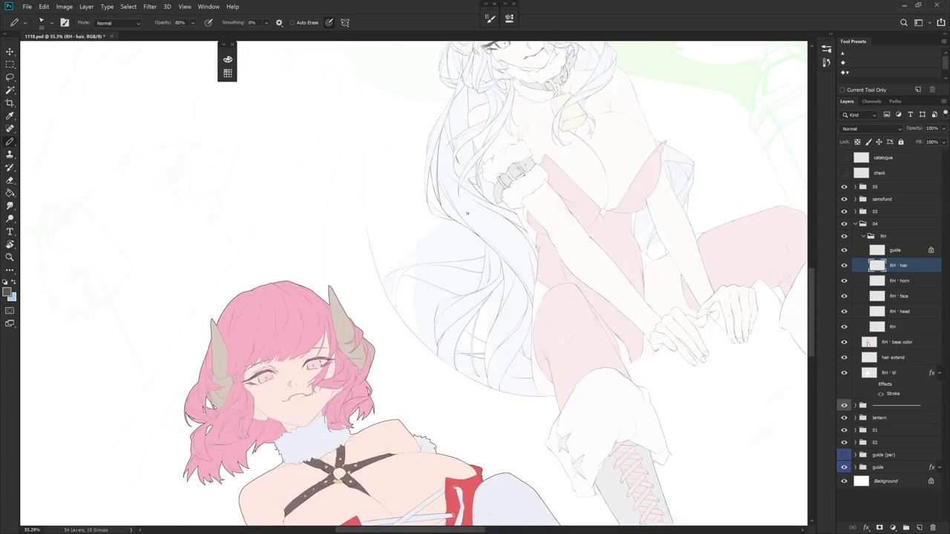
pyautogui.moveTo(471, 256); pyautogui.dragTo(520, 338)
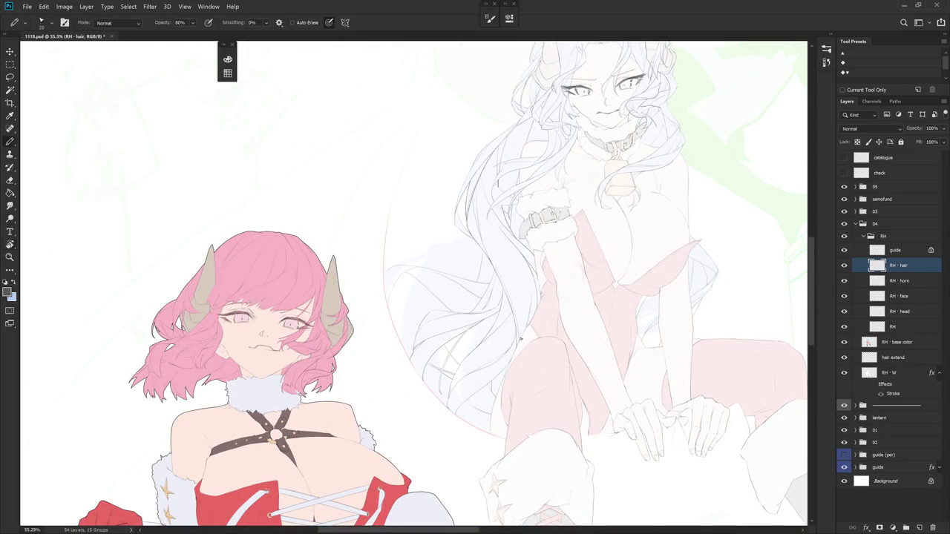
pyautogui.moveTo(521, 338)
pyautogui.mouseDown()
pyautogui.moveTo(400, 277)
pyautogui.moveTo(394, 310)
pyautogui.mouseUp()
pyautogui.press('e')
pyautogui.press('b')
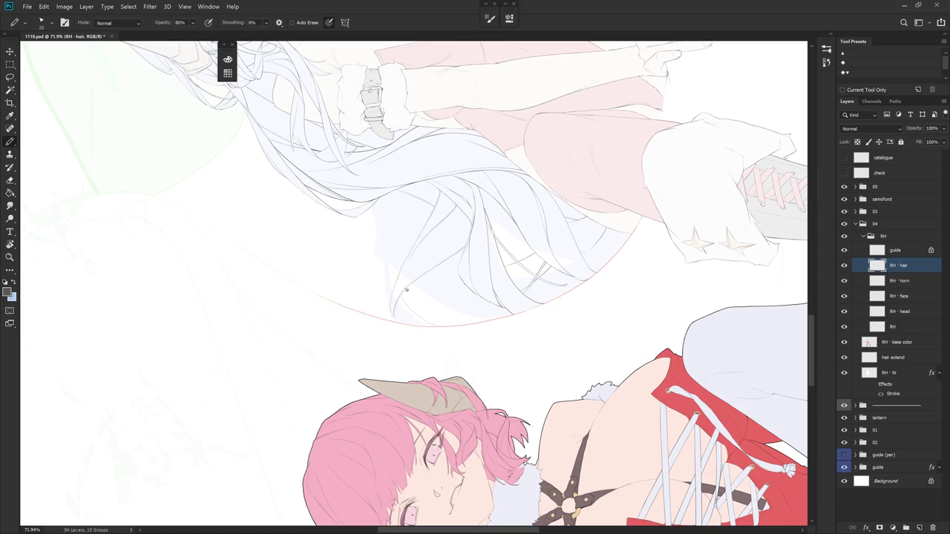
pyautogui.press('r')
pyautogui.moveTo(406, 289); pyautogui.dragTo(517, 466)
pyautogui.press('b')
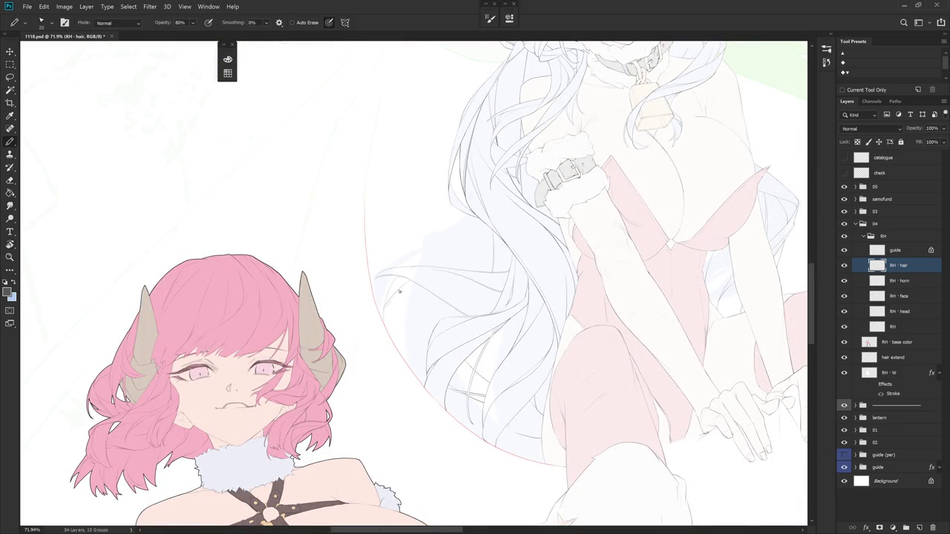
# - Turn the view nearly upside down, then rotate it so the character stands more upright
pyautogui.press('r')
pyautogui.moveTo(393, 297); pyautogui.dragTo(408, 282)
pyautogui.press('e')
pyautogui.press('b')
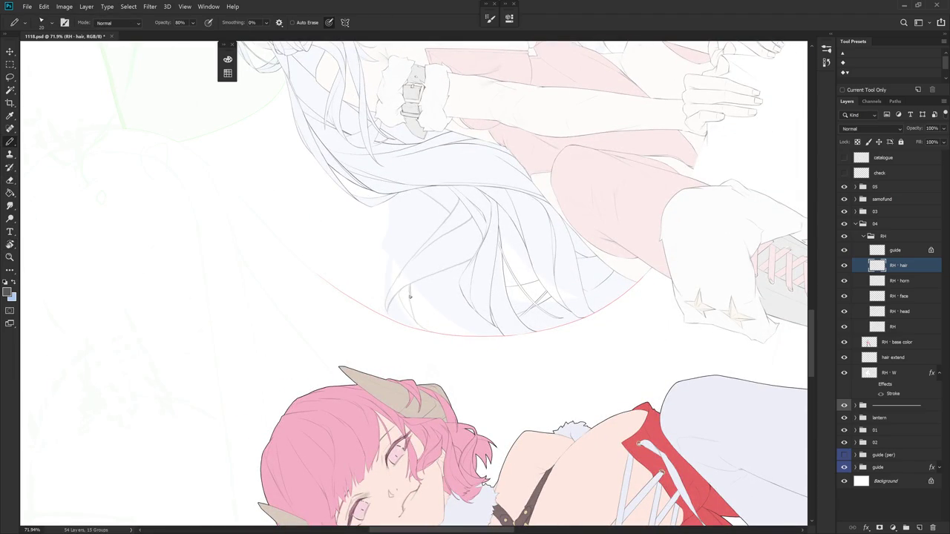
pyautogui.press('e')
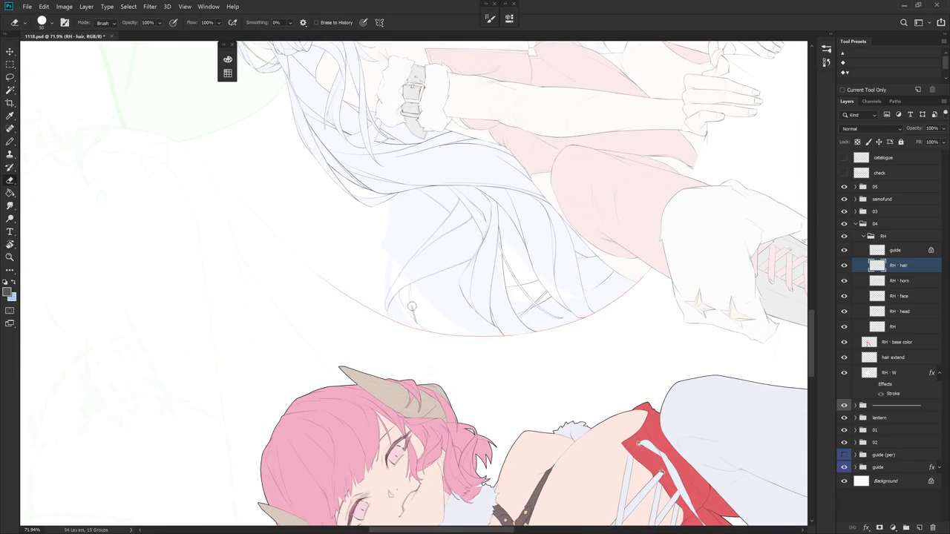
pyautogui.moveTo(421, 326)
pyautogui.mouseDown()
pyautogui.moveTo(461, 408)
pyautogui.moveTo(478, 285)
pyautogui.moveTo(453, 253)
pyautogui.mouseUp()
pyautogui.press('b')
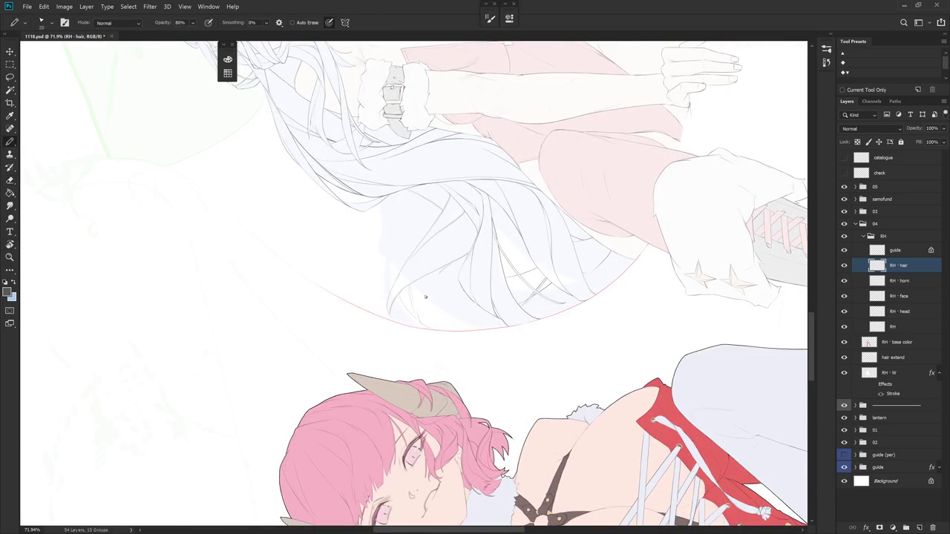
pyautogui.moveTo(429, 285); pyautogui.dragTo(526, 334)
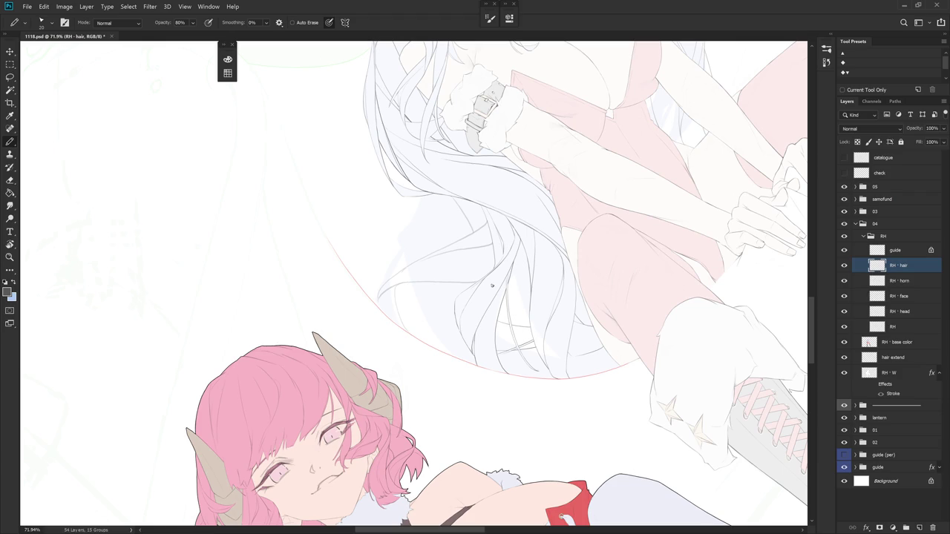
pyautogui.moveTo(420, 262)
pyautogui.mouseDown()
pyautogui.moveTo(517, 350)
pyautogui.moveTo(597, 345)
pyautogui.mouseUp()
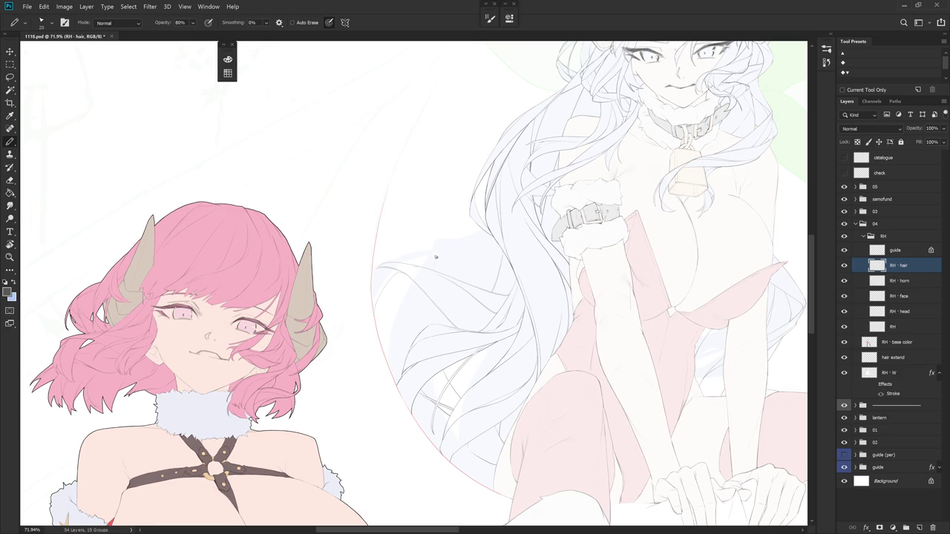
# - Undo the faint stray stroke in the white hair and zoom out to the whole artwork
pyautogui.hotkey('ctrl', 'z')
pyautogui.moveTo(465, 262); pyautogui.dragTo(463, 289)
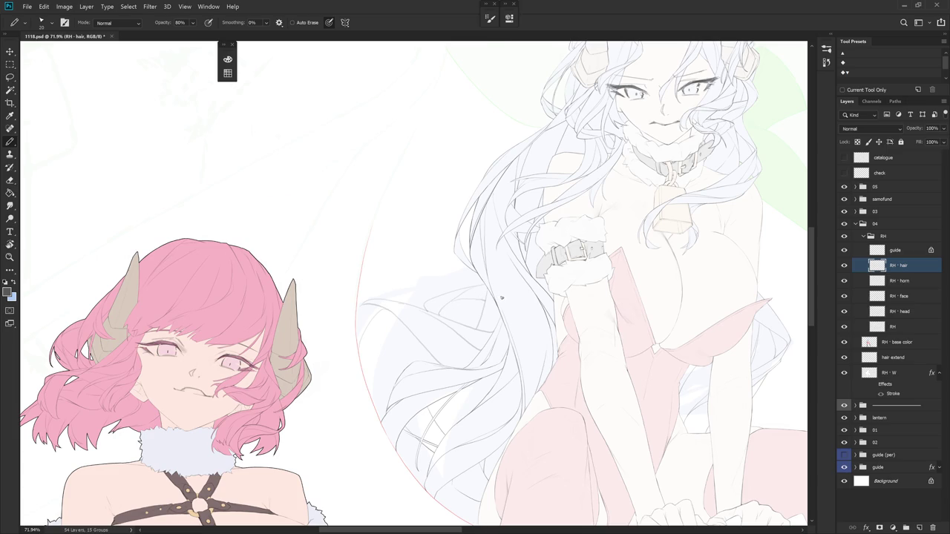
pyautogui.scroll(-5, 509, 394)
pyautogui.hotkey('shift', 'b')
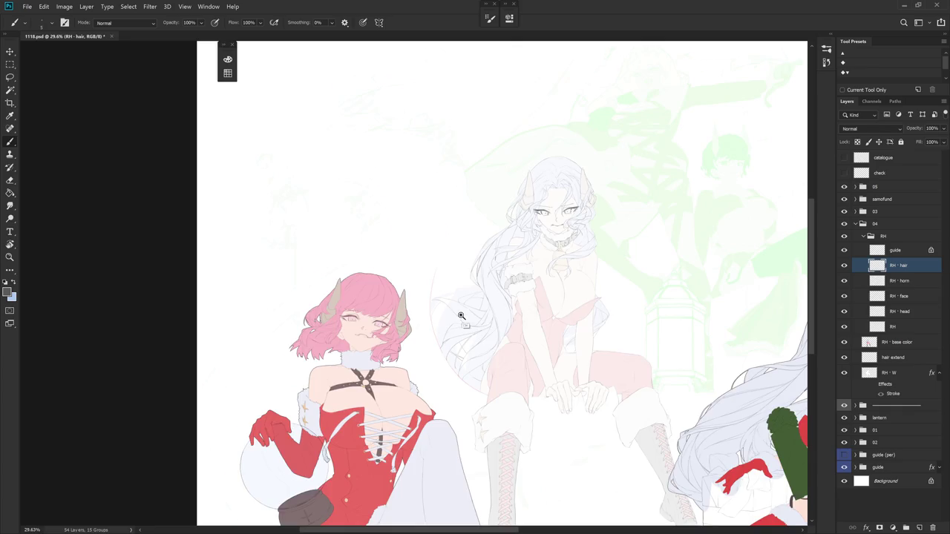
# - Turn the view upside down at the hair tips and draw a strand line down to a tip
pyautogui.scroll(5, 458, 333)
pyautogui.hotkey('shift', 'b')
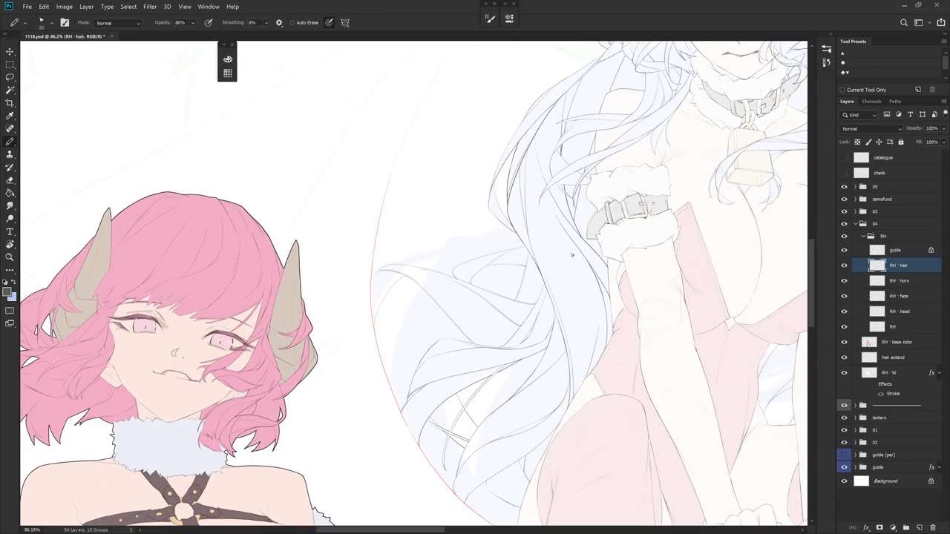
pyautogui.press('r')
pyautogui.moveTo(386, 223); pyautogui.dragTo(415, 193)
pyautogui.scroll(3, 469, 170)
pyautogui.press('b')
pyautogui.moveTo(444, 178); pyautogui.dragTo(470, 399)
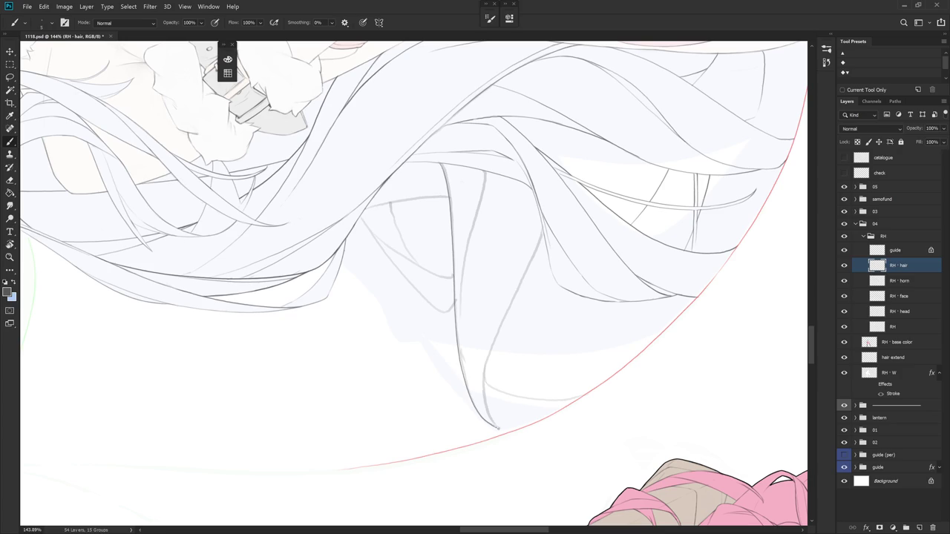
# - Draw a long strand toward the frame edge, erase part of it, and darken the faint vertical line
pyautogui.press('e')
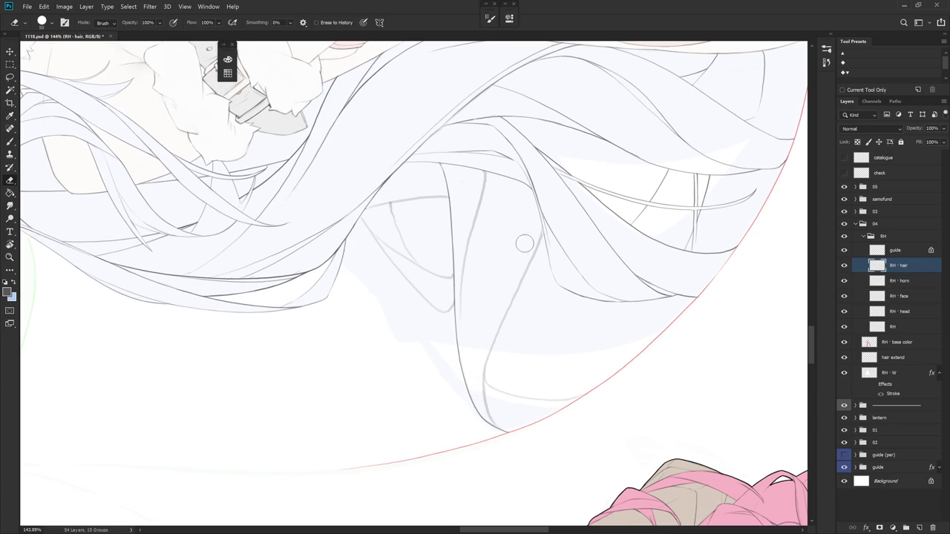
pyautogui.moveTo(488, 343); pyautogui.dragTo(520, 319)
pyautogui.press('b')
pyautogui.moveTo(458, 208); pyautogui.dragTo(468, 318)
pyautogui.press('e')
pyautogui.moveTo(455, 185); pyautogui.dragTo(463, 296)
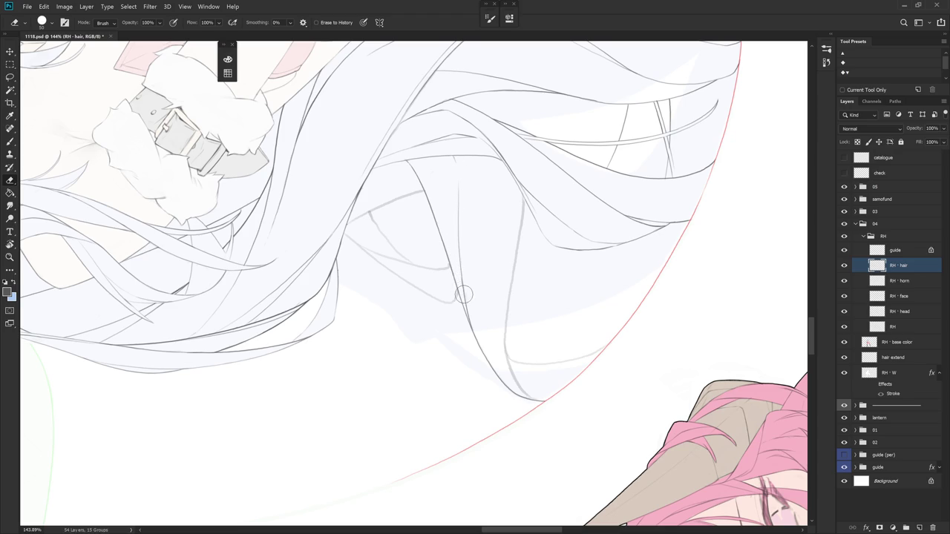
pyautogui.press('b')
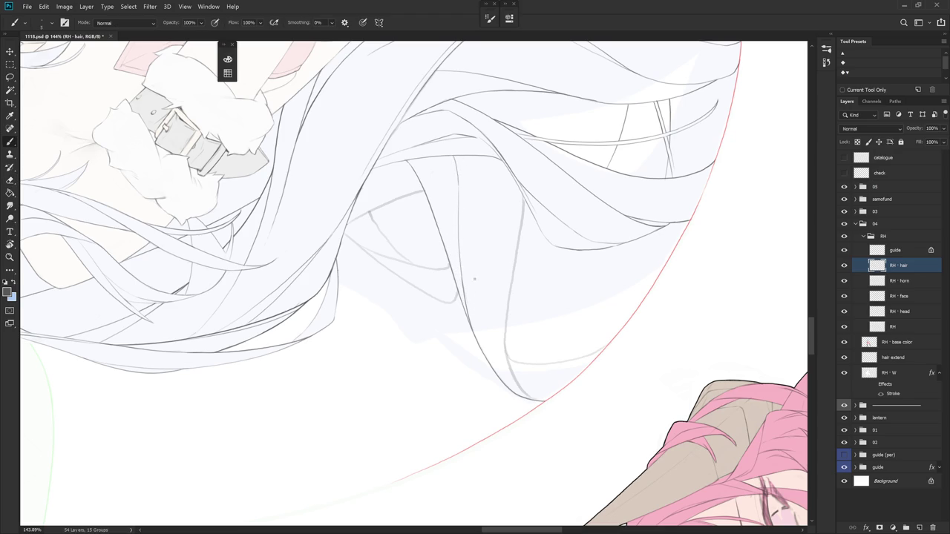
pyautogui.scroll(-3, 468, 274)
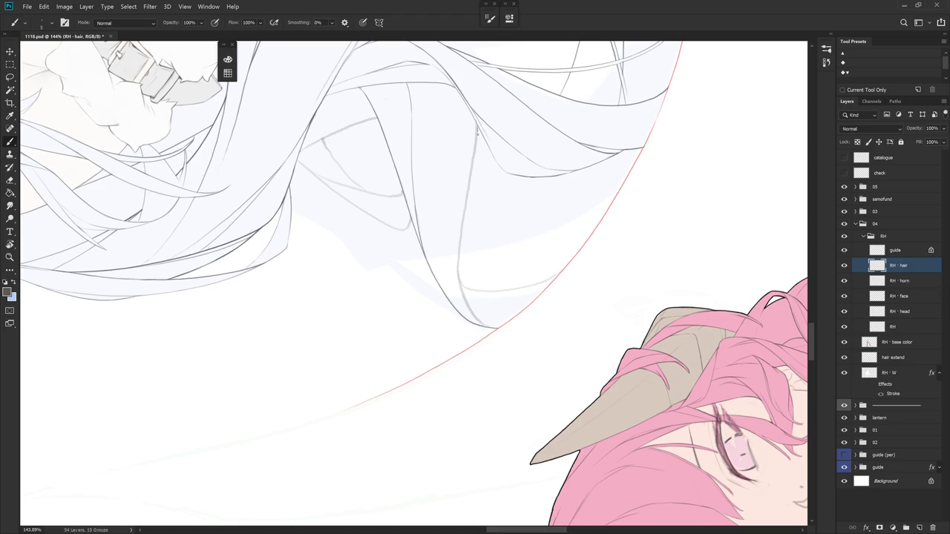
pyautogui.moveTo(458, 266); pyautogui.dragTo(460, 284)
# - Rotate the view so the frame curve lies flat and extend a hair line down to the red frame
pyautogui.press('e')
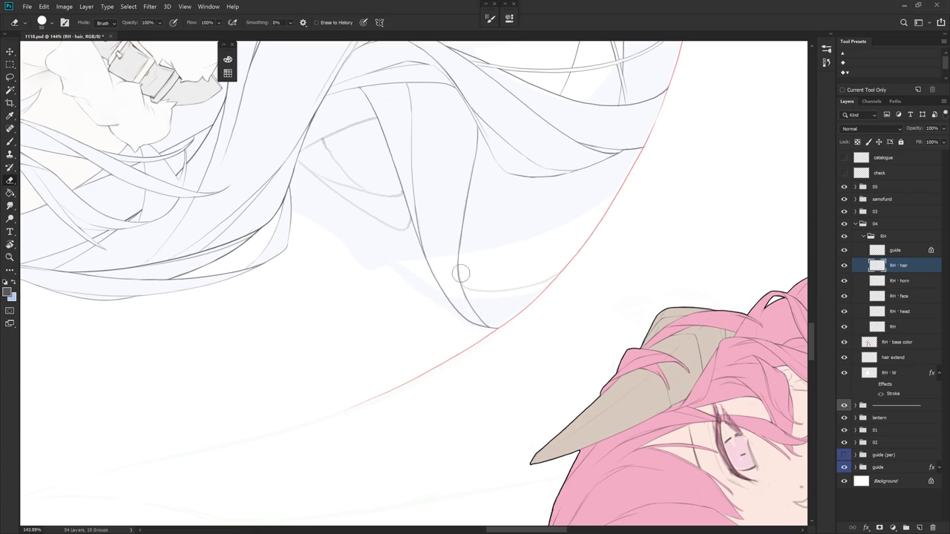
pyautogui.moveTo(535, 286); pyautogui.dragTo(446, 265)
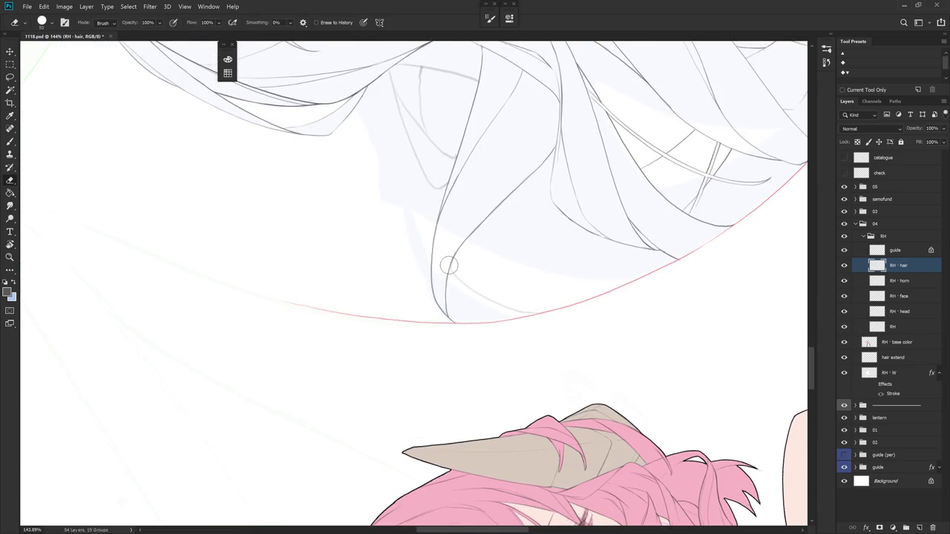
pyautogui.moveTo(494, 299); pyautogui.dragTo(436, 224)
pyautogui.press('b')
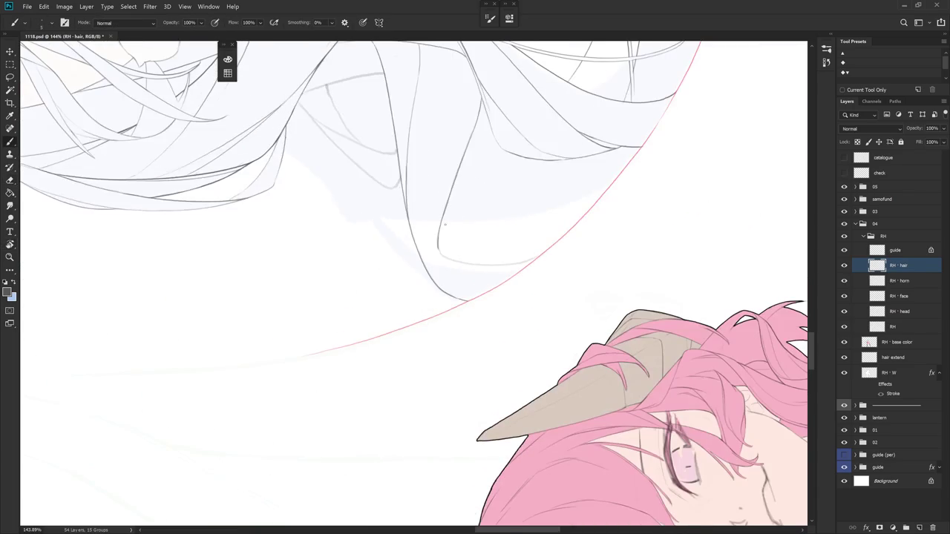
pyautogui.moveTo(440, 272); pyautogui.dragTo(444, 287)
# - Rotate around the hair tips and extend the hair edge line toward the frame
pyautogui.moveTo(501, 272); pyautogui.dragTo(421, 321)
pyautogui.press('e')
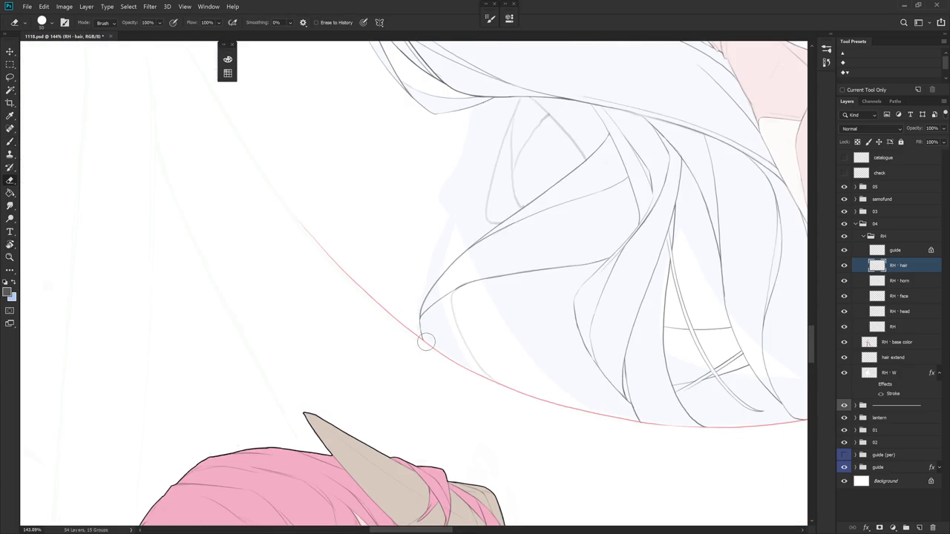
pyautogui.moveTo(497, 282)
pyautogui.mouseDown()
pyautogui.moveTo(537, 279)
pyautogui.moveTo(453, 281)
pyautogui.mouseUp()
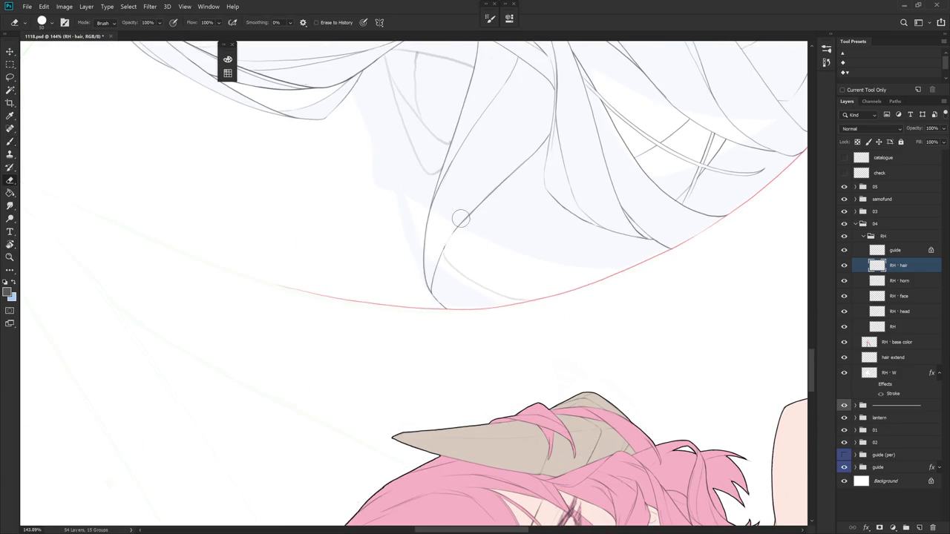
pyautogui.moveTo(482, 247); pyautogui.dragTo(496, 288)
pyautogui.press('b')
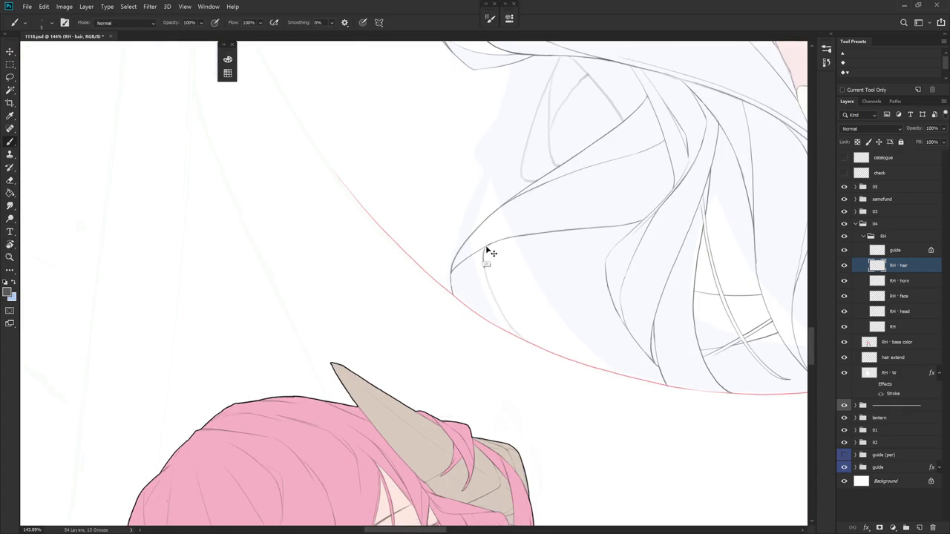
pyautogui.moveTo(488, 283); pyautogui.dragTo(502, 312)
# - Rotate to another cluster of tips and draw a thin strand line inside the white hair
pyautogui.press('e')
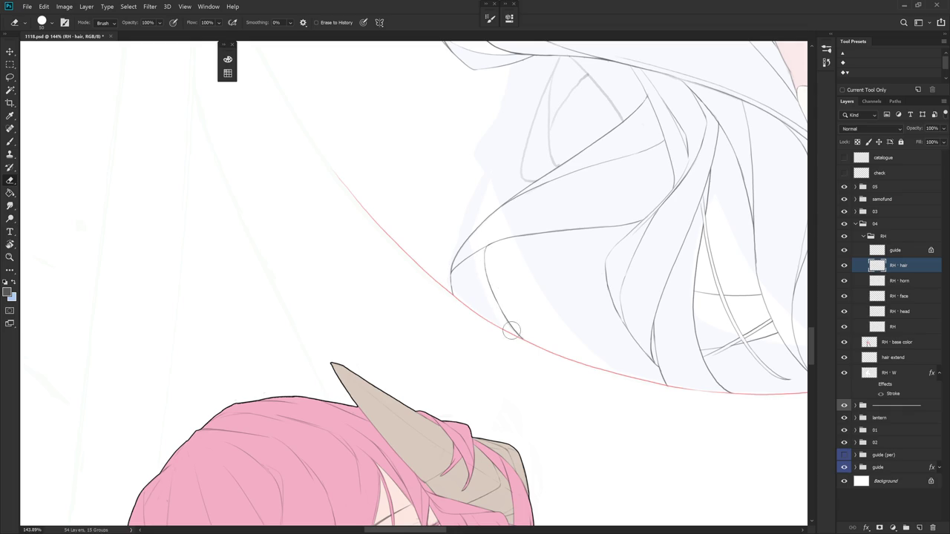
pyautogui.moveTo(553, 345)
pyautogui.mouseDown()
pyautogui.moveTo(581, 392)
pyautogui.moveTo(542, 345)
pyautogui.moveTo(492, 132)
pyautogui.mouseUp()
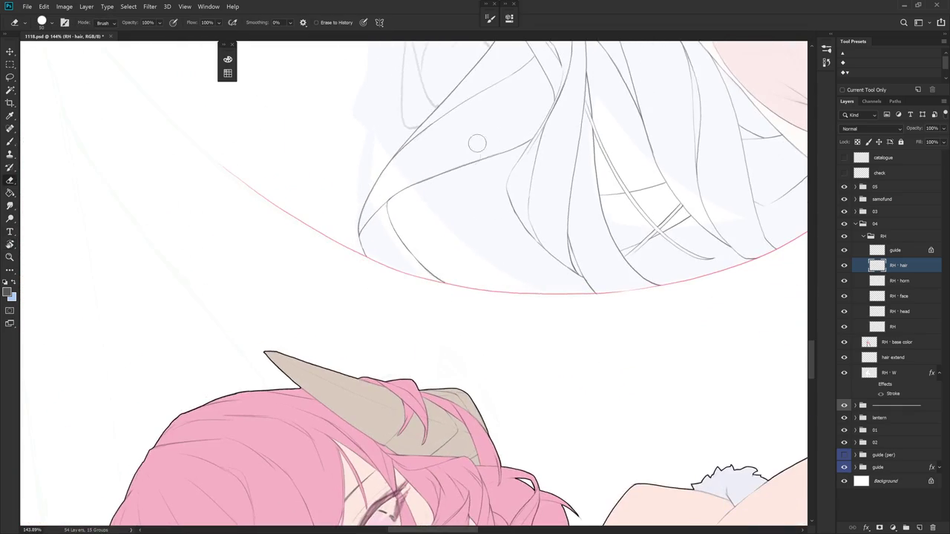
pyautogui.press('b')
pyautogui.moveTo(403, 230); pyautogui.dragTo(452, 175)
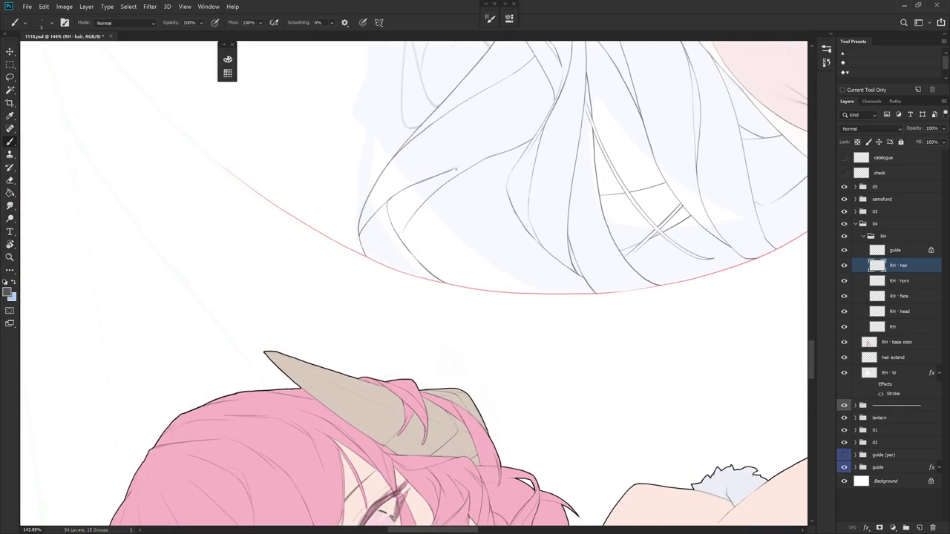
# - Add another thin strand line, undo it, and extend a hair line upward at a new angle
pyautogui.moveTo(397, 251); pyautogui.dragTo(426, 192)
pyautogui.press('r')
pyautogui.moveTo(447, 231)
pyautogui.mouseDown()
pyautogui.moveTo(498, 191)
pyautogui.moveTo(508, 241)
pyautogui.moveTo(528, 231)
pyautogui.mouseUp()
pyautogui.hotkey('ctrl', 'z')
pyautogui.moveTo(444, 198)
pyautogui.mouseDown()
pyautogui.moveTo(460, 161)
pyautogui.moveTo(452, 235)
pyautogui.moveTo(471, 298)
pyautogui.mouseUp()
pyautogui.press('b')
# - Try and undo several short strand strokes, then redraw the strand line from above
pyautogui.moveTo(450, 189); pyautogui.dragTo(451, 256)
pyautogui.hotkey('ctrl', 'z')
pyautogui.moveTo(449, 200); pyautogui.dragTo(451, 206)
pyautogui.hotkey('ctrl', 'z')
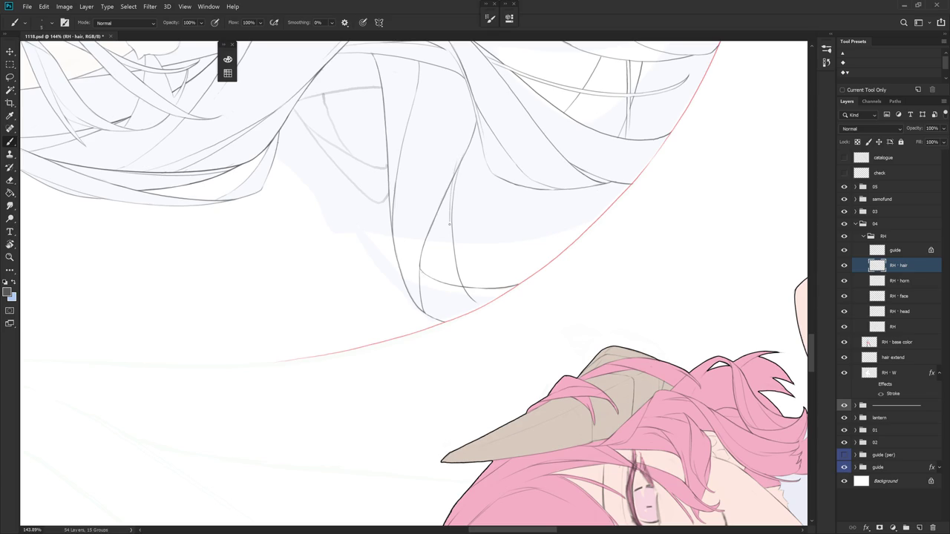
pyautogui.hotkey('ctrl', 'z')
pyautogui.moveTo(453, 173); pyautogui.dragTo(449, 216)
pyautogui.hotkey('ctrl', 'z')
pyautogui.moveTo(457, 161)
pyautogui.mouseDown()
pyautogui.moveTo(449, 222)
pyautogui.moveTo(459, 289)
pyautogui.mouseUp()
# - Rotate toward the left-side hair tips and redo the stroke along the hair line
pyautogui.press('e')
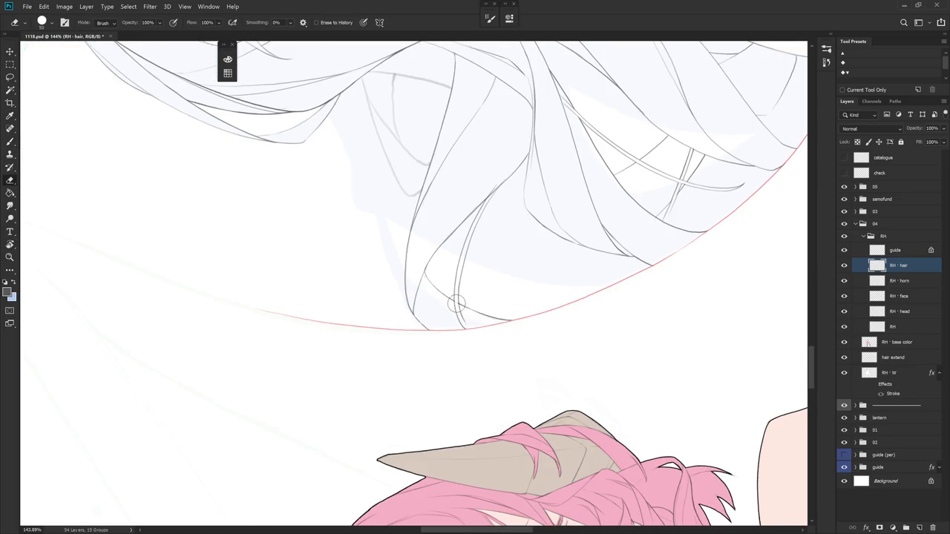
pyautogui.press('b')
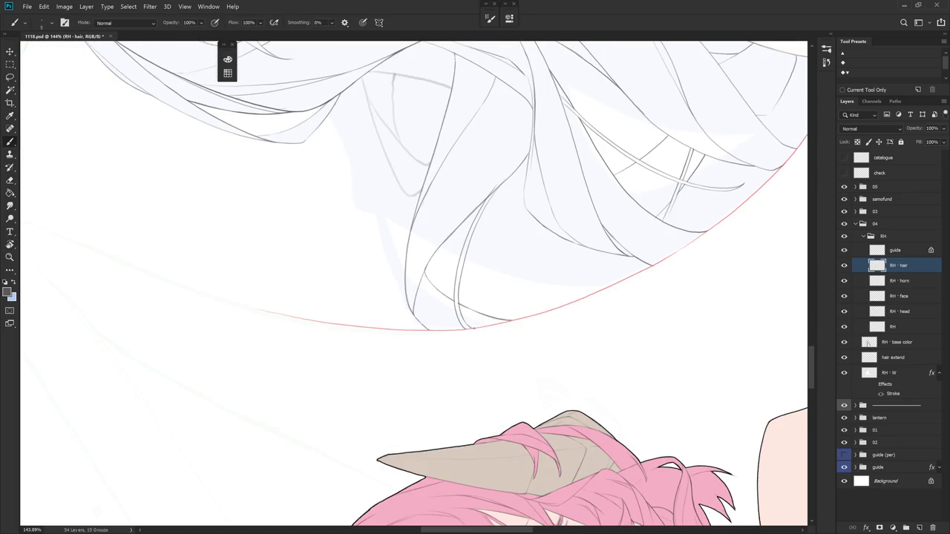
pyautogui.press('e')
pyautogui.moveTo(550, 242)
pyautogui.mouseDown()
pyautogui.moveTo(450, 177)
pyautogui.moveTo(475, 372)
pyautogui.mouseUp()
pyautogui.press('r')
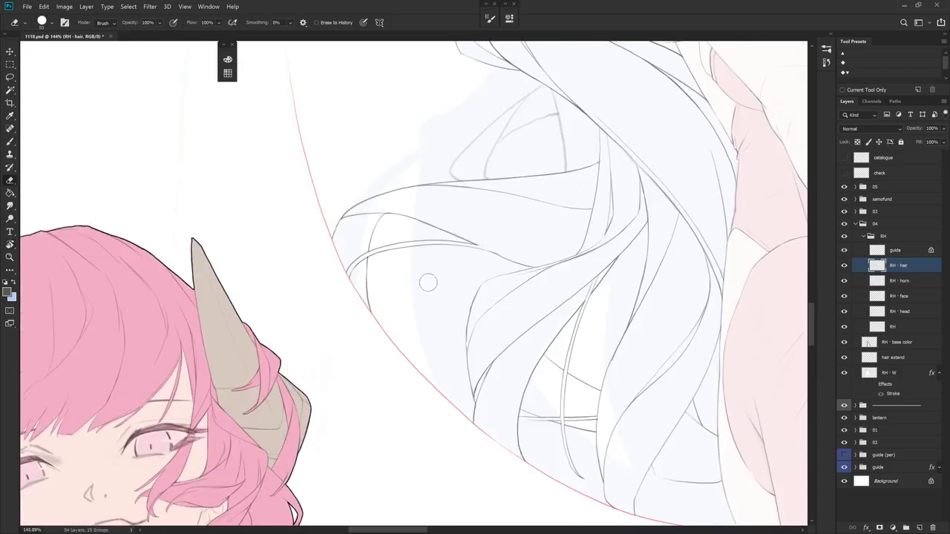
pyautogui.press('b')
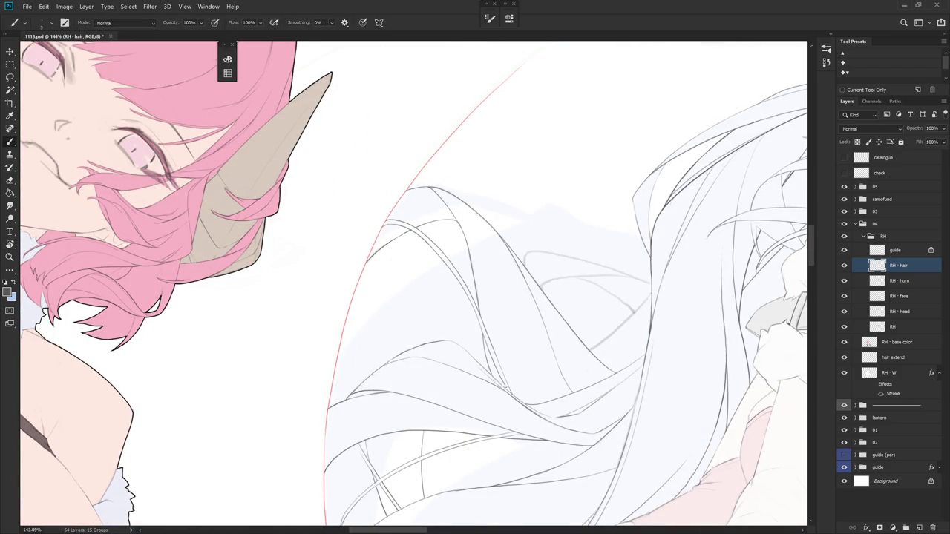
pyautogui.moveTo(529, 339)
pyautogui.mouseDown()
pyautogui.moveTo(515, 311)
pyautogui.moveTo(483, 331)
pyautogui.moveTo(496, 365)
pyautogui.mouseUp()
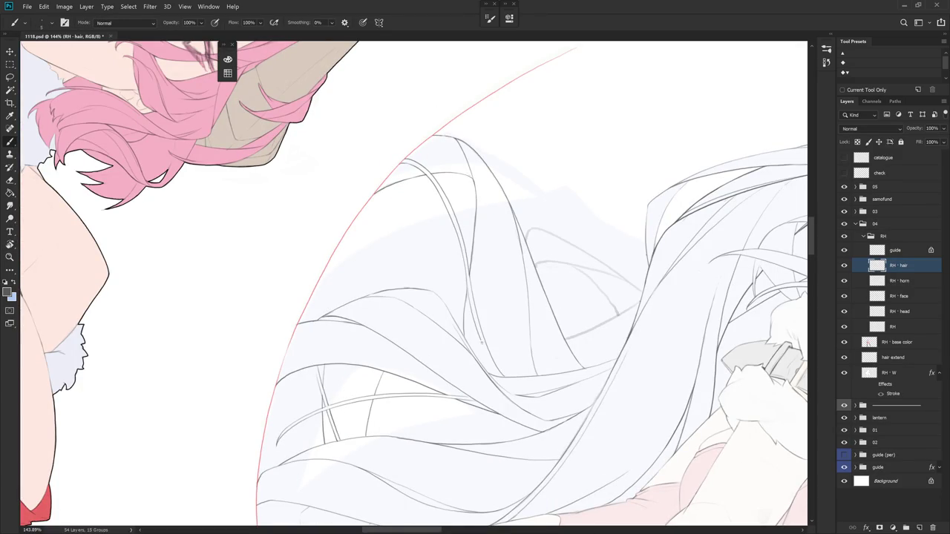
pyautogui.hotkey('ctrl', 'z')
pyautogui.moveTo(467, 280); pyautogui.dragTo(483, 350)
# - Rotate the view back, zoom out and straighten it to see the whole figure
pyautogui.moveTo(475, 222); pyautogui.dragTo(423, 260)
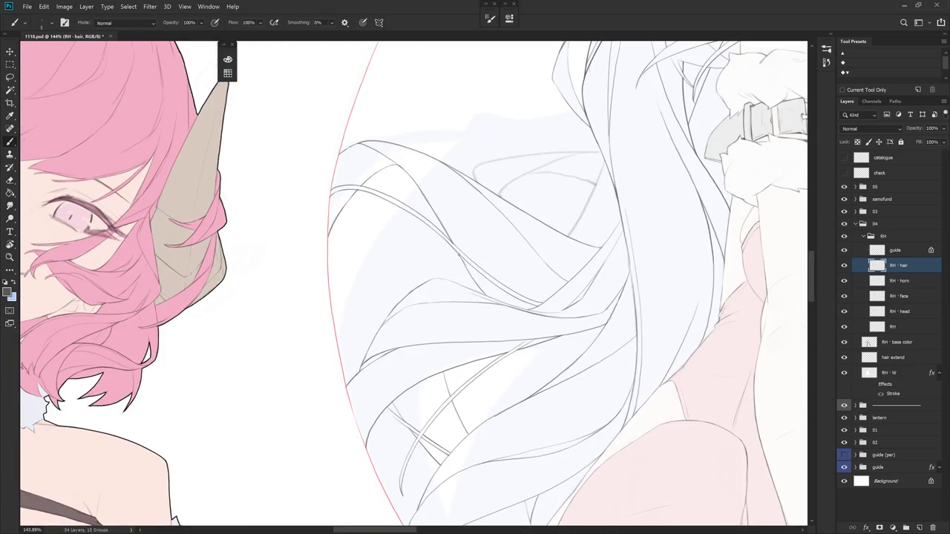
pyautogui.scroll(-5, 509, 208)
pyautogui.press('Escape')
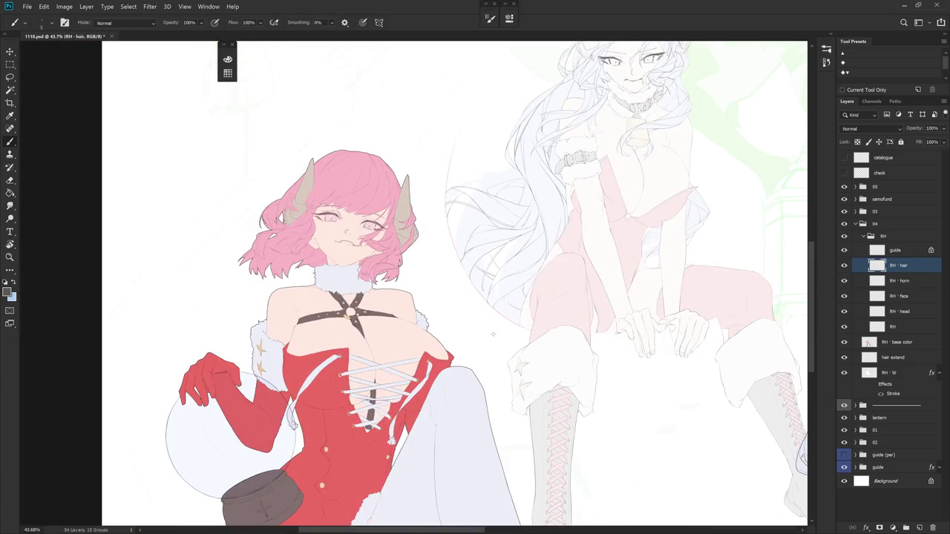
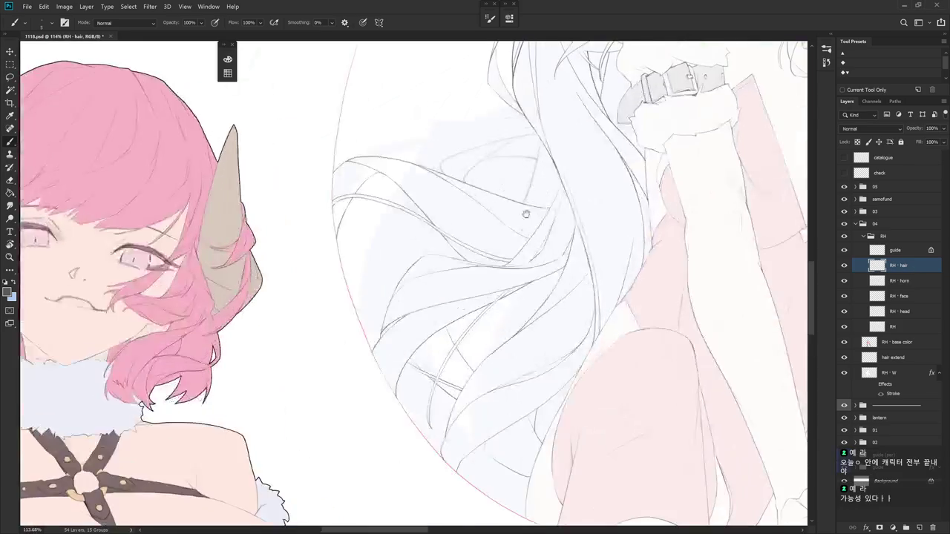
# - Draw a hair strand line on RH · hair, undo a stray erase, and redraw the strand downward
pyautogui.scroll(5, 535, 156)
pyautogui.moveTo(498, 383); pyautogui.dragTo(549, 148)
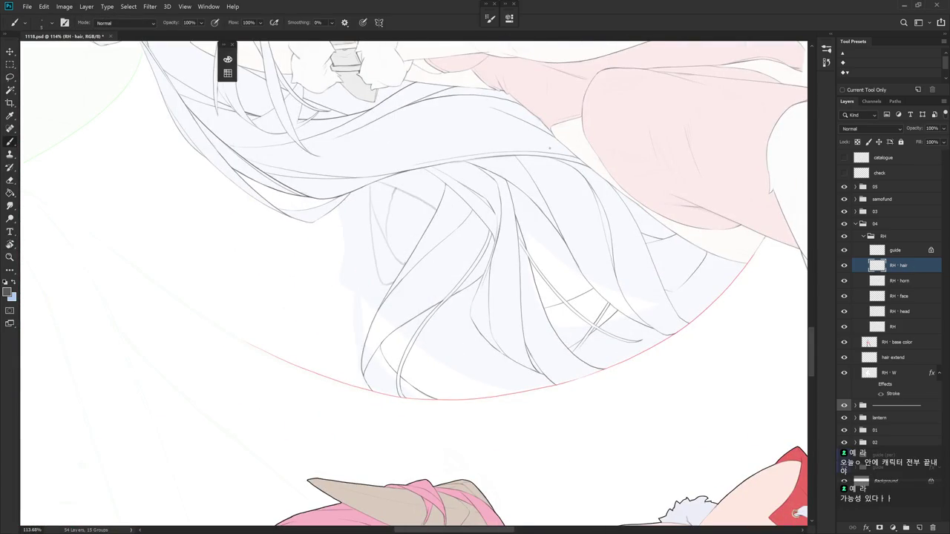
pyautogui.scroll(2, 557, 316)
pyautogui.scroll(2, 578, 342)
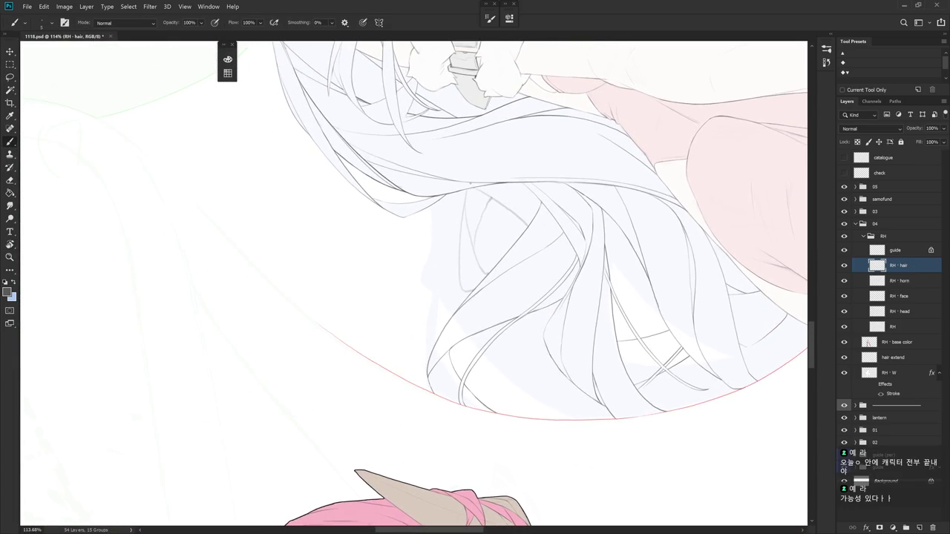
pyautogui.scroll(1, 473, 167)
pyautogui.moveTo(472, 202)
pyautogui.mouseDown()
pyautogui.moveTo(461, 286)
pyautogui.moveTo(467, 374)
pyautogui.mouseUp()
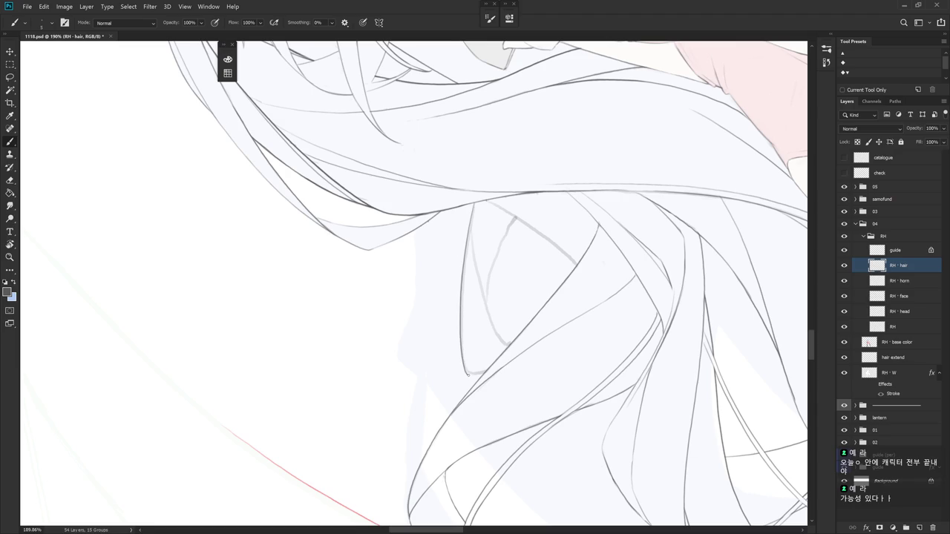
pyautogui.press('e')
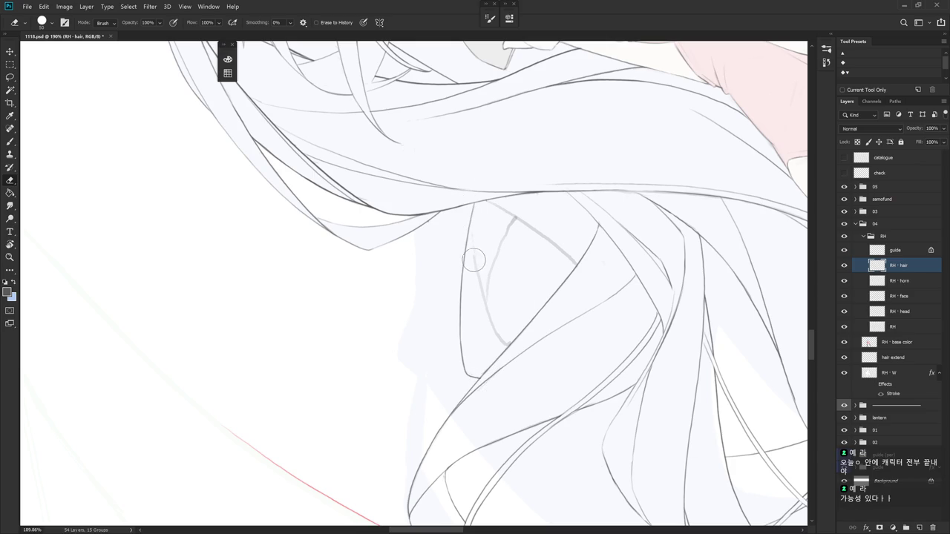
pyautogui.moveTo(480, 289); pyautogui.dragTo(494, 331)
pyautogui.hotkey('ctrl', 'z')
pyautogui.press('b')
pyautogui.moveTo(473, 238); pyautogui.dragTo(496, 329)
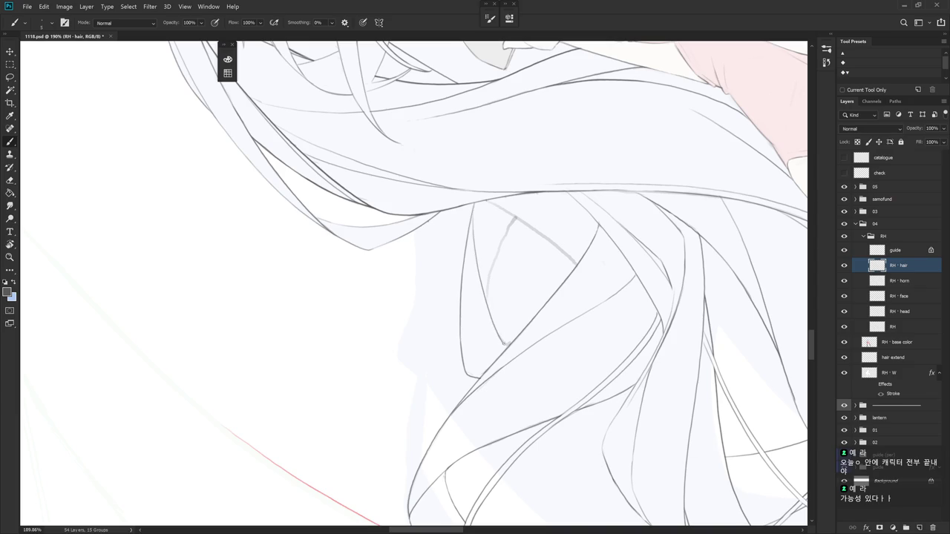
# - Erase the small hook at the strand's end and add a short stroke to the hair
pyautogui.moveTo(553, 321); pyautogui.dragTo(579, 369)
pyautogui.press('e')
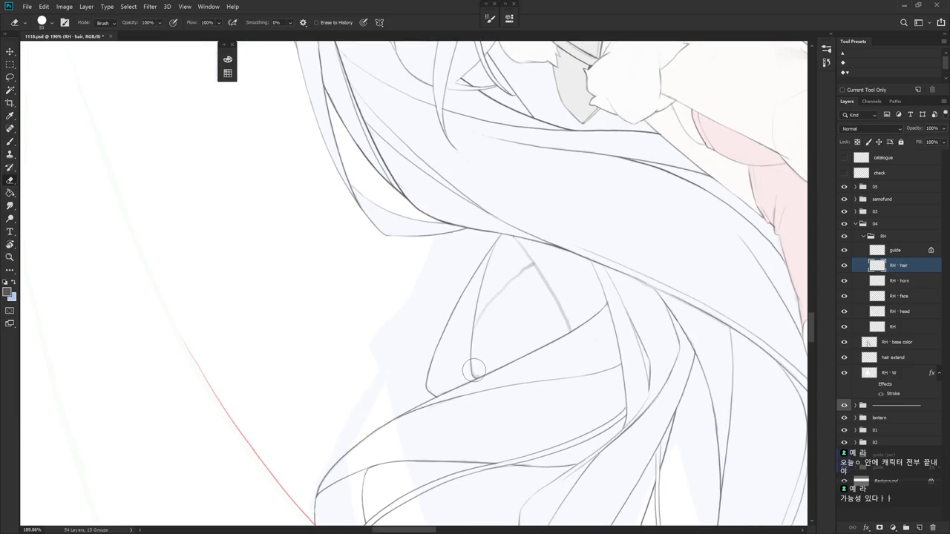
pyautogui.moveTo(474, 372)
pyautogui.mouseDown()
pyautogui.moveTo(538, 288)
pyautogui.moveTo(526, 350)
pyautogui.mouseUp()
pyautogui.press('r')
pyautogui.press('e')
pyautogui.press('b')
pyautogui.moveTo(512, 253)
pyautogui.mouseDown()
pyautogui.moveTo(526, 353)
pyautogui.moveTo(583, 260)
pyautogui.mouseUp()
# - Rotate the view, undo the last hair line, and move down toward the belt and dress
pyautogui.press('r')
pyautogui.moveTo(441, 178)
pyautogui.mouseDown()
pyautogui.moveTo(487, 185)
pyautogui.moveTo(460, 227)
pyautogui.moveTo(475, 267)
pyautogui.mouseUp()
pyautogui.press('e')
pyautogui.press('b')
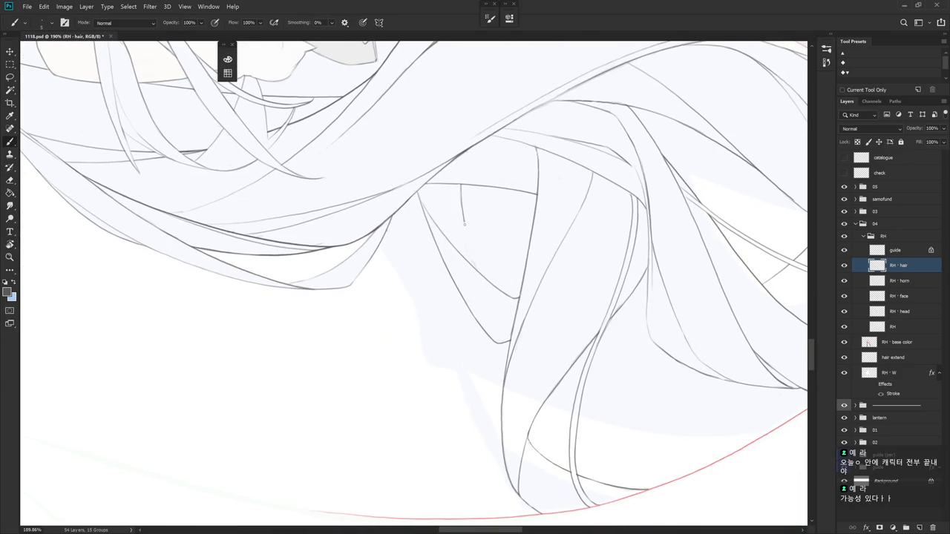
pyautogui.hotkey('ctrl', 'z')
pyautogui.press('e')
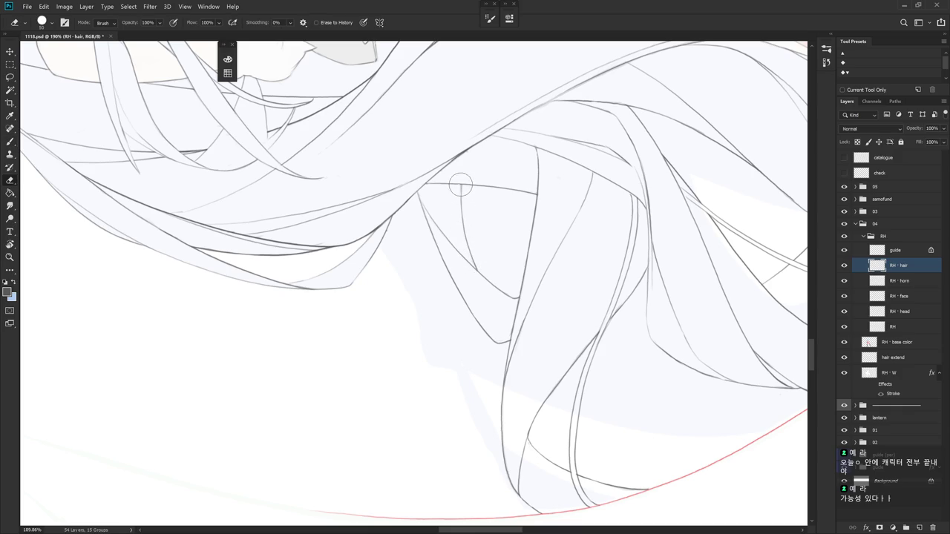
pyautogui.moveTo(578, 250); pyautogui.dragTo(592, 307)
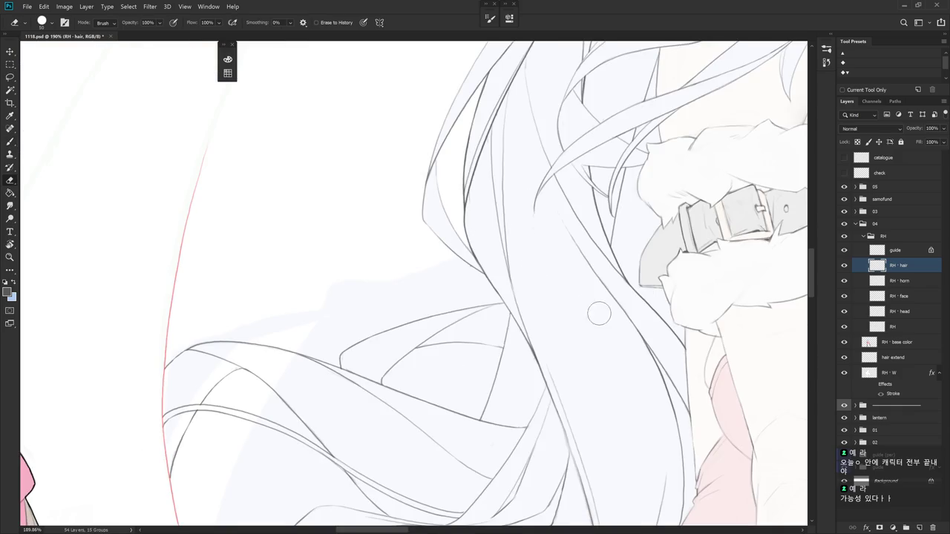
pyautogui.scroll(-5, 591, 306)
pyautogui.press('b')
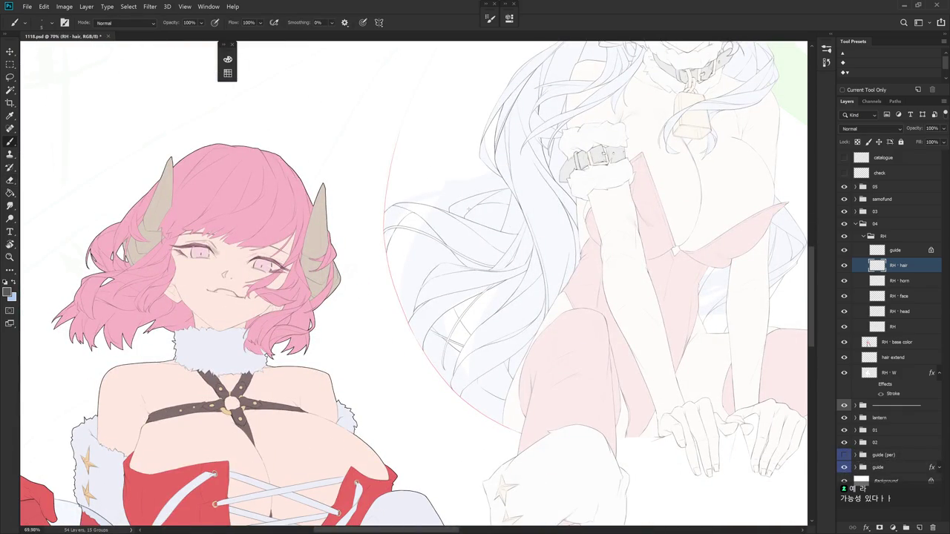
pyautogui.moveTo(468, 209); pyautogui.dragTo(445, 237)
pyautogui.scroll(3, 464, 182)
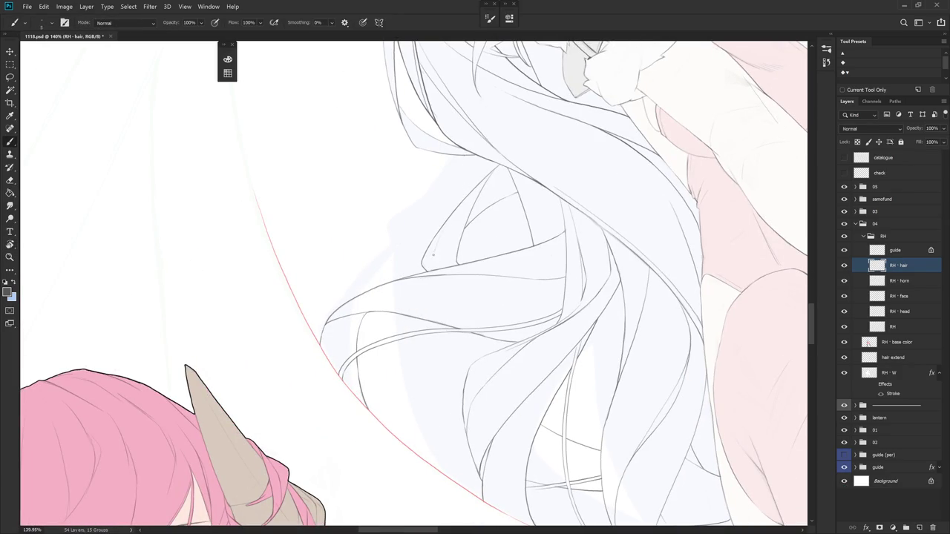
pyautogui.moveTo(463, 225); pyautogui.dragTo(424, 168)
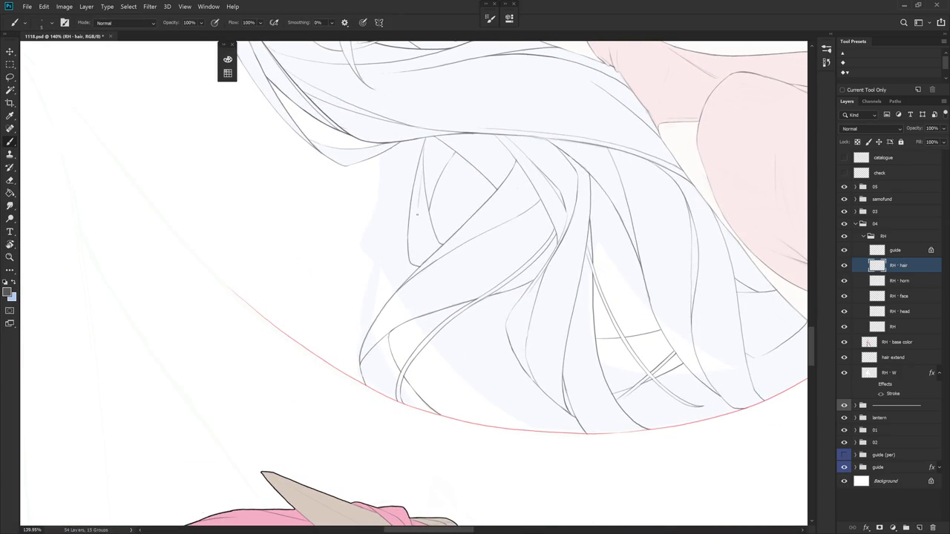
pyautogui.moveTo(414, 250); pyautogui.dragTo(431, 233)
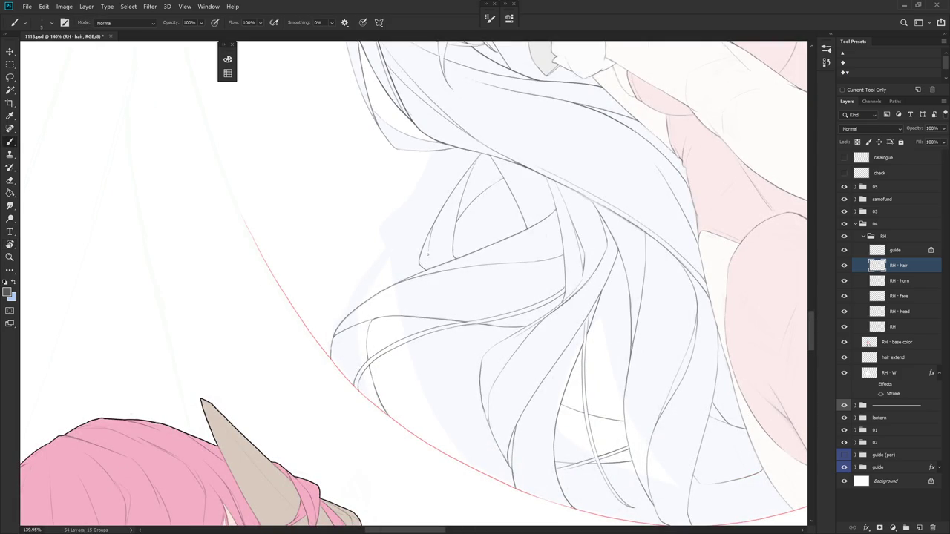
pyautogui.moveTo(448, 231); pyautogui.dragTo(436, 248)
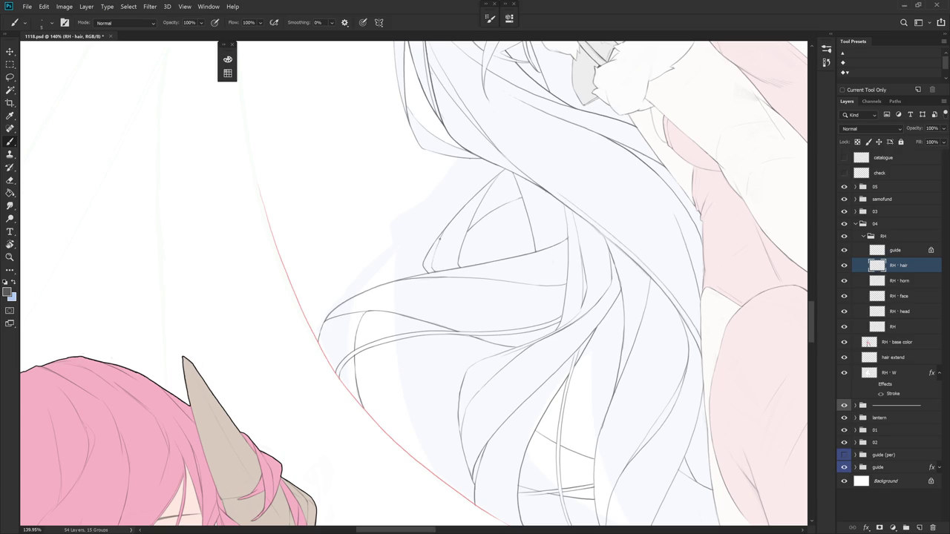
pyautogui.moveTo(526, 264)
pyautogui.mouseDown()
pyautogui.moveTo(522, 335)
pyautogui.moveTo(532, 299)
pyautogui.moveTo(452, 346)
pyautogui.moveTo(432, 224)
pyautogui.mouseUp()
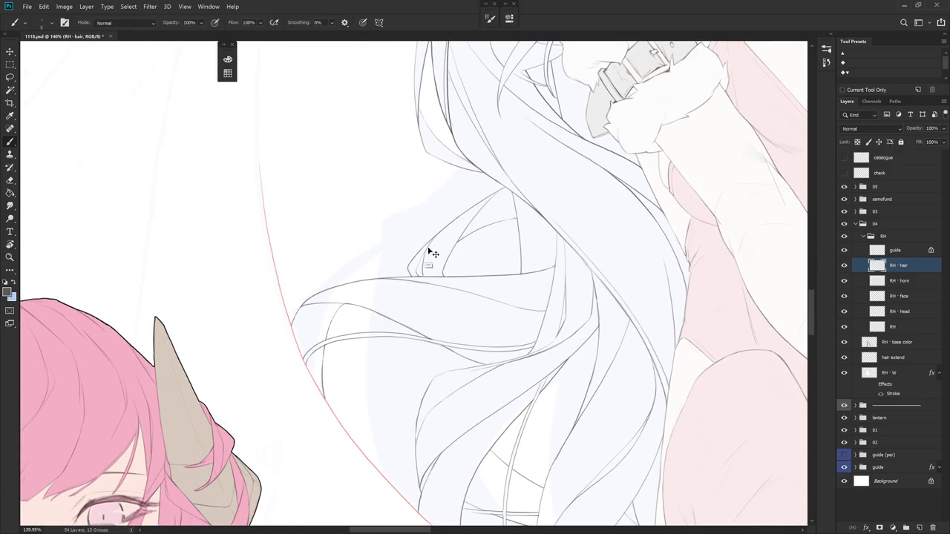
pyautogui.moveTo(513, 296)
pyautogui.mouseDown()
pyautogui.moveTo(538, 282)
pyautogui.moveTo(416, 265)
pyautogui.moveTo(441, 232)
pyautogui.moveTo(485, 215)
pyautogui.moveTo(375, 198)
pyautogui.mouseUp()
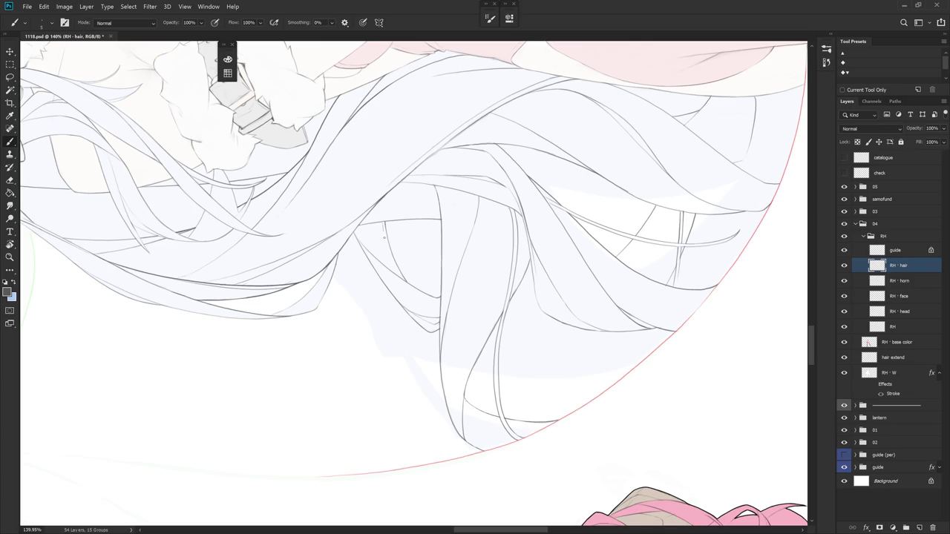
pyautogui.moveTo(458, 222); pyautogui.dragTo(422, 359)
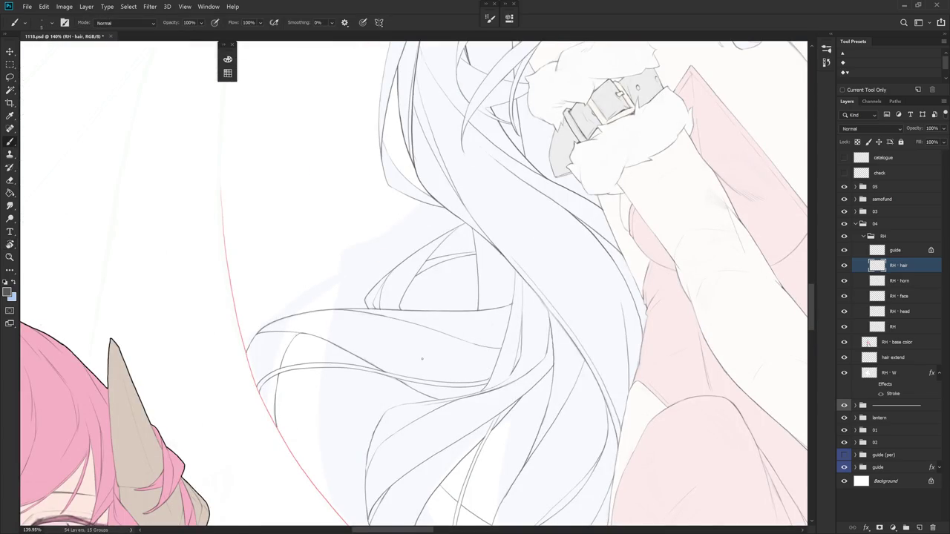
pyautogui.moveTo(421, 359); pyautogui.dragTo(363, 221)
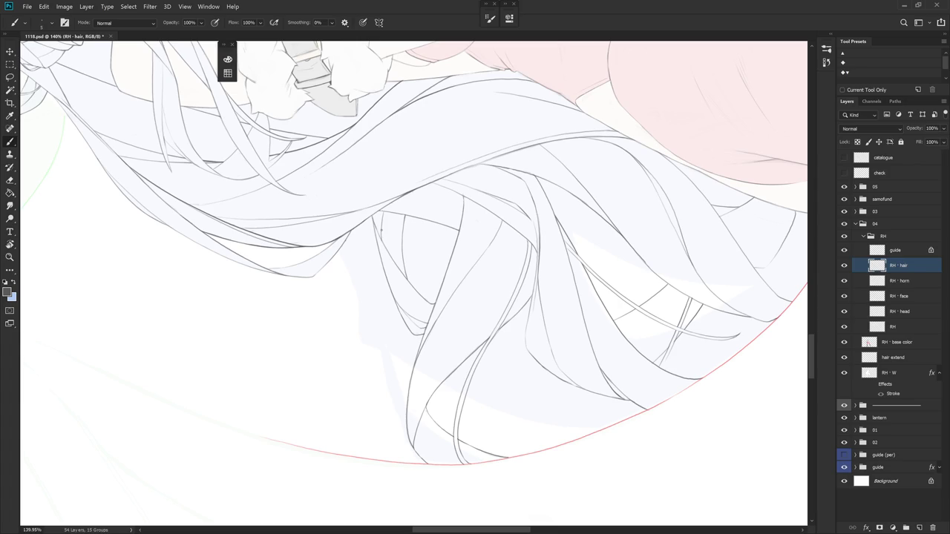
pyautogui.press('r')
pyautogui.moveTo(381, 230); pyautogui.dragTo(462, 417)
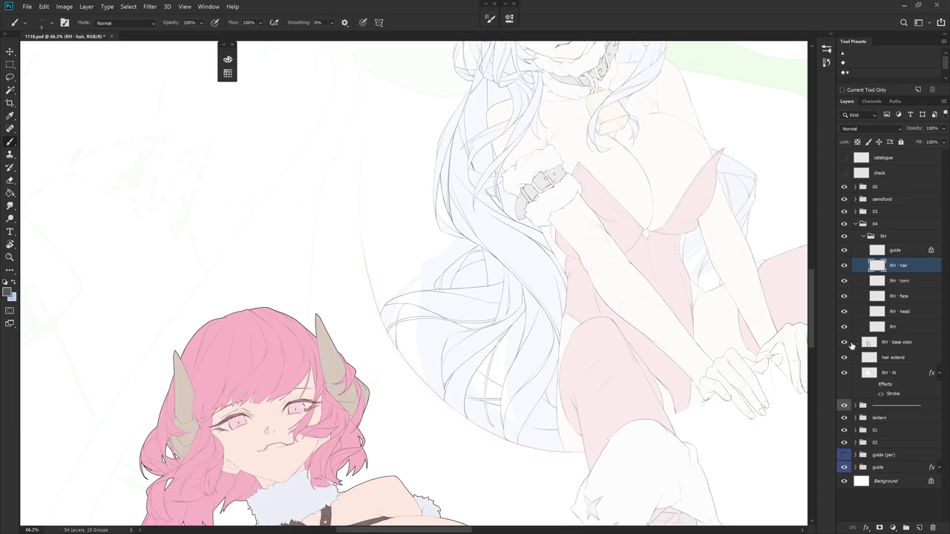
# - Select the RH · W silhouette layer and turn on its red Stroke effect
pyautogui.click(893, 345)
pyautogui.click(905, 374)
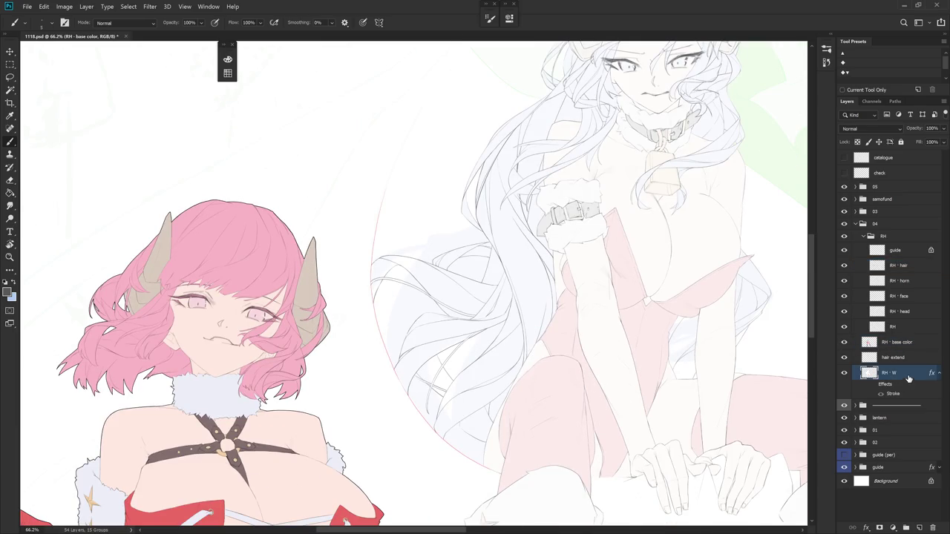
pyautogui.click(873, 385)
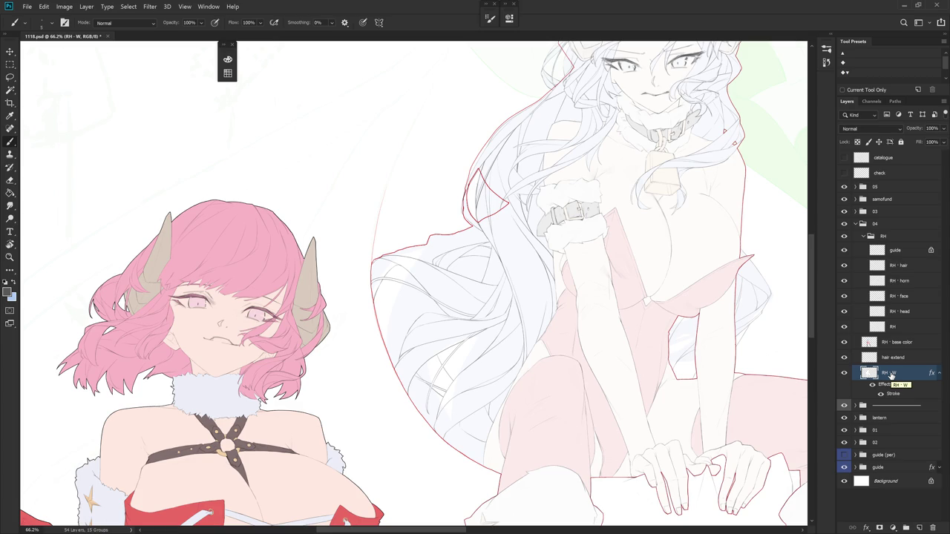
# - Cut the silhouette along the left hair edge with the Lasso and hide RH · base color
pyautogui.press('l')
pyautogui.moveTo(477, 135)
pyautogui.mouseDown()
pyautogui.moveTo(511, 311)
pyautogui.moveTo(345, 215)
pyautogui.mouseUp()
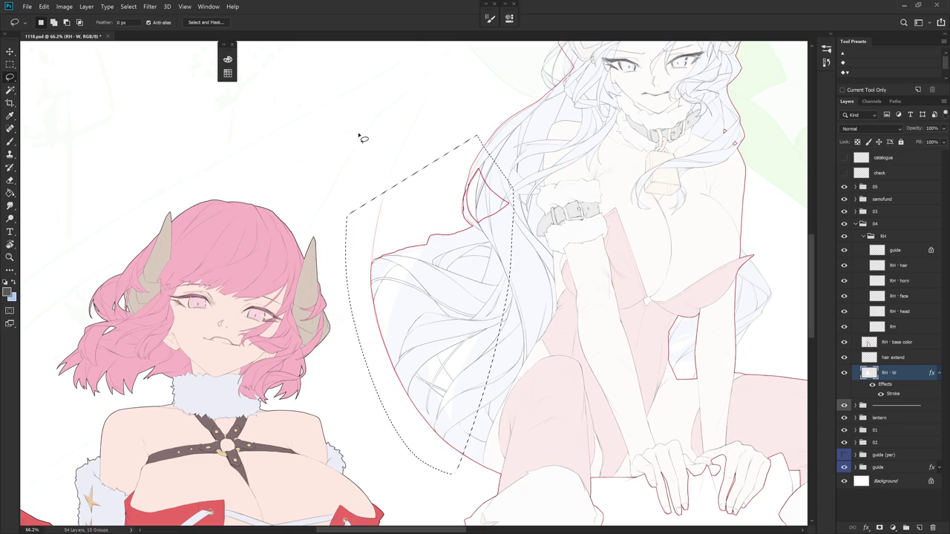
pyautogui.press('Delete')
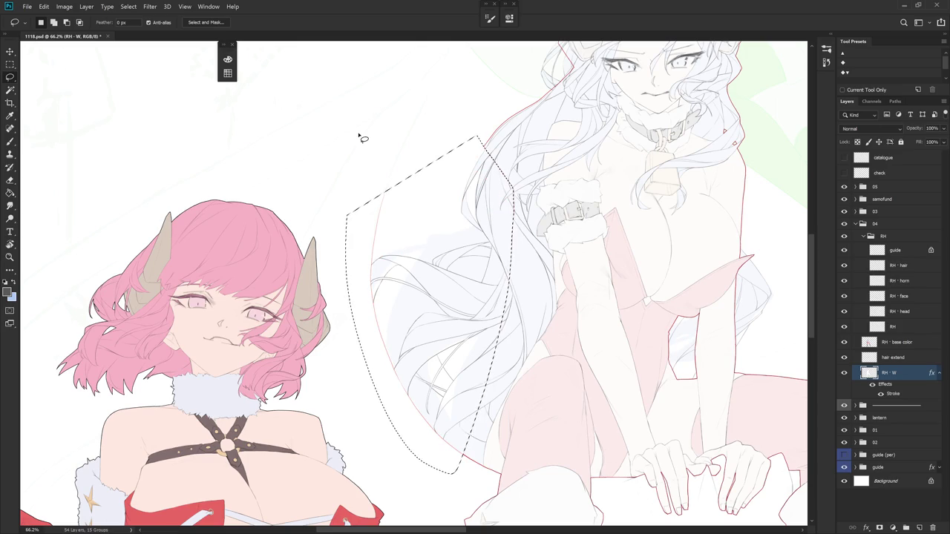
pyautogui.hotkey('ctrl', 'd')
pyautogui.click(844, 342)
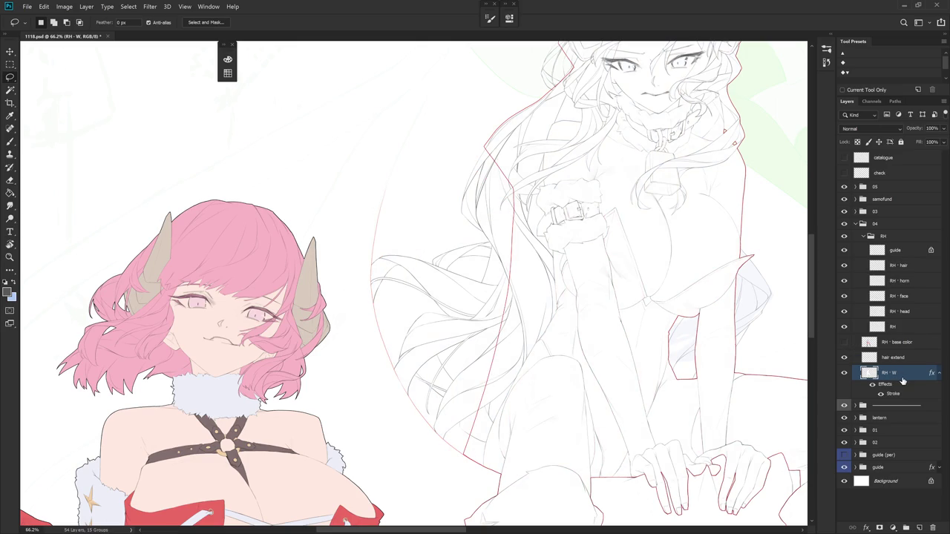
pyautogui.scroll(2, 519, 187)
pyautogui.scroll(3, 547, 181)
# - Delete the top of the silhouette between the horns
pyautogui.moveTo(547, 180); pyautogui.dragTo(460, 396)
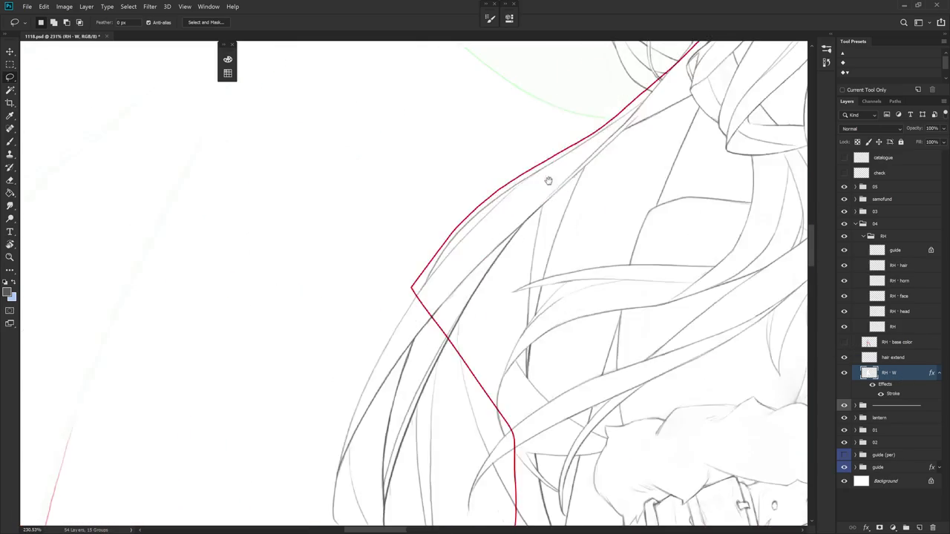
pyautogui.moveTo(584, 354)
pyautogui.mouseDown()
pyautogui.moveTo(458, 483)
pyautogui.moveTo(543, 364)
pyautogui.moveTo(458, 442)
pyautogui.mouseUp()
pyautogui.scroll(-1, 519, 374)
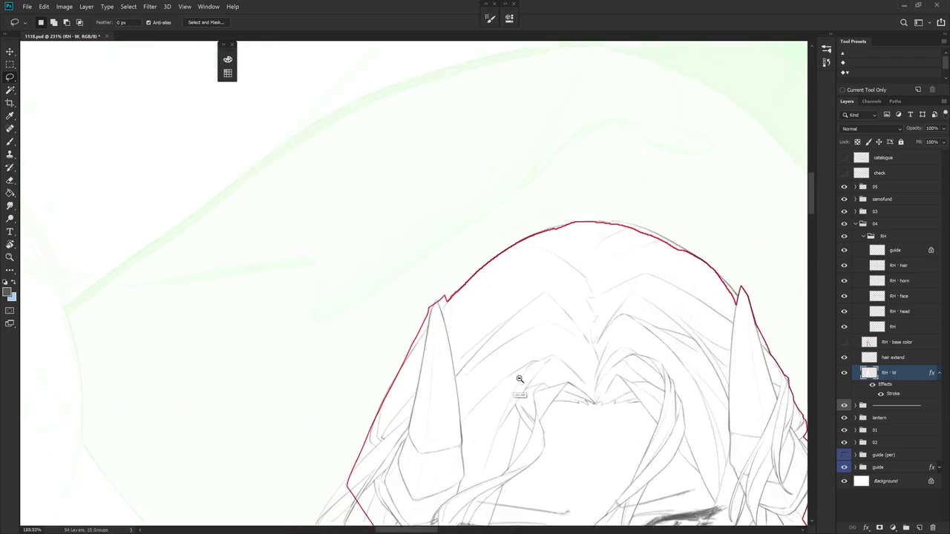
pyautogui.scroll(-1, 486, 319)
pyautogui.moveTo(380, 290)
pyautogui.mouseDown()
pyautogui.moveTo(677, 287)
pyautogui.moveTo(382, 286)
pyautogui.mouseUp()
pyautogui.press('Delete')
pyautogui.hotkey('ctrl', 'd')
# - Zoom in on the left horn tip and lasso the hair edge below it
pyautogui.moveTo(654, 357); pyautogui.dragTo(551, 354)
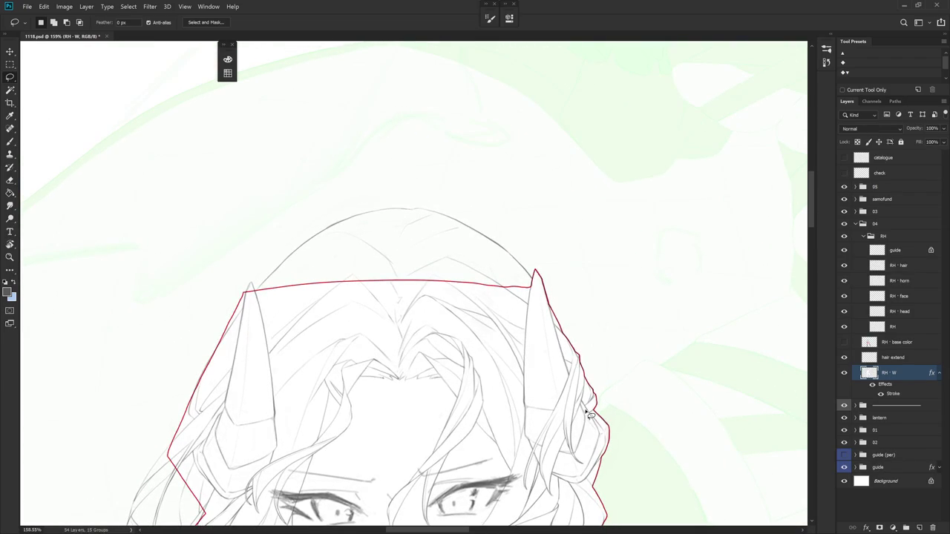
pyautogui.scroll(1, 525, 441)
pyautogui.press('r')
pyautogui.click(499, 372)
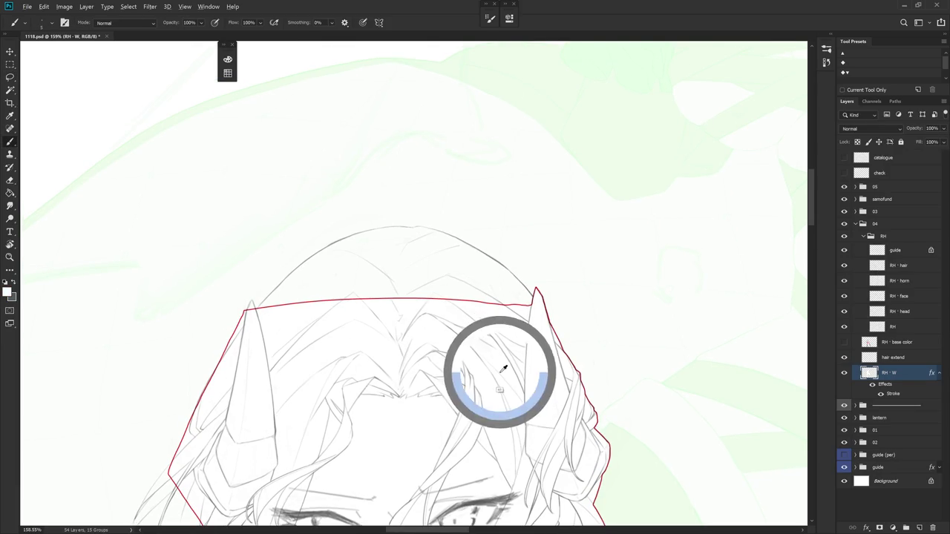
pyautogui.moveTo(506, 447); pyautogui.dragTo(473, 201)
pyautogui.scroll(2, 473, 201)
pyautogui.scroll(2, 470, 258)
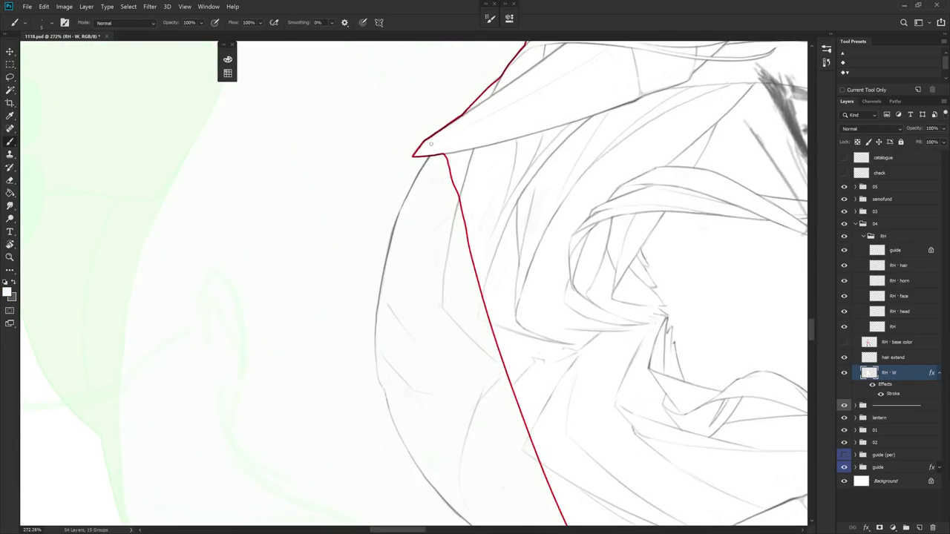
pyautogui.press('l')
pyautogui.moveTo(471, 259); pyautogui.dragTo(559, 275)
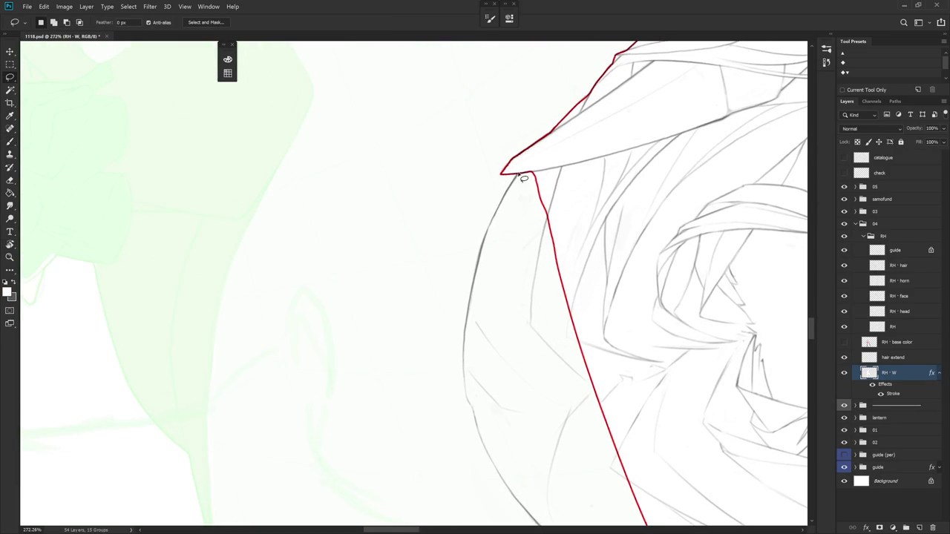
pyautogui.moveTo(510, 190)
pyautogui.mouseDown()
pyautogui.moveTo(478, 265)
pyautogui.moveTo(463, 368)
pyautogui.mouseUp()
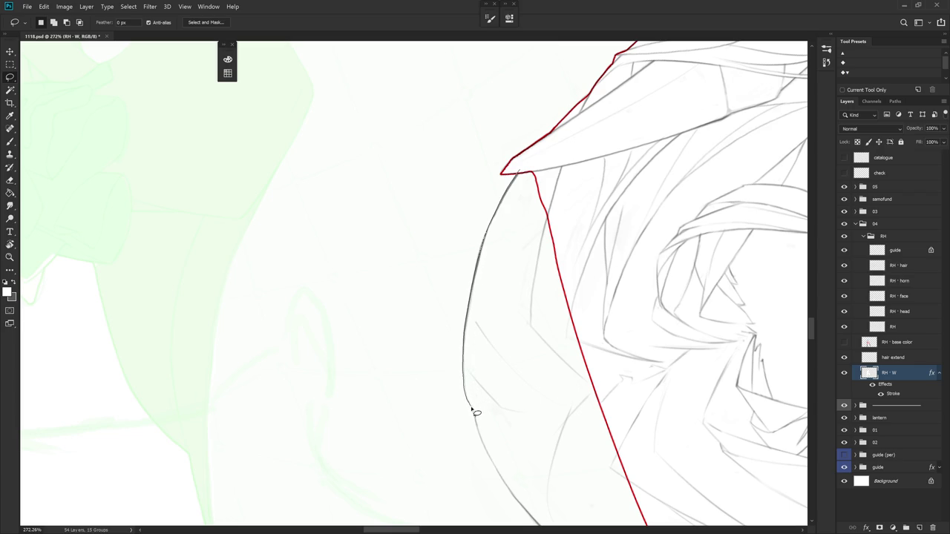
pyautogui.moveTo(463, 368); pyautogui.dragTo(613, 154)
# - Extend the selection along the left hair curve and fill it with the foreground colour
pyautogui.scroll(-3, 593, 373)
pyautogui.moveTo(456, 229); pyautogui.dragTo(568, 307)
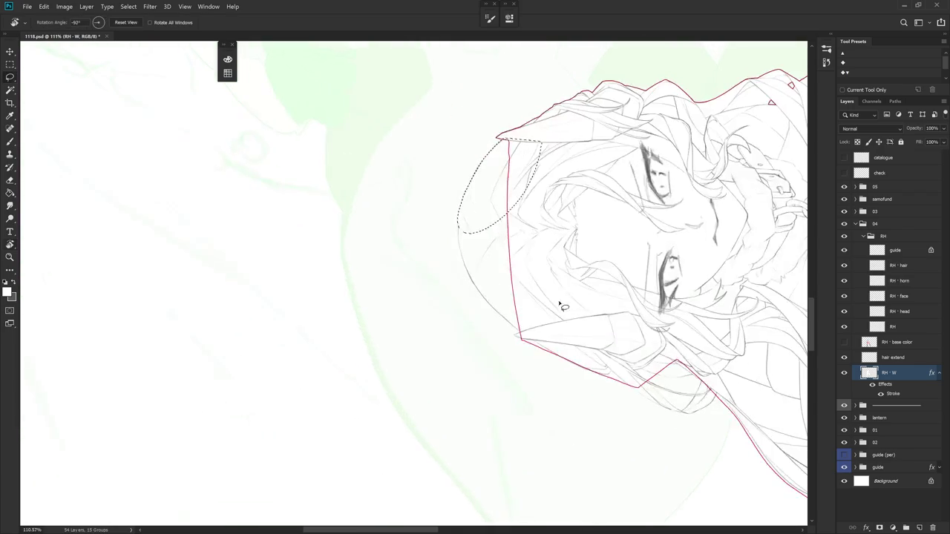
pyautogui.scroll(2, 430, 205)
pyautogui.moveTo(427, 199)
pyautogui.mouseDown()
pyautogui.moveTo(454, 319)
pyautogui.moveTo(497, 379)
pyautogui.moveTo(572, 450)
pyautogui.moveTo(610, 101)
pyautogui.mouseUp()
pyautogui.moveTo(551, 374); pyautogui.dragTo(526, 350)
pyautogui.moveTo(443, 245)
pyautogui.mouseDown()
pyautogui.moveTo(449, 299)
pyautogui.moveTo(488, 387)
pyautogui.moveTo(452, 297)
pyautogui.moveTo(471, 381)
pyautogui.mouseUp()
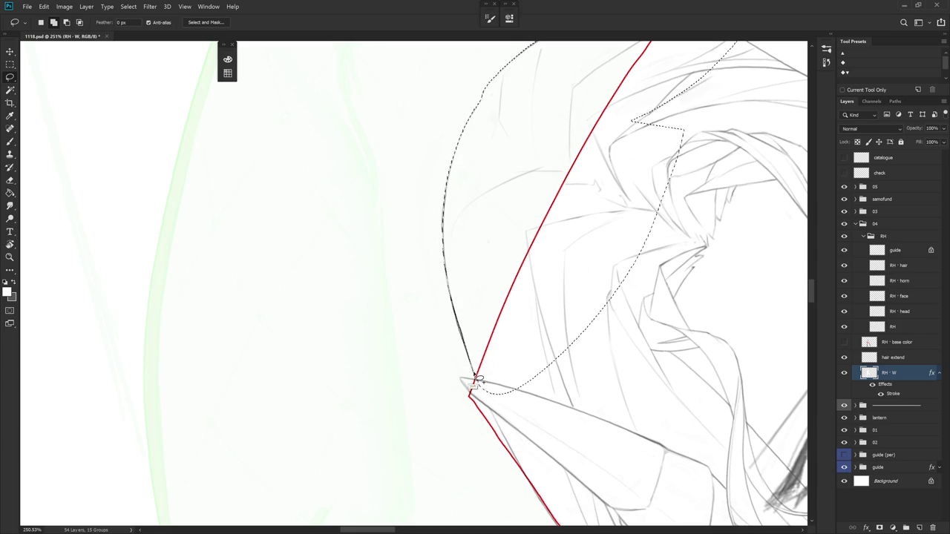
pyautogui.hotkey('alt', 'BackSpace')
pyautogui.hotkey('ctrl', 'd')
pyautogui.moveTo(513, 353); pyautogui.dragTo(462, 315)
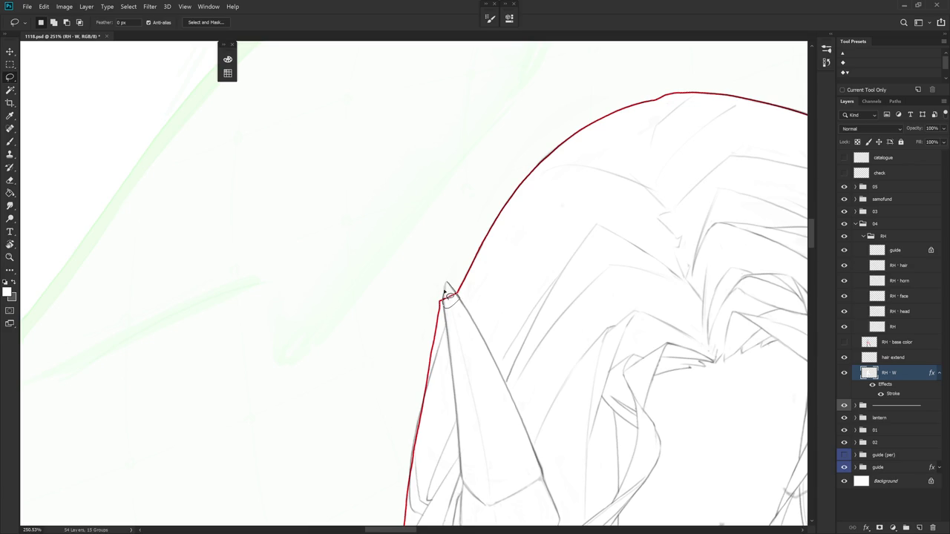
# - Fill the small gap at the outline's corner up to the horn tip
pyautogui.moveTo(447, 287); pyautogui.dragTo(451, 277)
pyautogui.hotkey('alt', 'BackSpace')
pyautogui.hotkey('ctrl', 'd')
pyautogui.moveTo(522, 383); pyautogui.dragTo(547, 296)
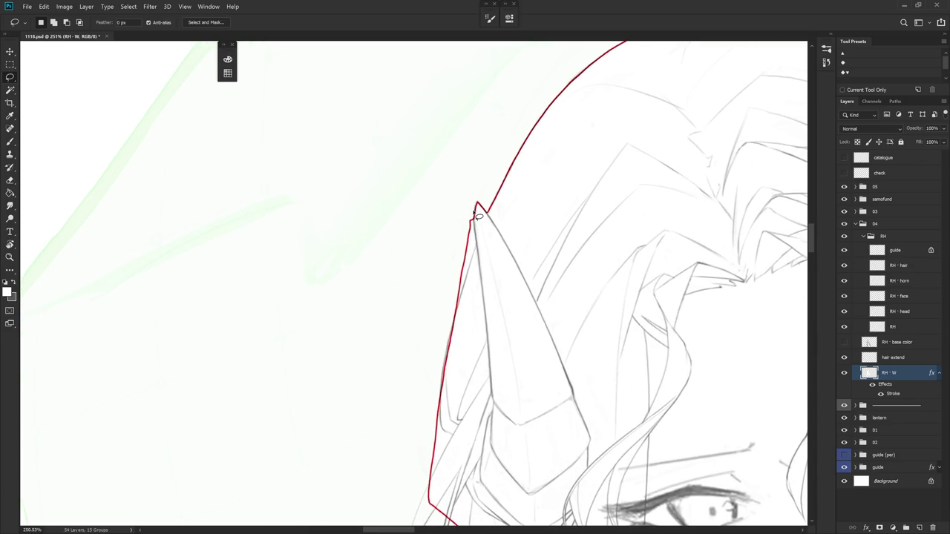
pyautogui.moveTo(475, 239); pyautogui.dragTo(472, 222)
pyautogui.hotkey('ctrl', 'd')
pyautogui.moveTo(533, 336)
pyautogui.mouseDown()
pyautogui.moveTo(459, 228)
pyautogui.moveTo(463, 265)
pyautogui.mouseUp()
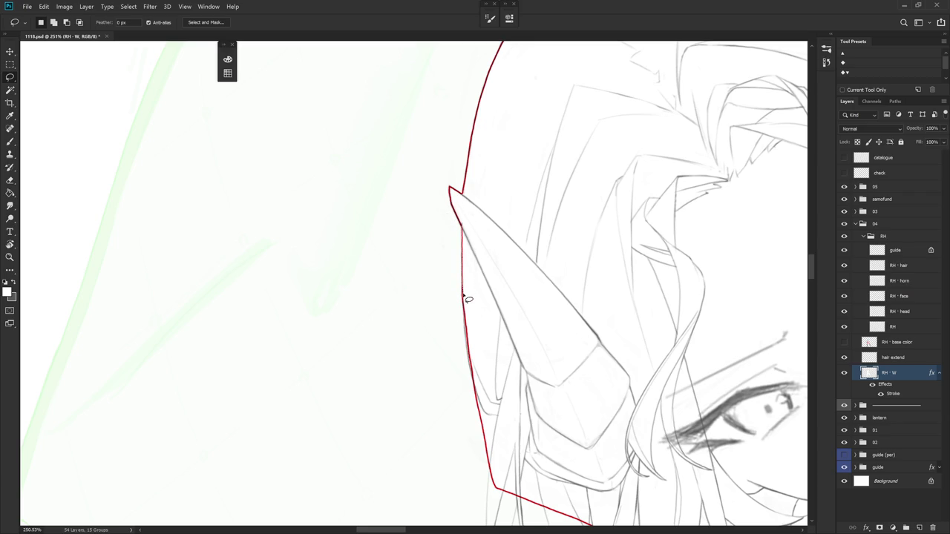
# - Cut a small notch out of the silhouette's edge along the hair
pyautogui.moveTo(469, 323); pyautogui.dragTo(483, 401)
pyautogui.scroll(-2, 480, 323)
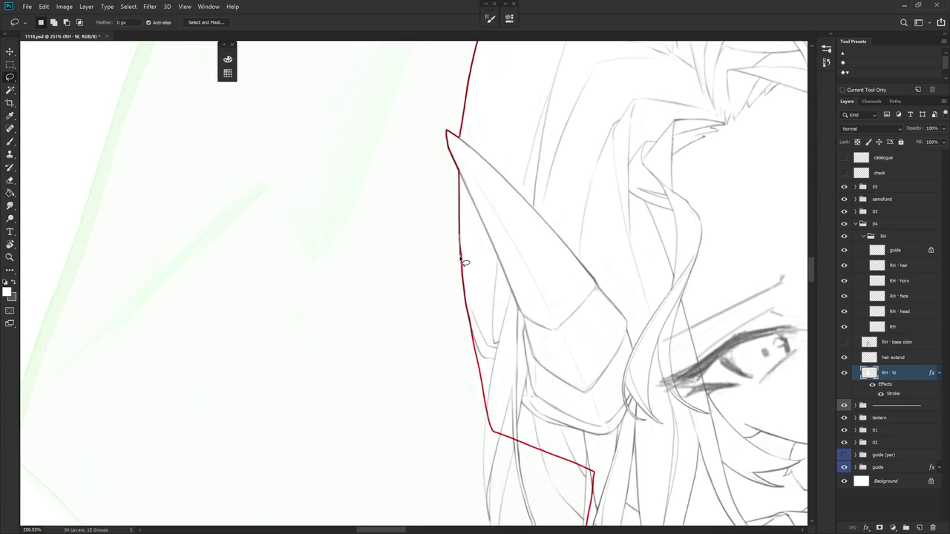
pyautogui.moveTo(468, 290); pyautogui.dragTo(488, 329)
pyautogui.moveTo(492, 386); pyautogui.dragTo(505, 314)
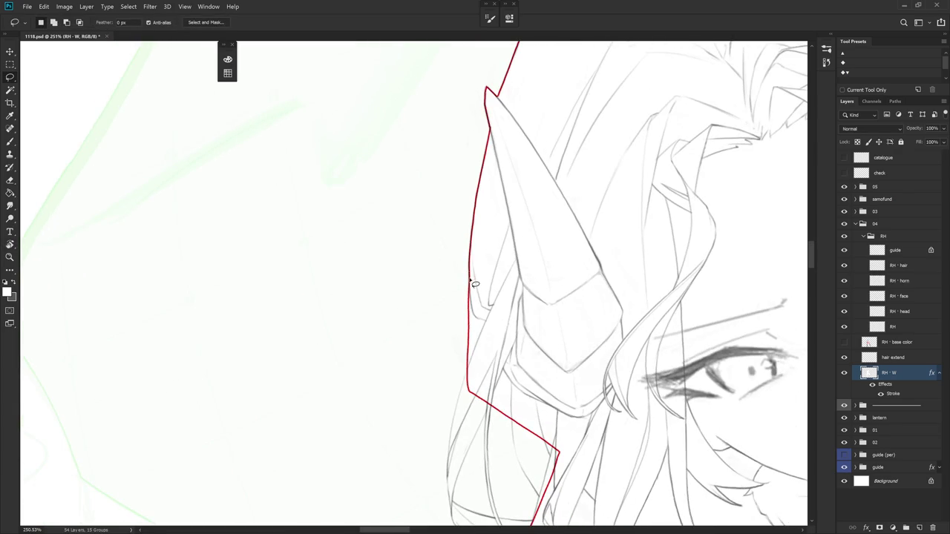
pyautogui.moveTo(475, 318); pyautogui.dragTo(467, 293)
pyautogui.scroll(-1, 540, 294)
pyautogui.moveTo(540, 294); pyautogui.dragTo(474, 379)
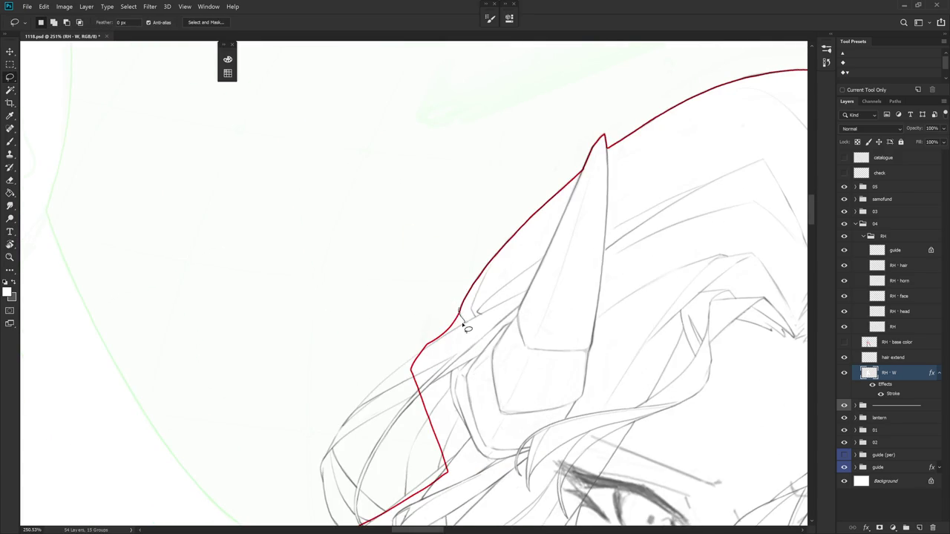
pyautogui.moveTo(456, 275); pyautogui.dragTo(469, 238)
pyautogui.press('Delete')
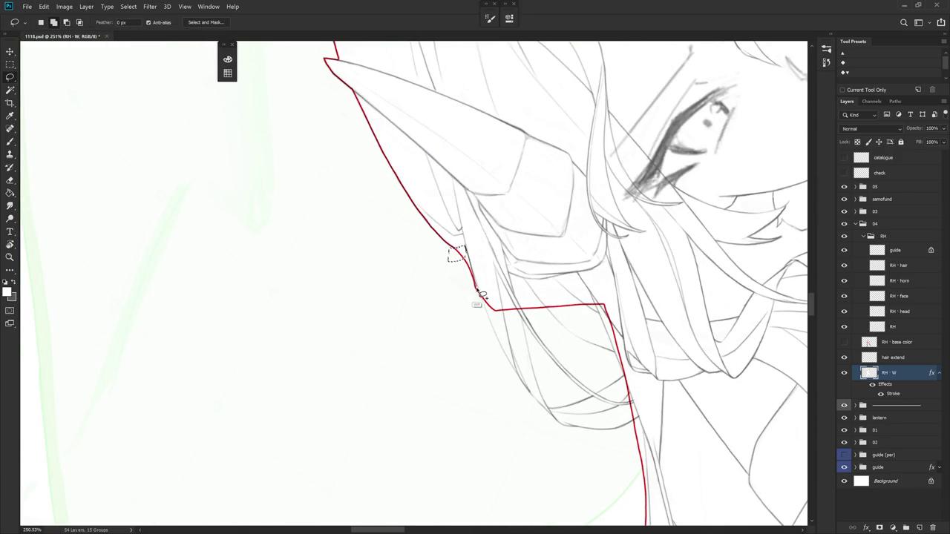
pyautogui.press('Delete')
pyautogui.hotkey('ctrl', 'd')
# - Fill a strip along the hair, then delete an oval area beside the hair
pyautogui.moveTo(530, 356)
pyautogui.mouseDown()
pyautogui.moveTo(461, 189)
pyautogui.moveTo(510, 371)
pyautogui.mouseUp()
pyautogui.hotkey('alt', 'BackSpace')
pyautogui.hotkey('ctrl', 'd')
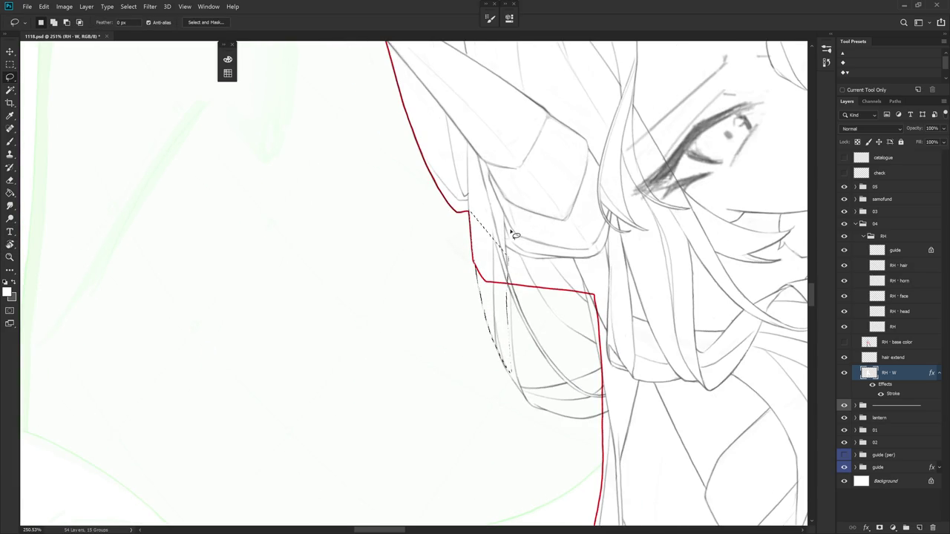
pyautogui.moveTo(511, 233)
pyautogui.mouseDown()
pyautogui.moveTo(509, 367)
pyautogui.moveTo(572, 288)
pyautogui.mouseUp()
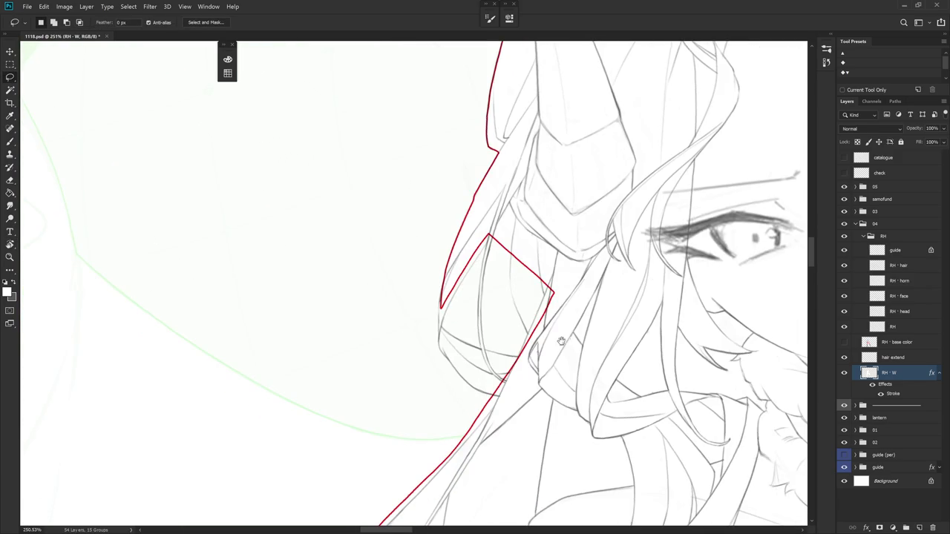
pyautogui.moveTo(524, 325); pyautogui.dragTo(533, 281)
pyautogui.moveTo(457, 239); pyautogui.dragTo(454, 258)
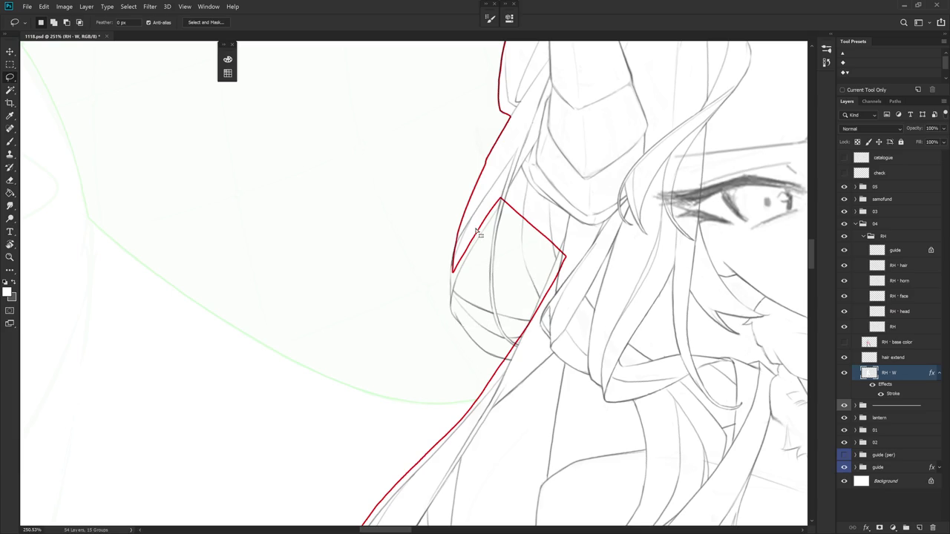
pyautogui.moveTo(463, 329); pyautogui.dragTo(477, 240)
pyautogui.press('Delete')
pyautogui.hotkey('ctrl', 'd')
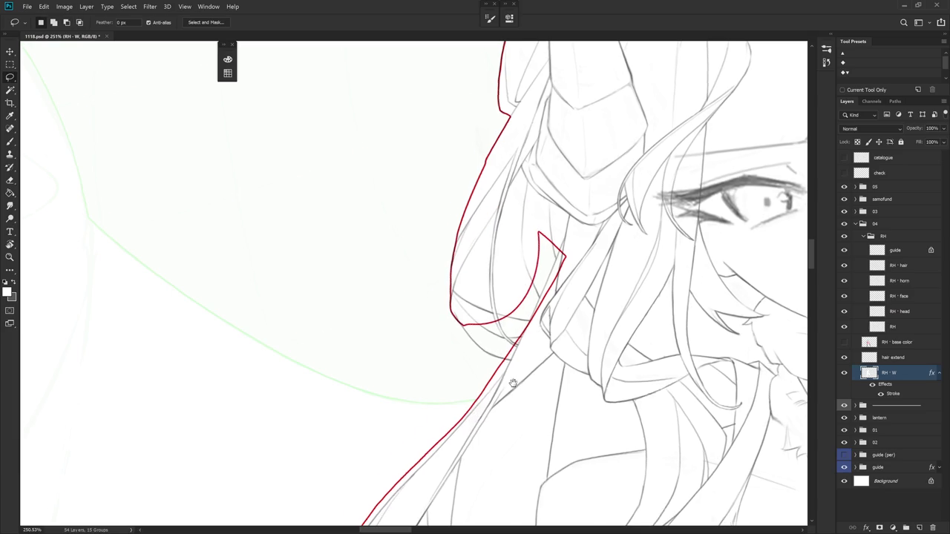
# - Clear the inner gap beside the outline and hide RH - base color
pyautogui.moveTo(515, 401); pyautogui.dragTo(492, 364)
pyautogui.moveTo(466, 291); pyautogui.dragTo(468, 317)
pyautogui.moveTo(489, 355)
pyautogui.mouseDown()
pyautogui.moveTo(605, 290)
pyautogui.moveTo(590, 222)
pyautogui.mouseUp()
pyautogui.press('Delete')
pyautogui.hotkey('ctrl', 'd')
pyautogui.press('r')
pyautogui.moveTo(540, 344); pyautogui.dragTo(547, 382)
pyautogui.moveTo(575, 307); pyautogui.dragTo(546, 334)
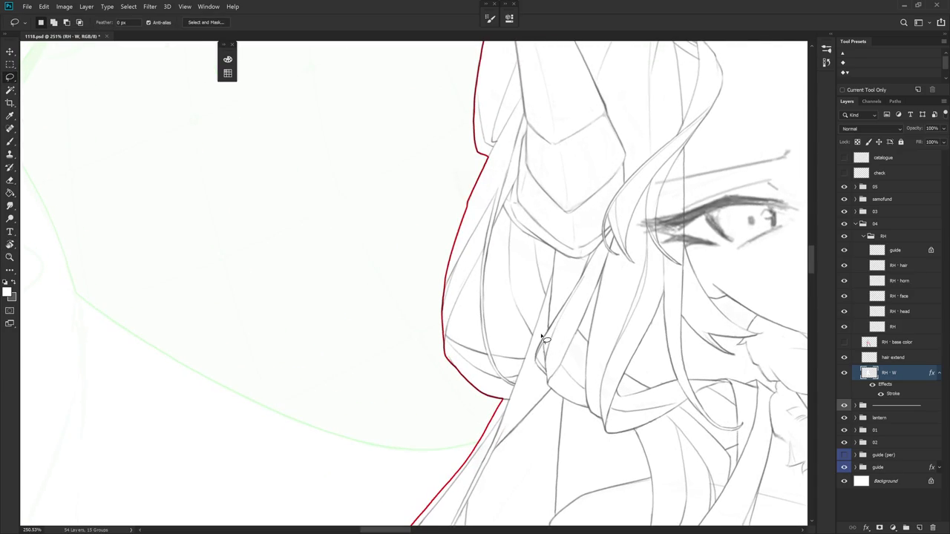
pyautogui.click(843, 342)
pyautogui.press('r')
pyautogui.moveTo(588, 315); pyautogui.dragTo(551, 341)
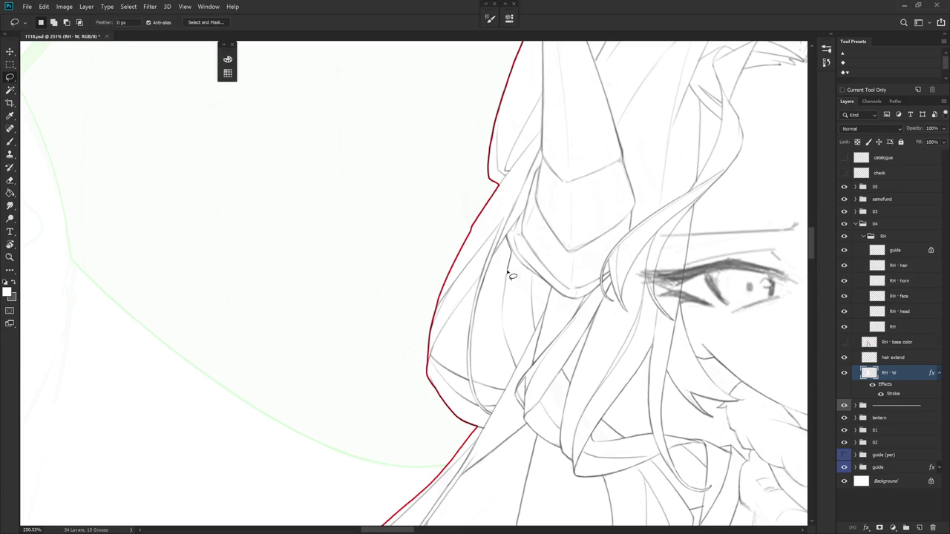
# - Open and widen a narrow gap between the hair strands
pyautogui.moveTo(501, 329); pyautogui.dragTo(501, 259)
pyautogui.hotkey('alt', 'BackSpace')
pyautogui.hotkey('ctrl', 'd')
pyautogui.press('r')
pyautogui.moveTo(546, 337); pyautogui.dragTo(549, 269)
pyautogui.press('l')
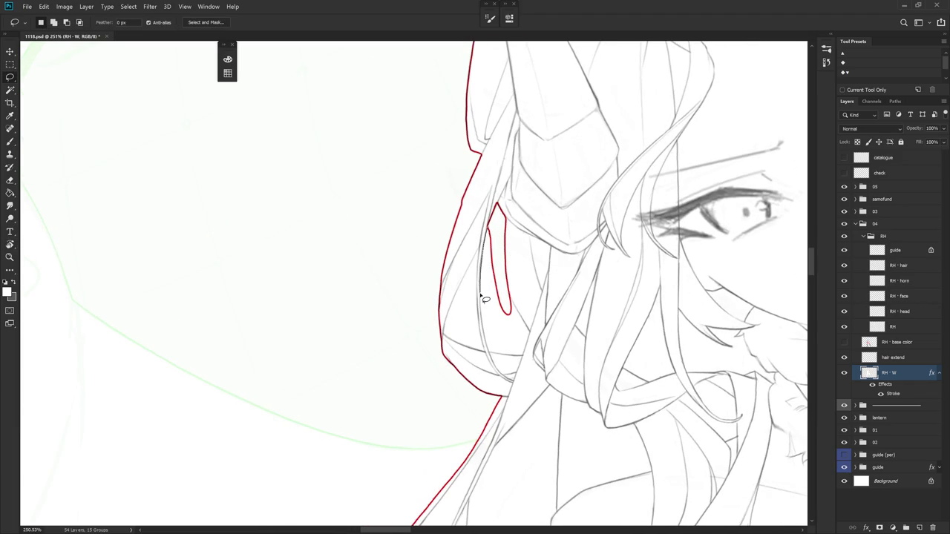
pyautogui.moveTo(488, 351)
pyautogui.mouseDown()
pyautogui.moveTo(491, 245)
pyautogui.moveTo(509, 263)
pyautogui.moveTo(513, 323)
pyautogui.mouseUp()
pyautogui.press('r')
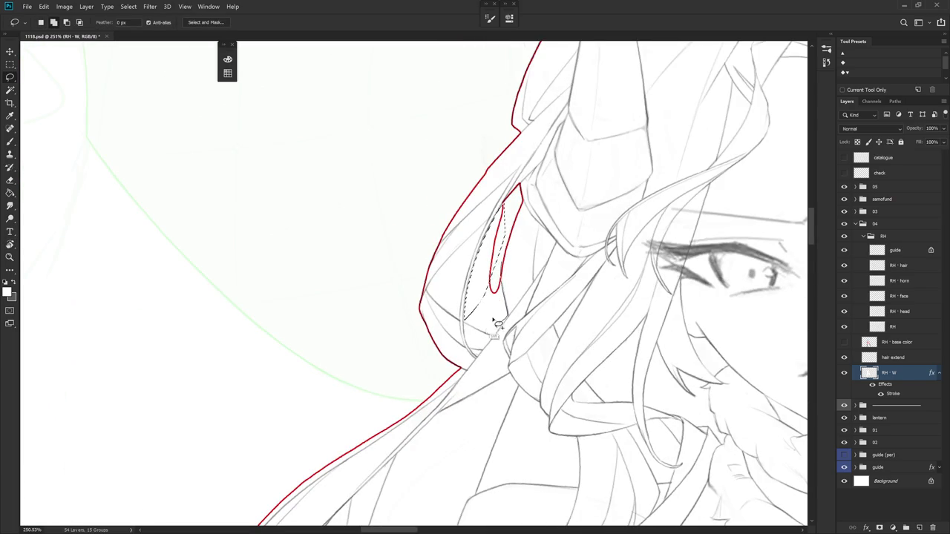
pyautogui.press('r')
pyautogui.moveTo(513, 323)
pyautogui.mouseDown()
pyautogui.moveTo(504, 207)
pyautogui.moveTo(441, 319)
pyautogui.moveTo(454, 355)
pyautogui.moveTo(512, 313)
pyautogui.moveTo(482, 195)
pyautogui.moveTo(481, 215)
pyautogui.mouseUp()
pyautogui.press('r')
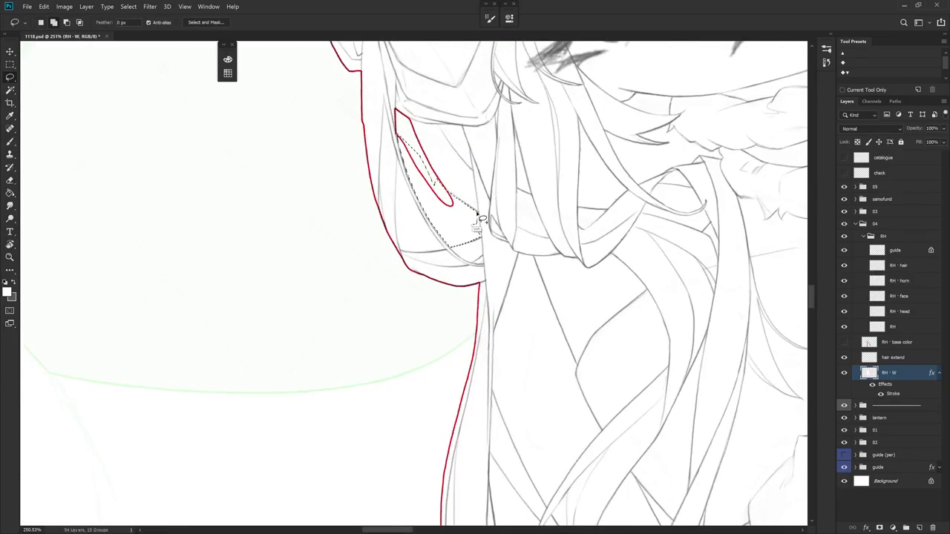
pyautogui.hotkey('alt', 'BackSpace')
pyautogui.hotkey('ctrl', 'd')
# - Cut away the silhouette area along the horn's inner edge
pyautogui.moveTo(520, 276); pyautogui.dragTo(557, 325)
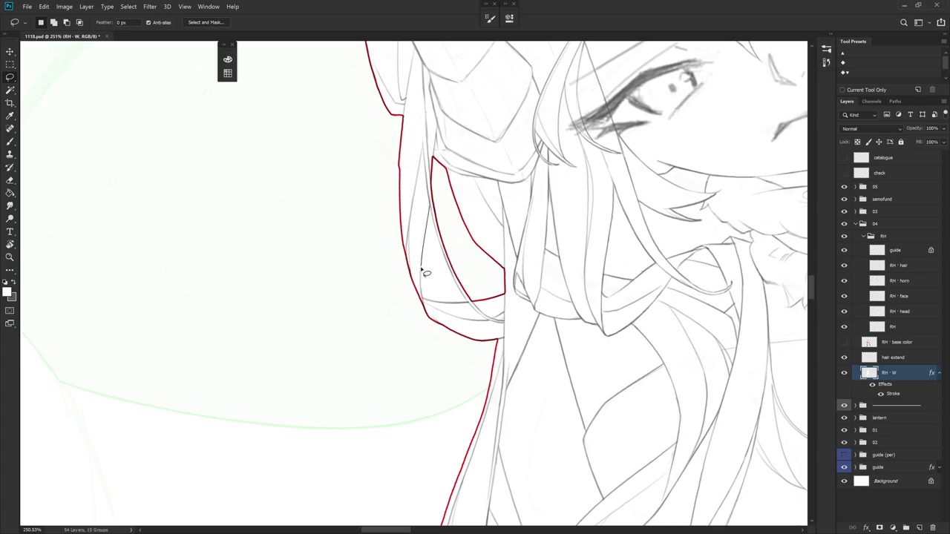
pyautogui.moveTo(435, 271)
pyautogui.mouseDown()
pyautogui.moveTo(445, 217)
pyautogui.moveTo(455, 285)
pyautogui.mouseUp()
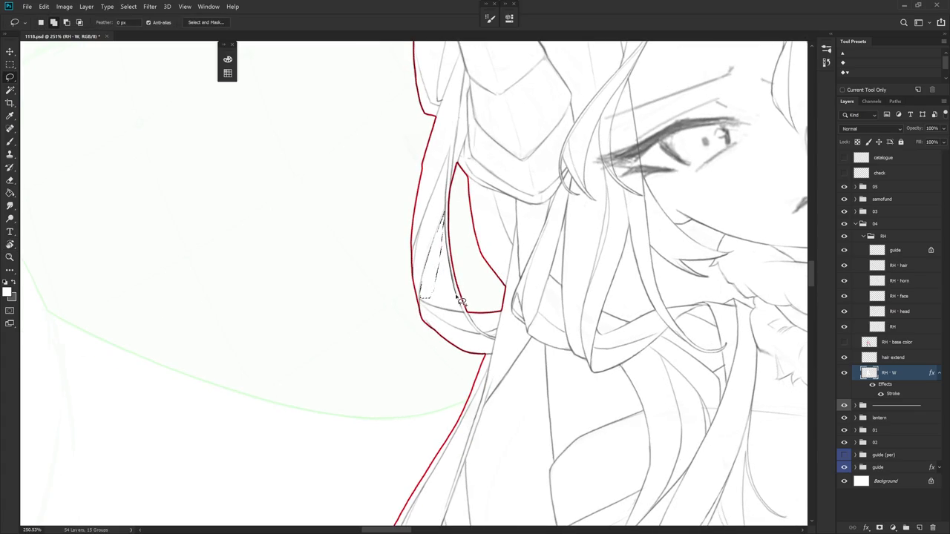
pyautogui.moveTo(463, 315); pyautogui.dragTo(444, 248)
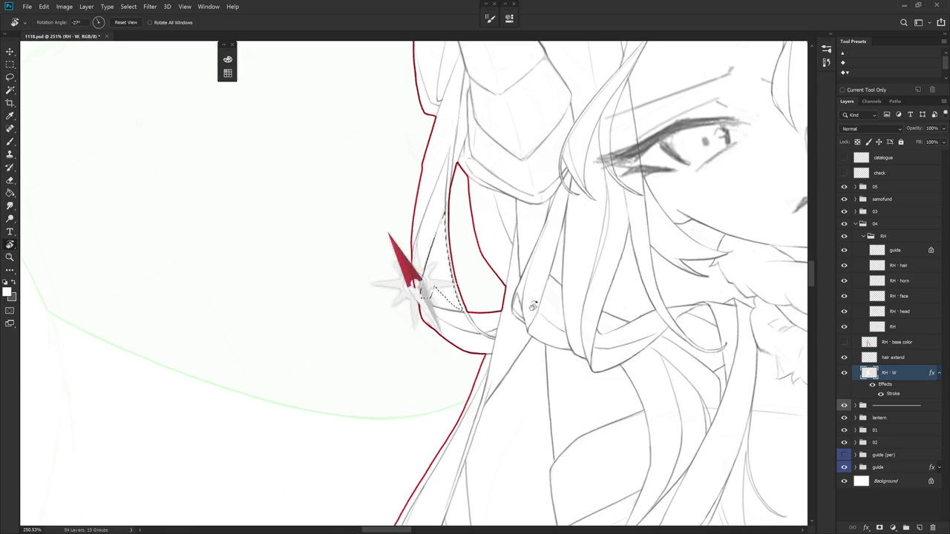
pyautogui.moveTo(486, 291)
pyautogui.mouseDown()
pyautogui.moveTo(407, 300)
pyautogui.moveTo(406, 348)
pyautogui.mouseUp()
pyautogui.press('Delete')
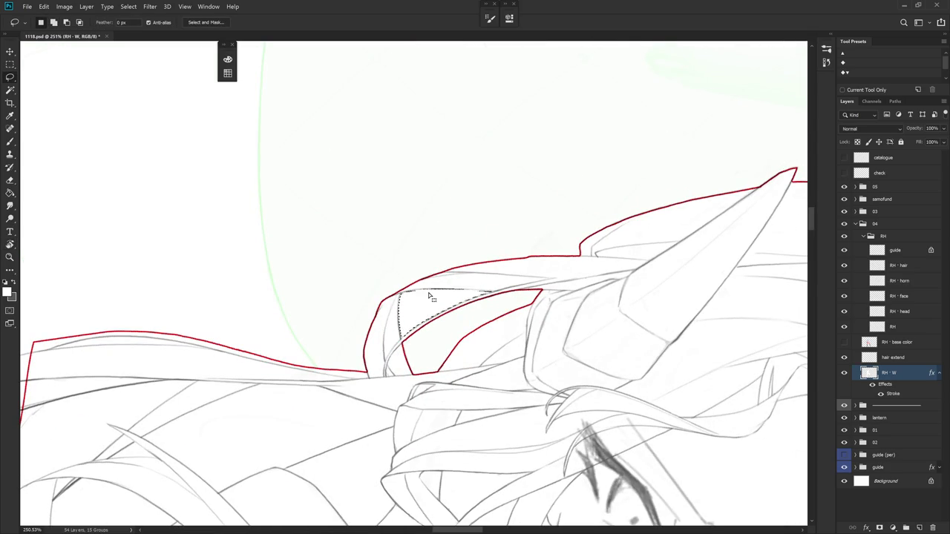
pyautogui.hotkey('ctrl', 'd')
# - Rotate the canvas view counter-clockwise so the long hair strands run vertically
pyautogui.scroll(-3, 429, 297)
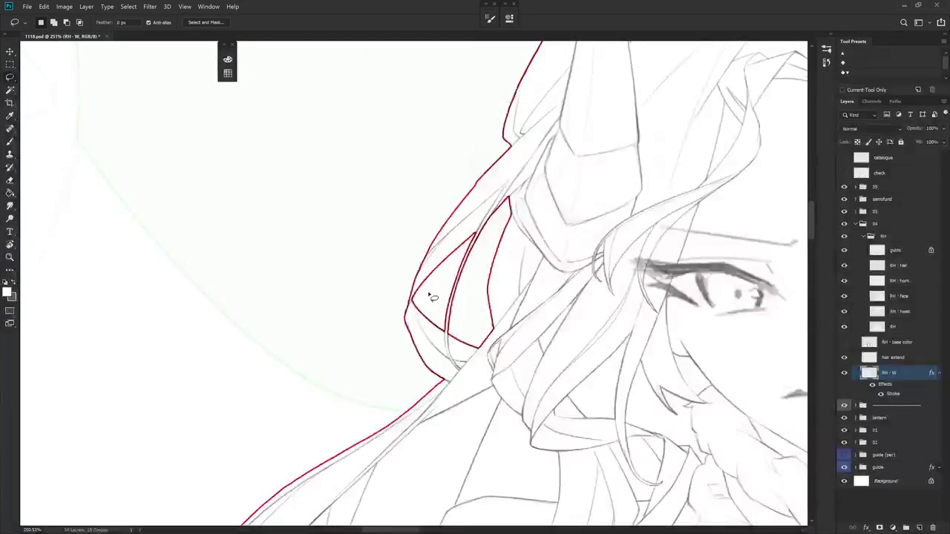
pyautogui.scroll(-3, 430, 297)
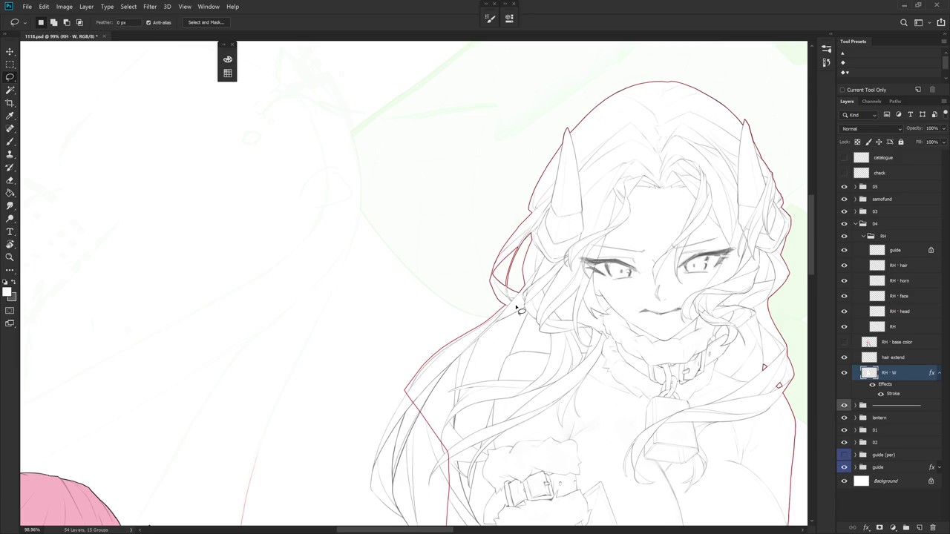
pyautogui.scroll(2, 538, 399)
pyautogui.scroll(2, 416, 281)
pyautogui.scroll(2, 489, 223)
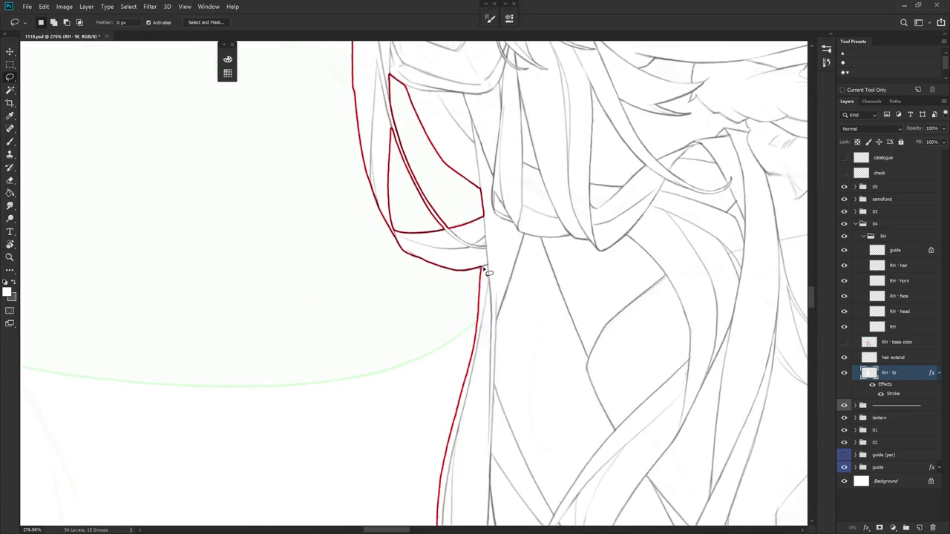
pyautogui.press('r')
pyautogui.moveTo(484, 310)
pyautogui.mouseDown()
pyautogui.moveTo(532, 276)
pyautogui.moveTo(483, 259)
pyautogui.moveTo(481, 245)
pyautogui.mouseUp()
pyautogui.press('r')
pyautogui.moveTo(495, 341); pyautogui.dragTo(443, 274)
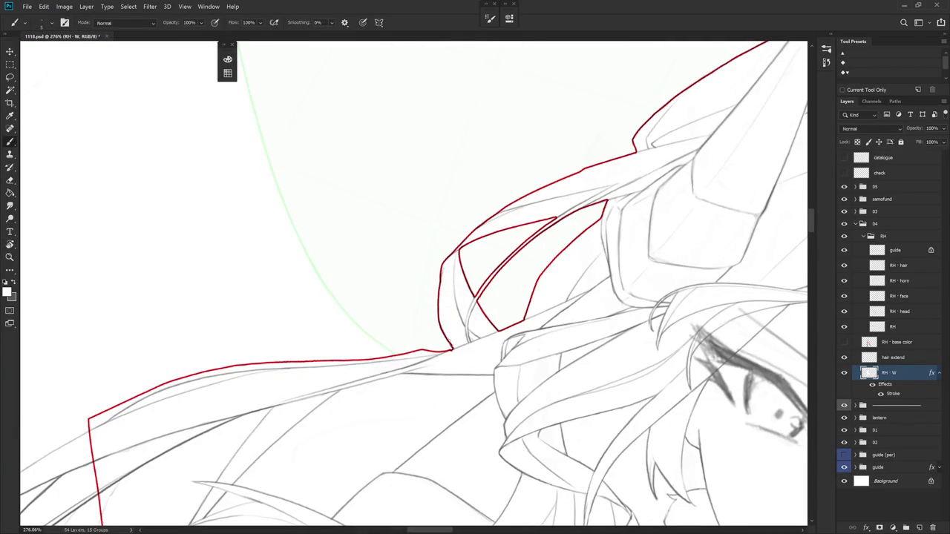
pyautogui.moveTo(451, 349); pyautogui.dragTo(487, 273)
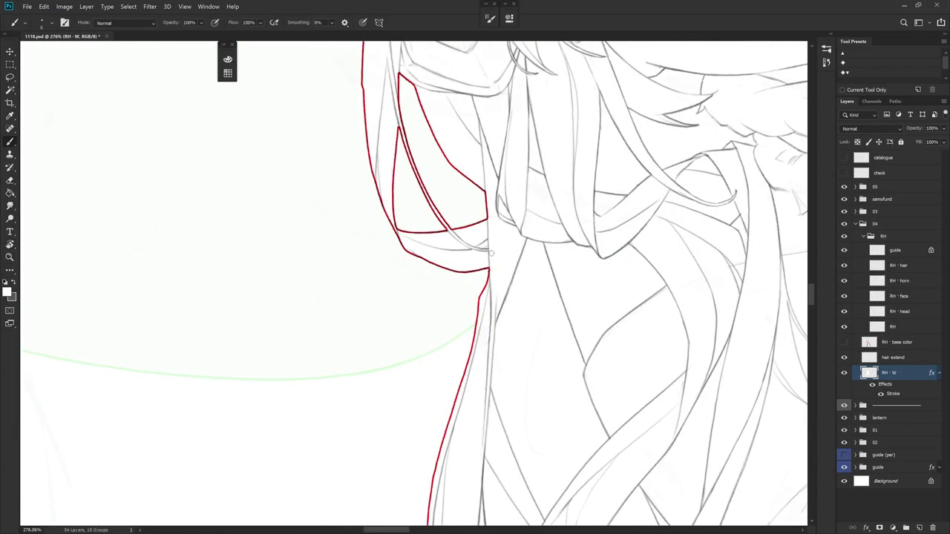
# - Lasso the excess white along the RH - W silhouette's left edge and delete it
pyautogui.press('l')
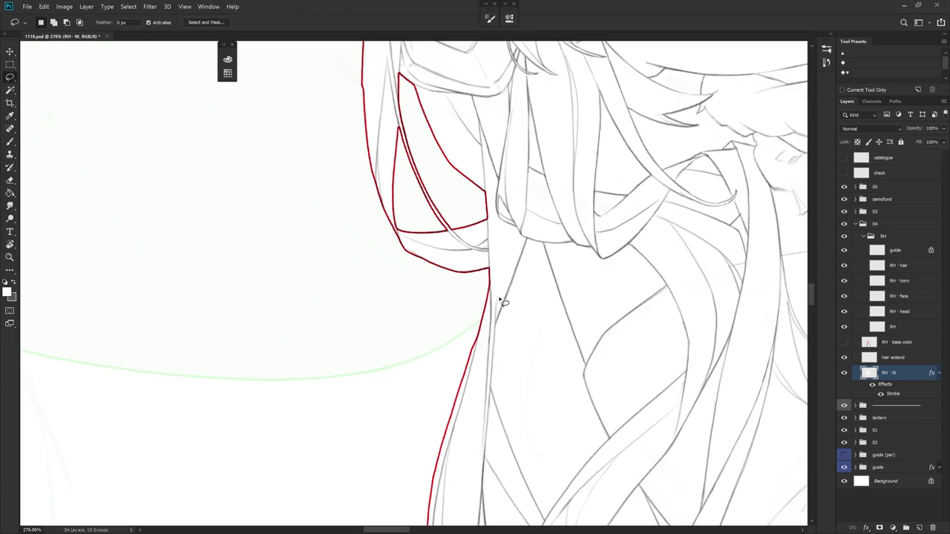
pyautogui.scroll(-2, 511, 408)
pyautogui.scroll(1, 511, 408)
pyautogui.moveTo(556, 259); pyautogui.dragTo(539, 208)
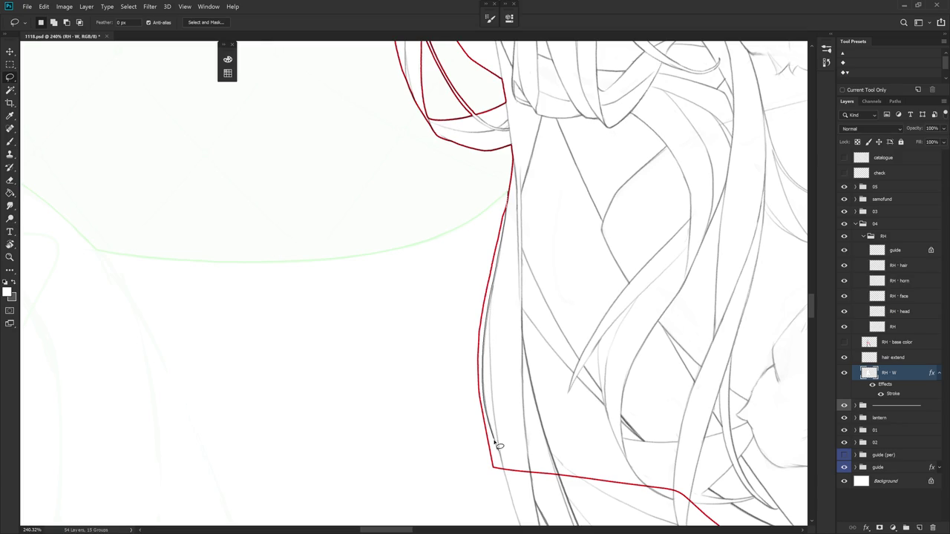
pyautogui.moveTo(505, 472); pyautogui.dragTo(477, 195)
pyautogui.press('Delete')
pyautogui.hotkey('ctrl', 'd')
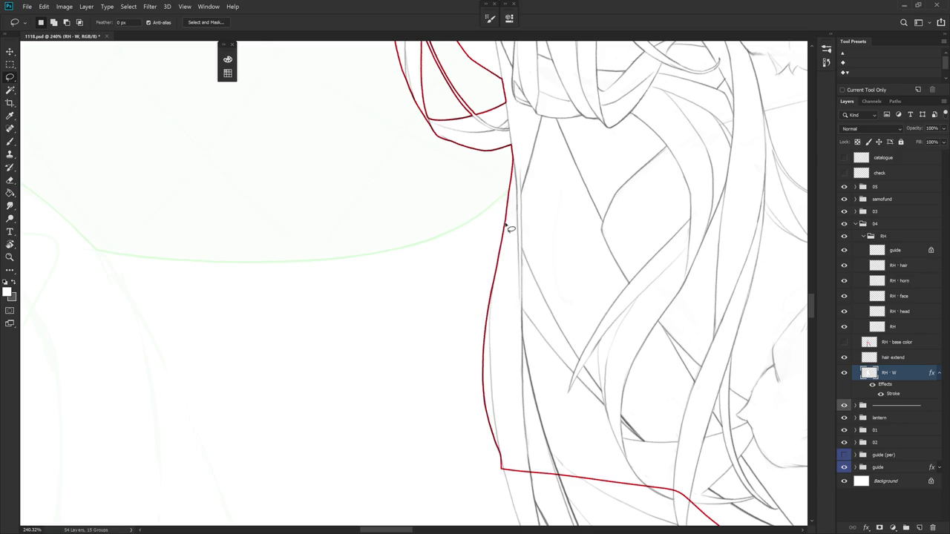
# - Hide the red outline briefly to check the trimmed shape, then reframe toward the belt area
pyautogui.click(873, 387)
pyautogui.press('e')
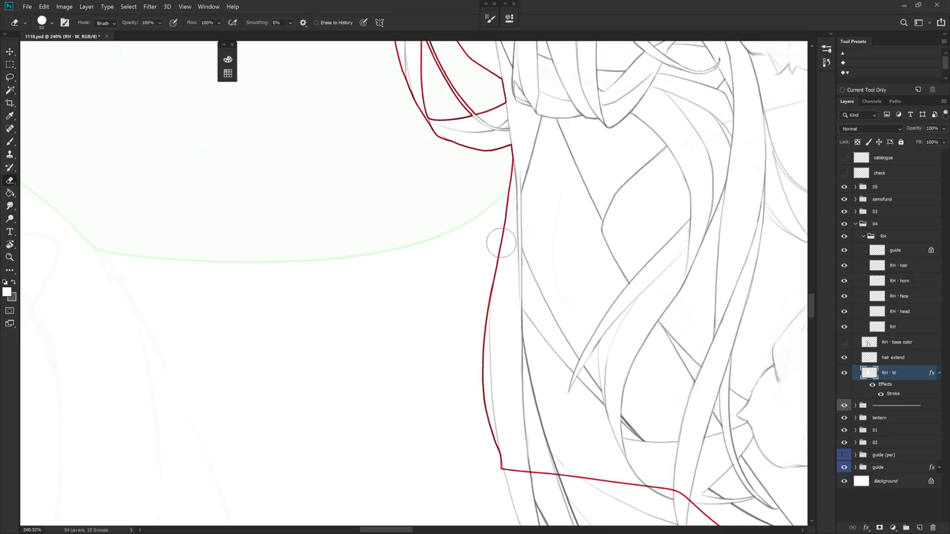
pyautogui.press('b')
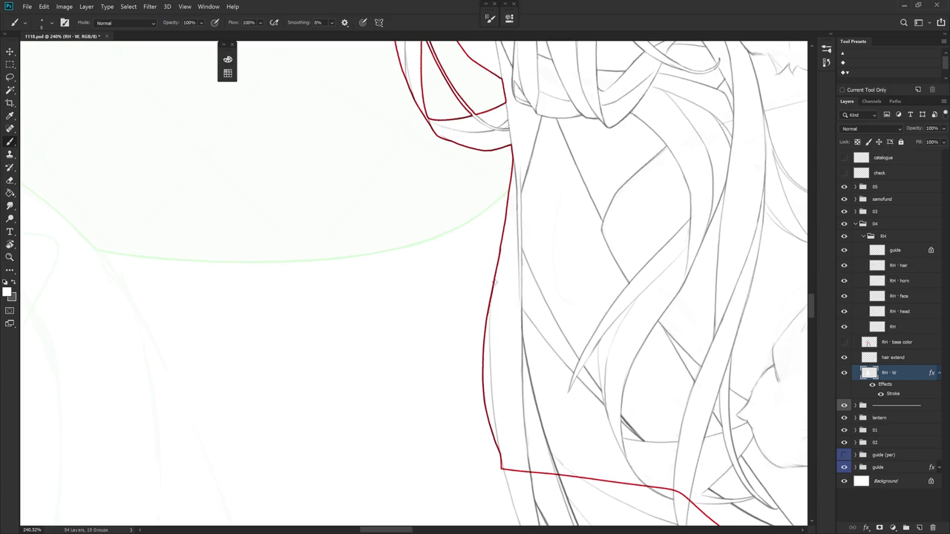
pyautogui.moveTo(487, 324)
pyautogui.mouseDown()
pyautogui.moveTo(475, 319)
pyautogui.moveTo(545, 315)
pyautogui.mouseUp()
pyautogui.press('e')
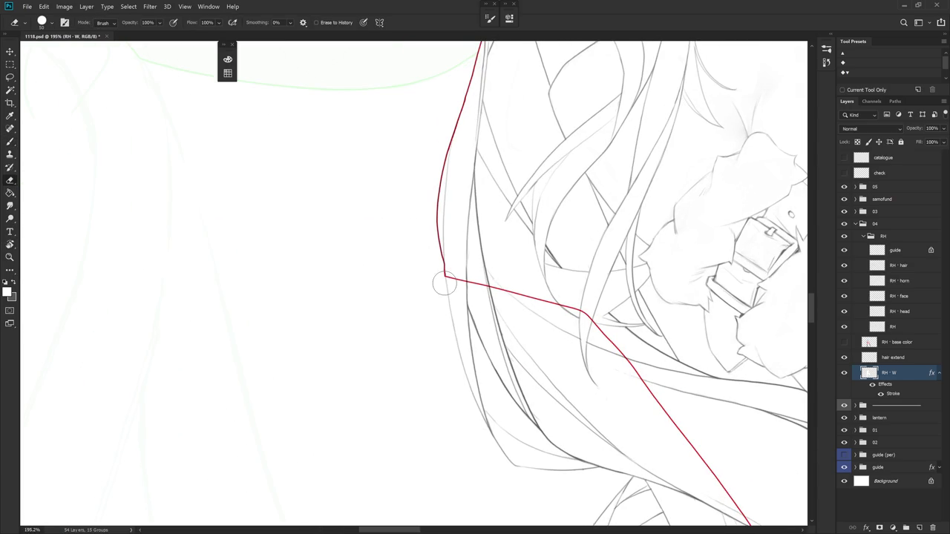
pyautogui.moveTo(443, 276); pyautogui.dragTo(457, 234)
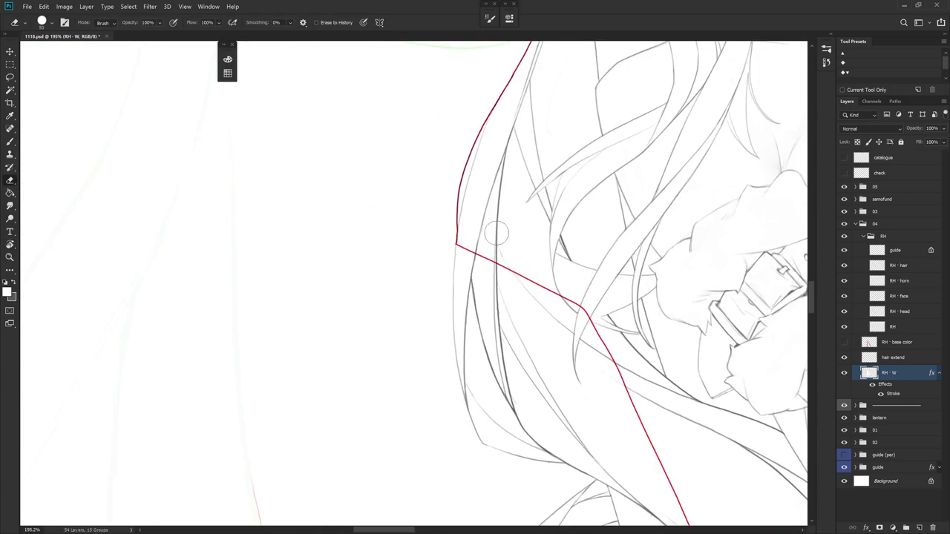
pyautogui.press('l')
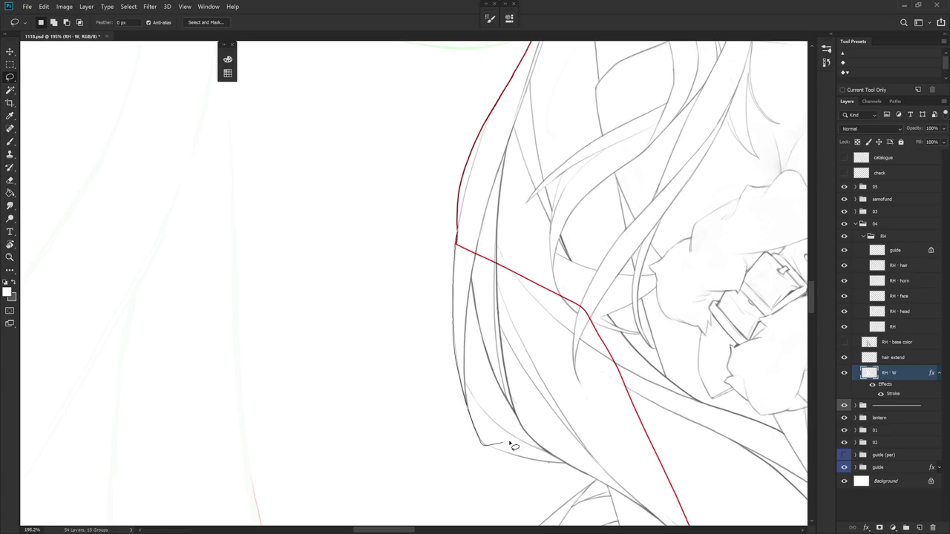
# - Lasso the loose left hair strand, cutting a narrow sliver out of the selection
pyautogui.moveTo(505, 449)
pyautogui.mouseDown()
pyautogui.moveTo(519, 259)
pyautogui.moveTo(536, 375)
pyautogui.moveTo(424, 292)
pyautogui.mouseUp()
pyautogui.press('r')
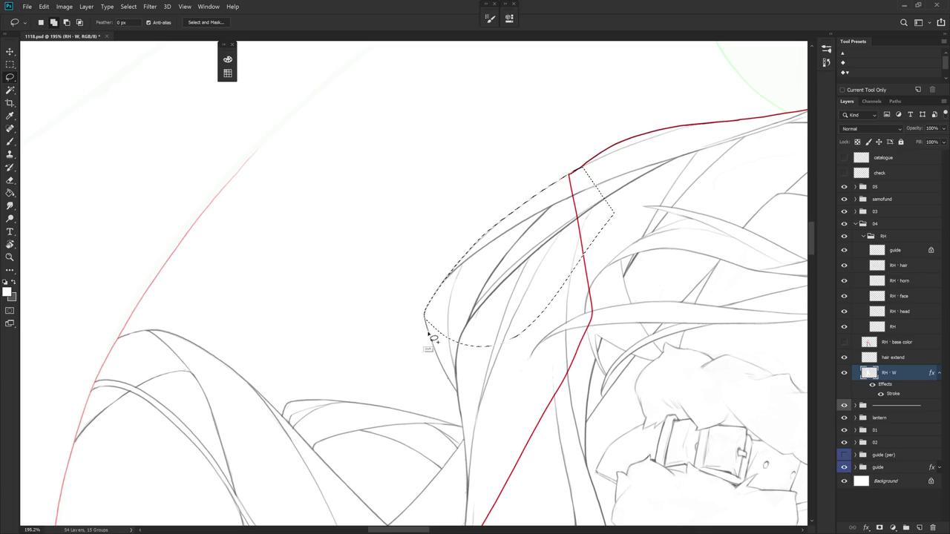
pyautogui.moveTo(471, 321); pyautogui.dragTo(446, 381)
pyautogui.moveTo(515, 413)
pyautogui.mouseDown()
pyautogui.moveTo(545, 226)
pyautogui.moveTo(457, 237)
pyautogui.mouseUp()
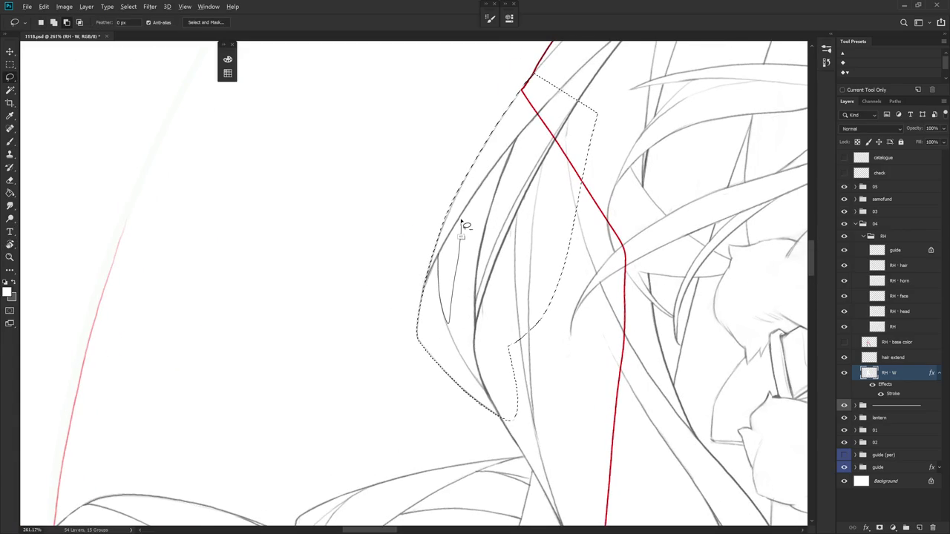
pyautogui.moveTo(451, 321); pyautogui.dragTo(460, 216)
pyautogui.moveTo(450, 324)
pyautogui.mouseDown()
pyautogui.moveTo(471, 368)
pyautogui.moveTo(478, 308)
pyautogui.mouseUp()
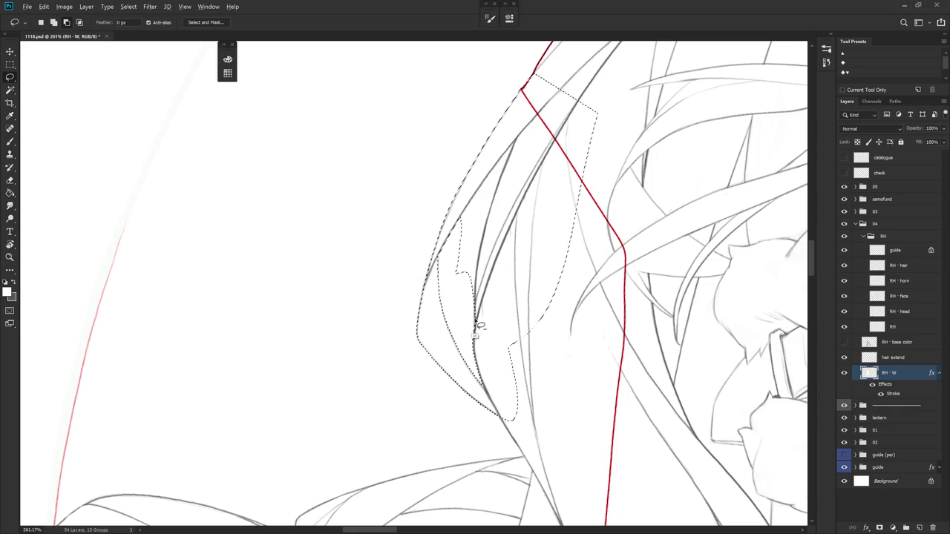
# - Add more of the strand to the selection and fill it white on RH - W
pyautogui.press('shift')
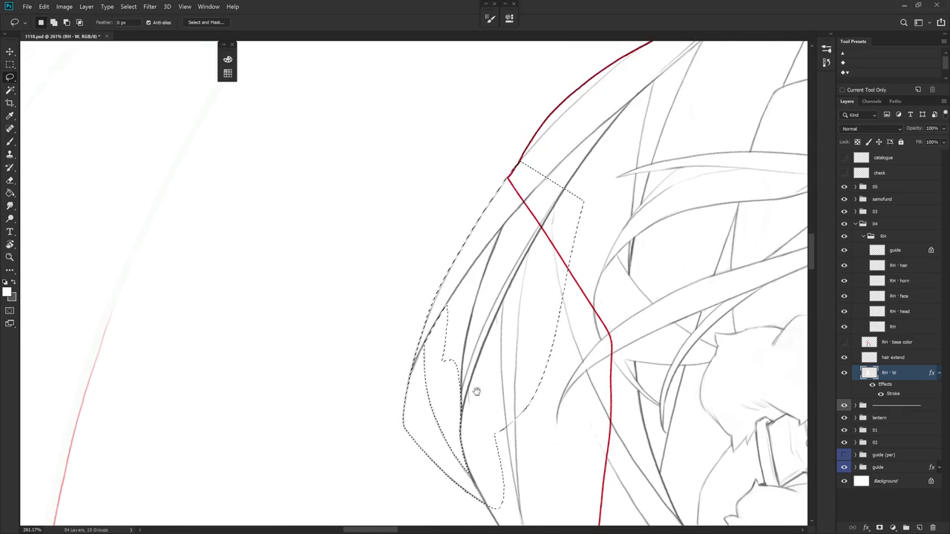
pyautogui.moveTo(490, 329); pyautogui.dragTo(541, 275)
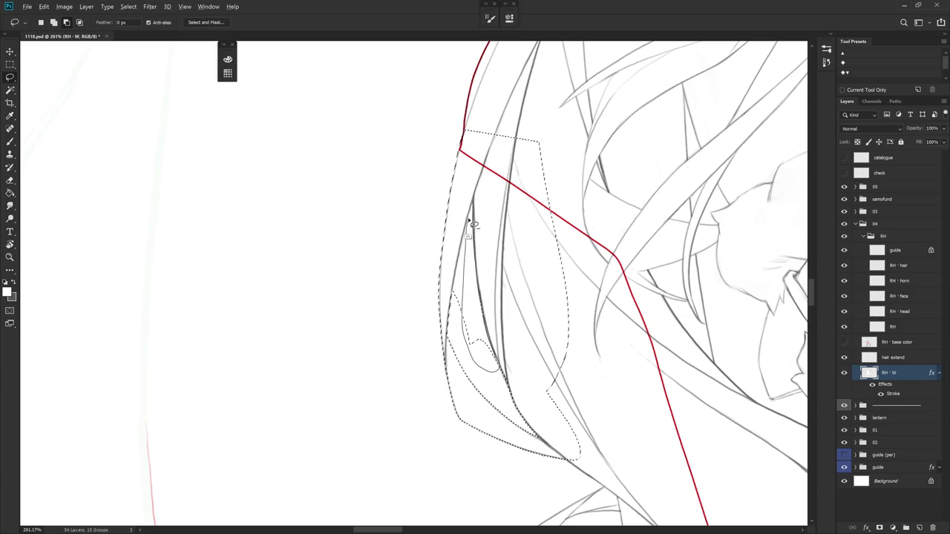
pyautogui.moveTo(466, 297); pyautogui.dragTo(476, 195)
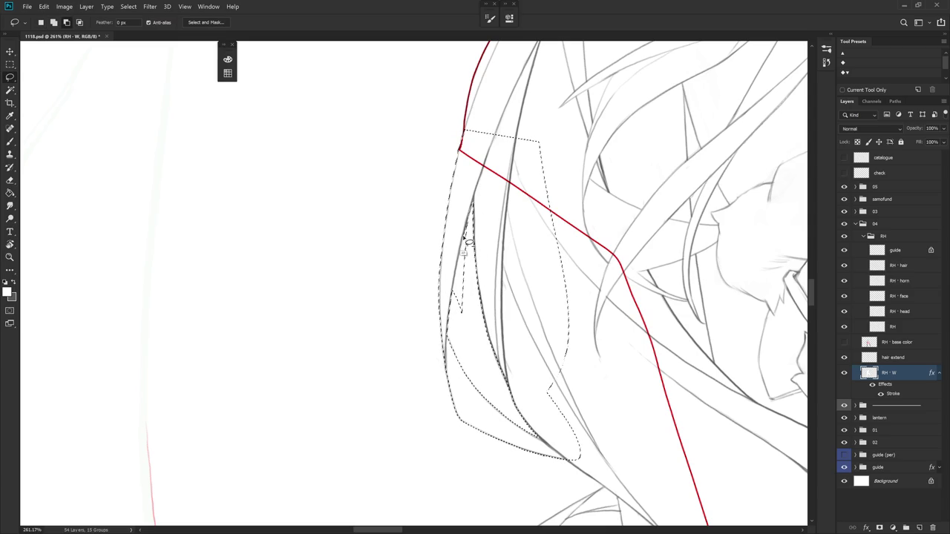
pyautogui.moveTo(460, 317); pyautogui.dragTo(474, 260)
pyautogui.hotkey('alt', 'BackSpace')
pyautogui.hotkey('ctrl', 'd')
pyautogui.scroll(-2, 475, 261)
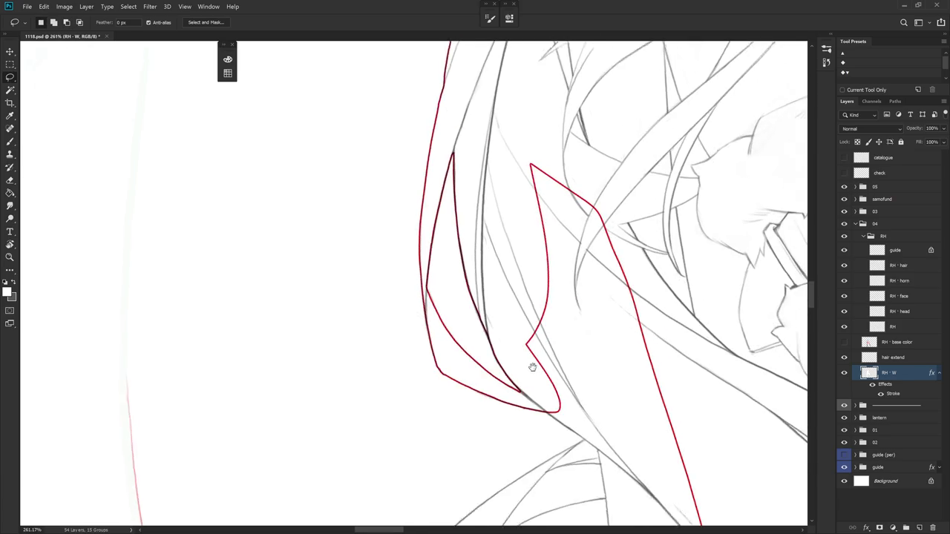
# - Lasso the next lower hair strand and fill it white on RH - W
pyautogui.scroll(-3, 474, 273)
pyautogui.scroll(-2, 472, 287)
pyautogui.scroll(-1, 505, 304)
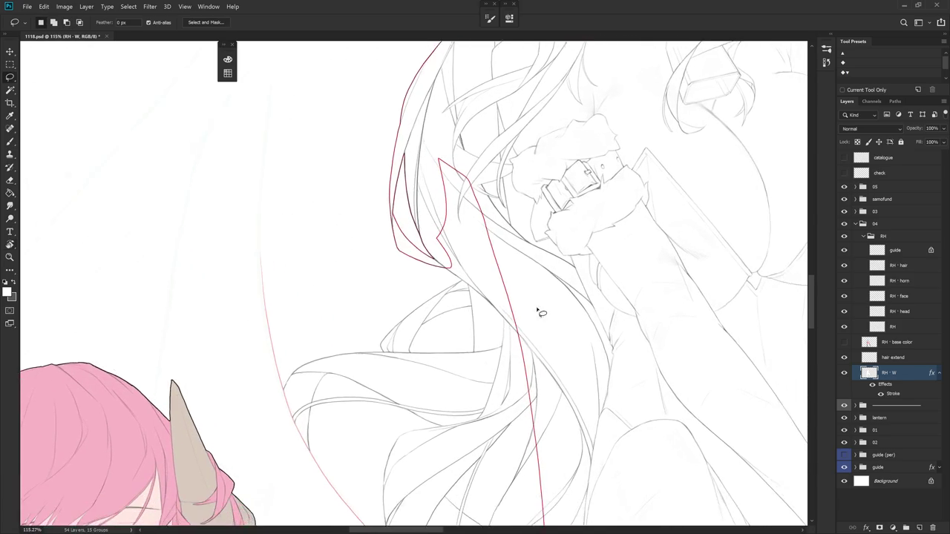
pyautogui.scroll(-4, 535, 356)
pyautogui.scroll(-1, 581, 393)
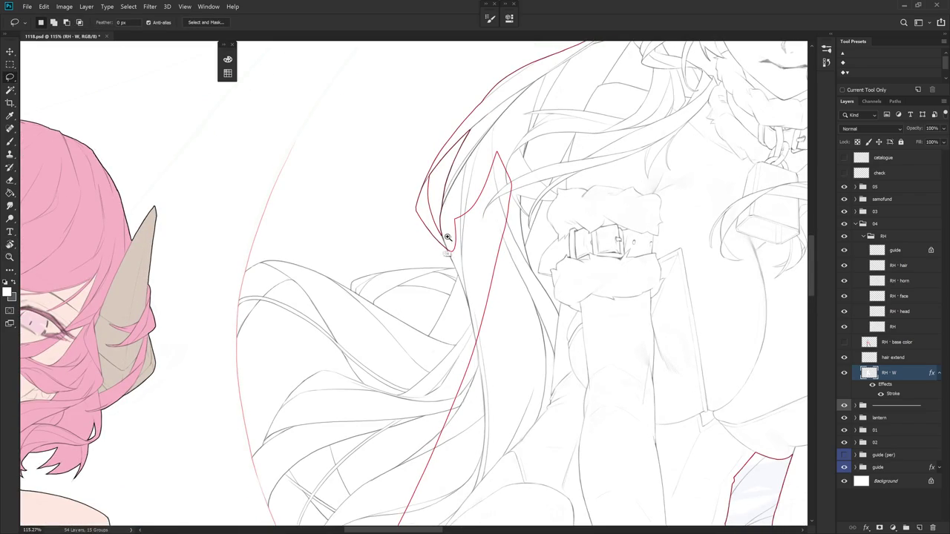
pyautogui.scroll(3, 445, 236)
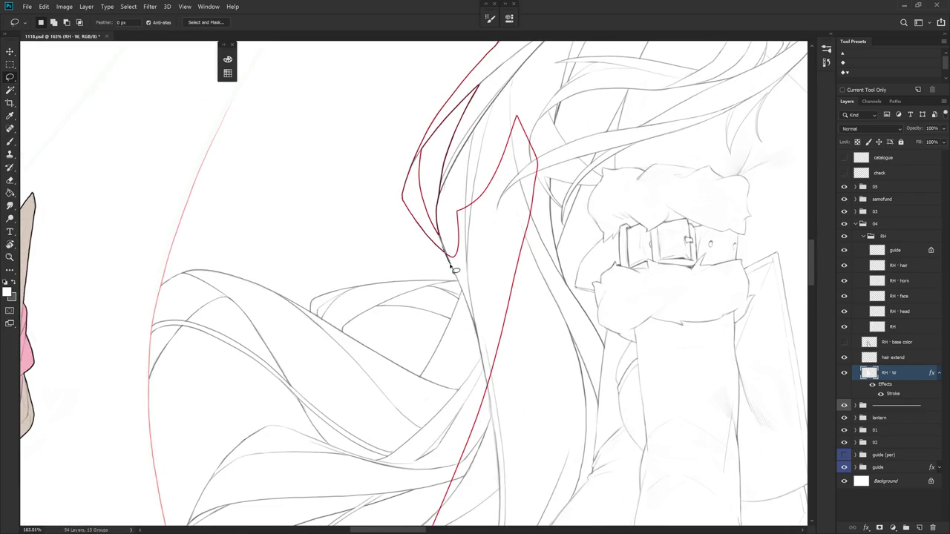
pyautogui.moveTo(469, 305)
pyautogui.mouseDown()
pyautogui.moveTo(509, 396)
pyautogui.moveTo(562, 142)
pyautogui.moveTo(465, 183)
pyautogui.moveTo(454, 266)
pyautogui.moveTo(537, 238)
pyautogui.mouseUp()
pyautogui.press('r')
pyautogui.press('l')
pyautogui.moveTo(455, 255)
pyautogui.mouseDown()
pyautogui.moveTo(463, 343)
pyautogui.moveTo(533, 295)
pyautogui.mouseUp()
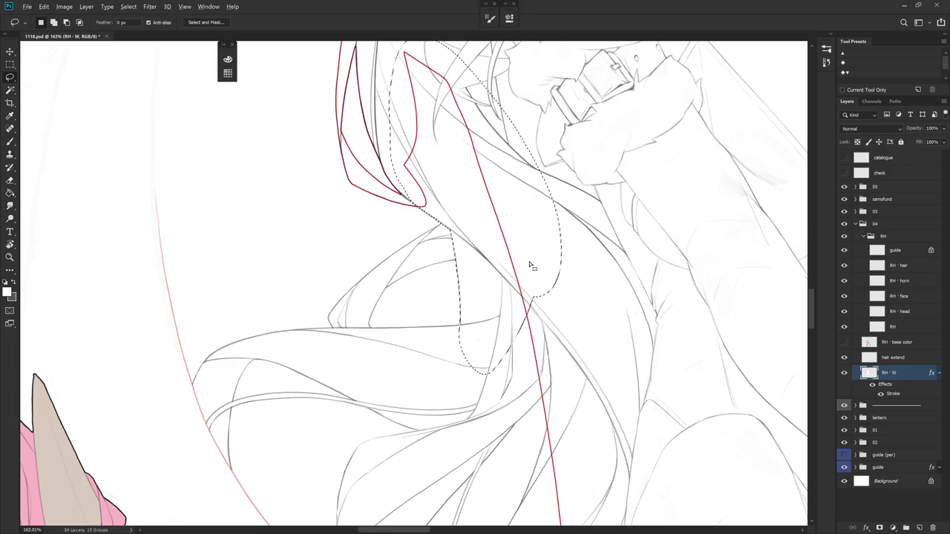
pyautogui.hotkey('alt', 'BackSpace')
pyautogui.hotkey('ctrl', 'd')
# - Zoom out and rotate about 20° to review both figures, then zoom into the lower strands
pyautogui.scroll(-5, 545, 397)
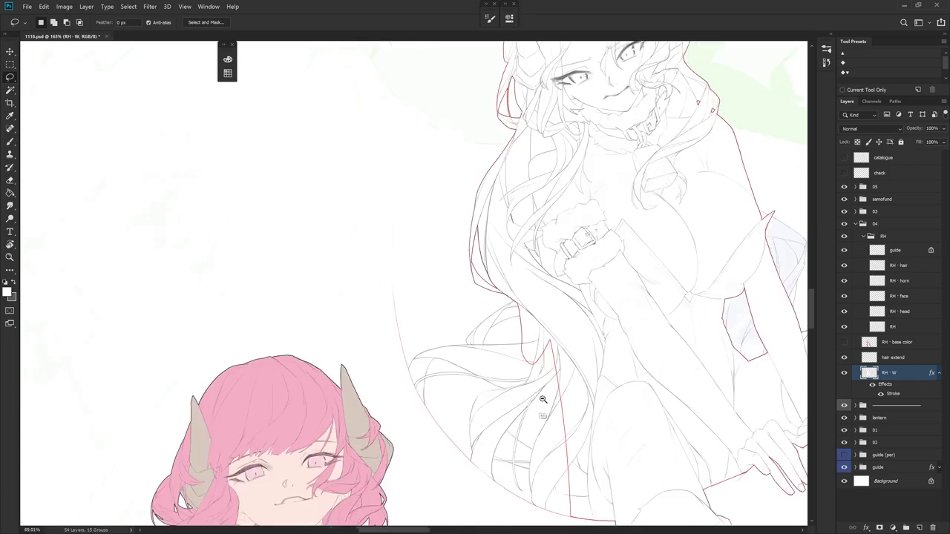
pyautogui.scroll(-1, 545, 397)
pyautogui.moveTo(545, 397); pyautogui.dragTo(496, 403)
pyautogui.press('r')
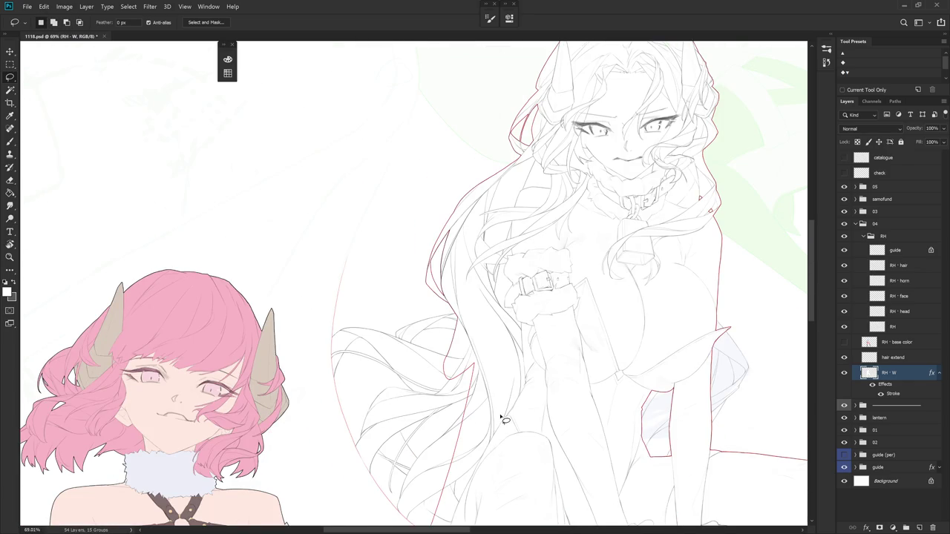
pyautogui.moveTo(507, 470); pyautogui.dragTo(587, 382)
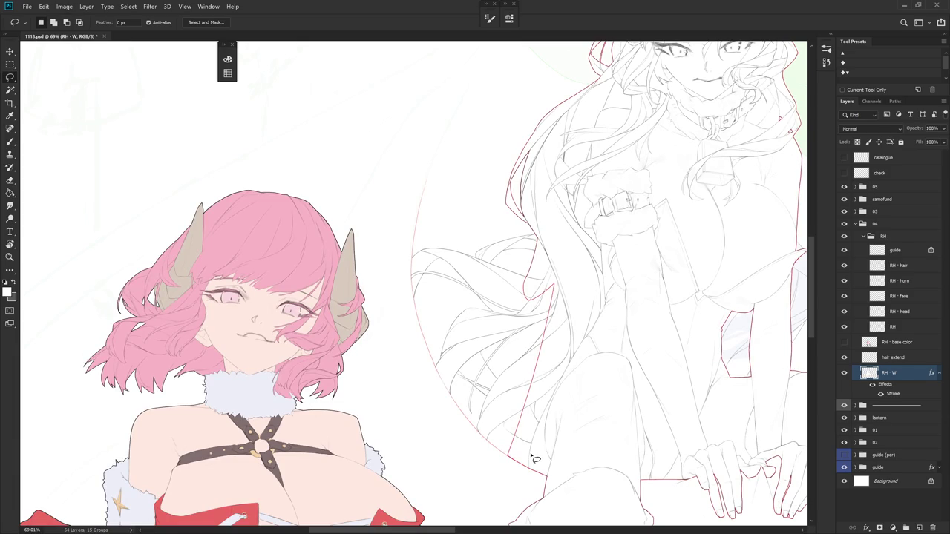
pyautogui.scroll(5, 534, 458)
pyautogui.moveTo(445, 311)
pyautogui.mouseDown()
pyautogui.moveTo(564, 297)
pyautogui.moveTo(547, 210)
pyautogui.mouseUp()
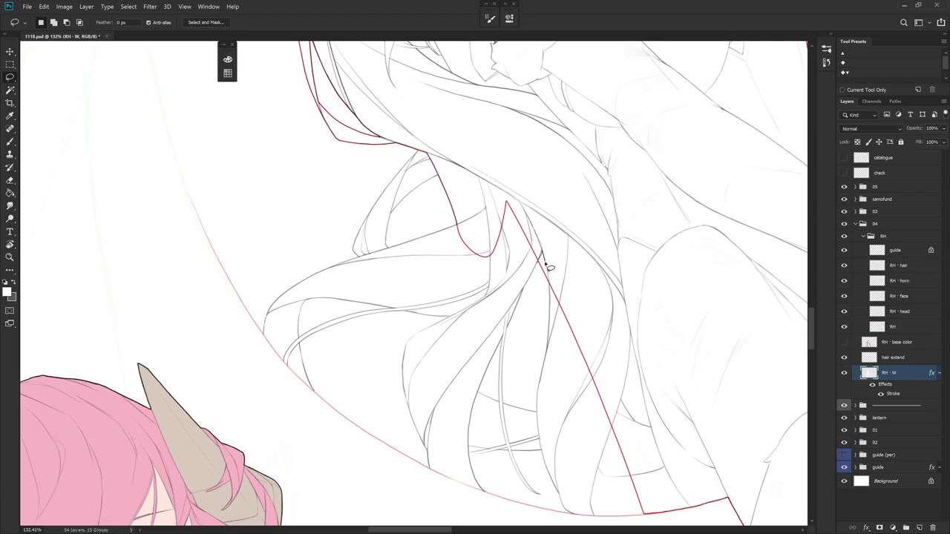
# - Trace a lasso selection along the hair strand next to the straight red edge
pyautogui.moveTo(540, 251); pyautogui.dragTo(547, 291)
pyautogui.scroll(3, 539, 237)
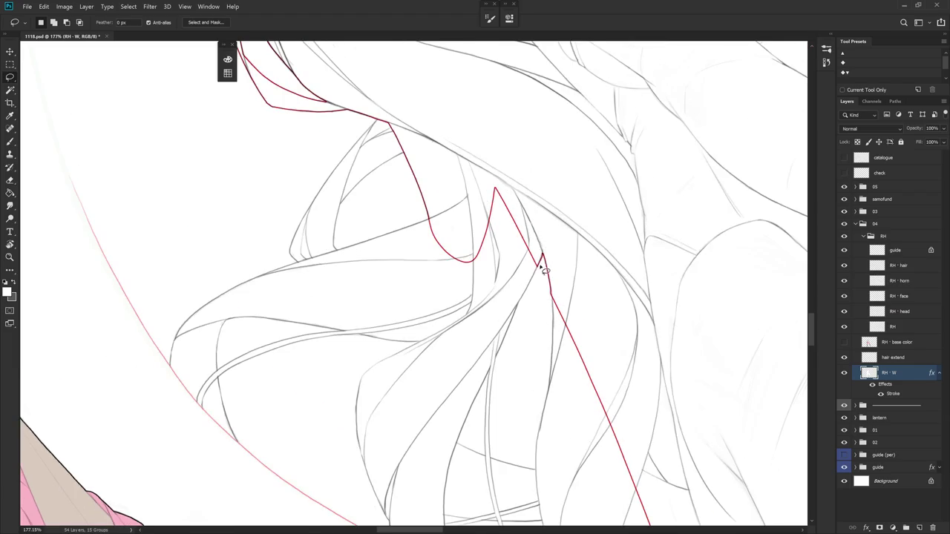
pyautogui.click(542, 255)
pyautogui.moveTo(562, 322); pyautogui.dragTo(567, 212)
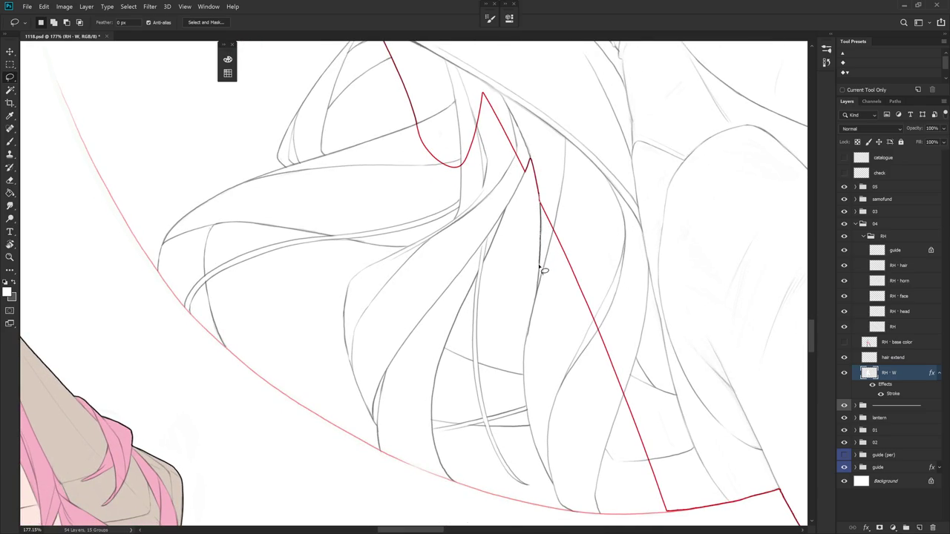
pyautogui.moveTo(542, 287)
pyautogui.mouseDown()
pyautogui.moveTo(562, 335)
pyautogui.moveTo(537, 218)
pyautogui.mouseUp()
pyautogui.press('shift')
pyautogui.moveTo(538, 269); pyautogui.dragTo(598, 216)
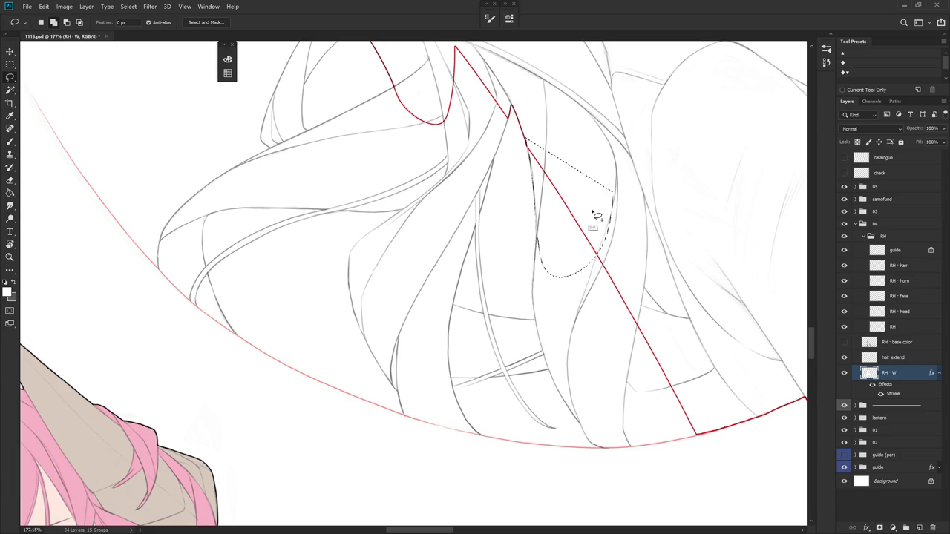
pyautogui.moveTo(569, 327)
pyautogui.mouseDown()
pyautogui.moveTo(511, 236)
pyautogui.moveTo(513, 301)
pyautogui.mouseUp()
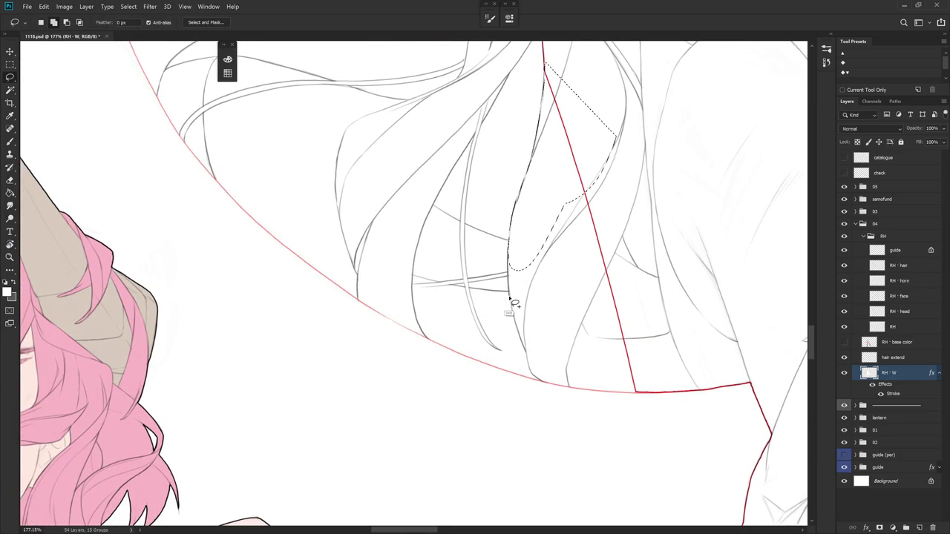
pyautogui.moveTo(512, 302); pyautogui.dragTo(587, 221)
# - Close the selection around the straight red edge and delete it from RH - W
pyautogui.moveTo(581, 359); pyautogui.dragTo(585, 343)
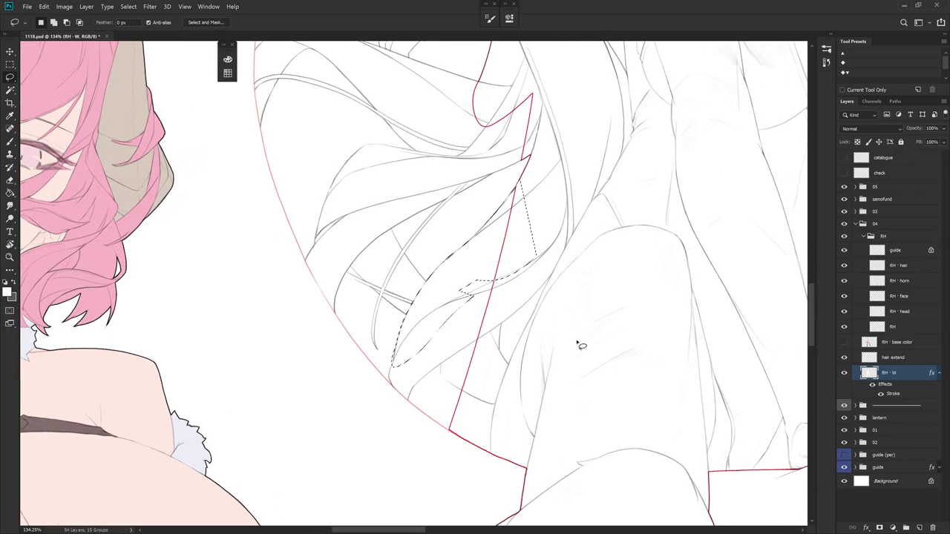
pyautogui.moveTo(528, 263); pyautogui.dragTo(447, 282)
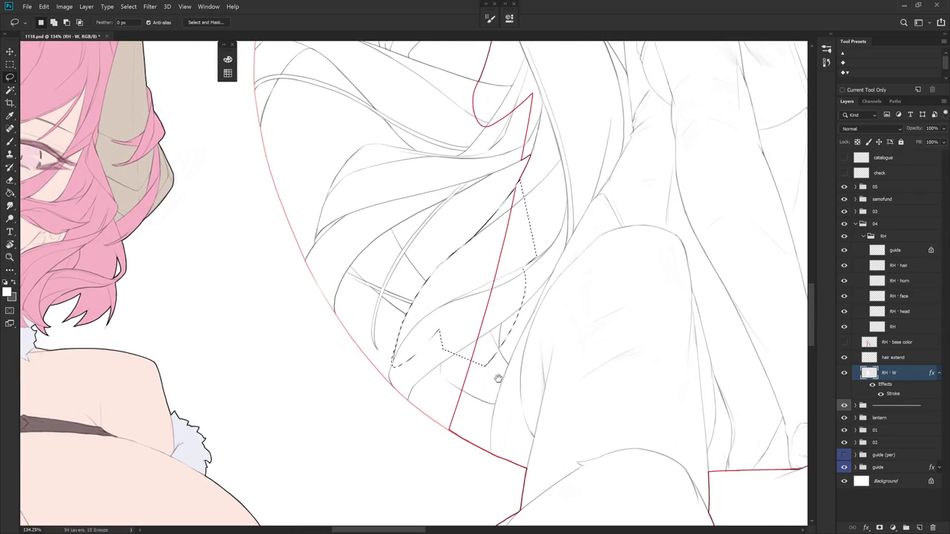
pyautogui.moveTo(496, 385); pyautogui.dragTo(415, 290)
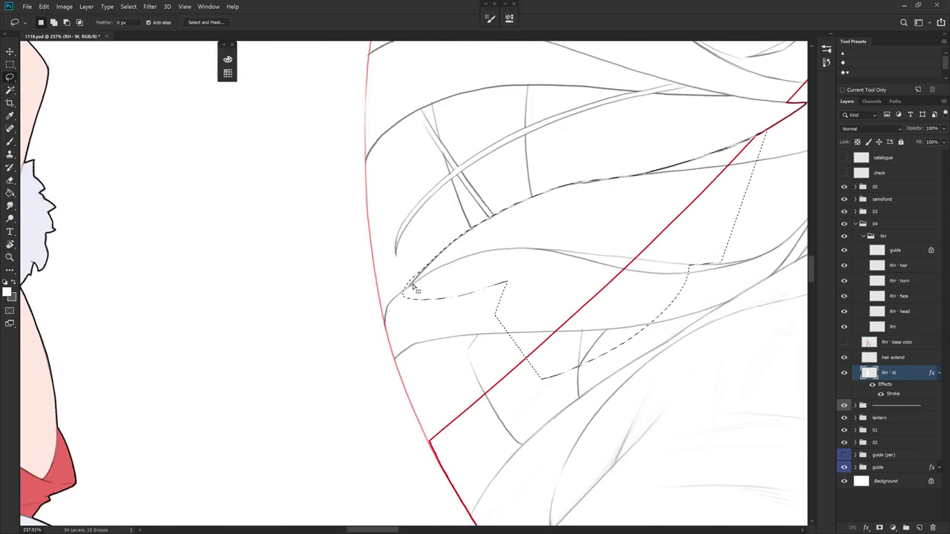
pyautogui.moveTo(402, 264)
pyautogui.mouseDown()
pyautogui.moveTo(388, 299)
pyautogui.moveTo(423, 427)
pyautogui.mouseUp()
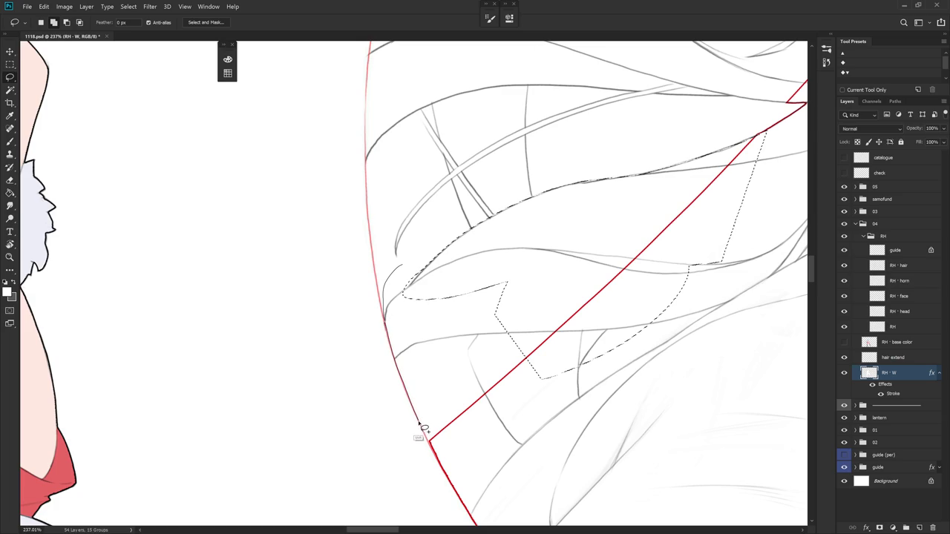
pyautogui.moveTo(423, 427); pyautogui.dragTo(492, 266)
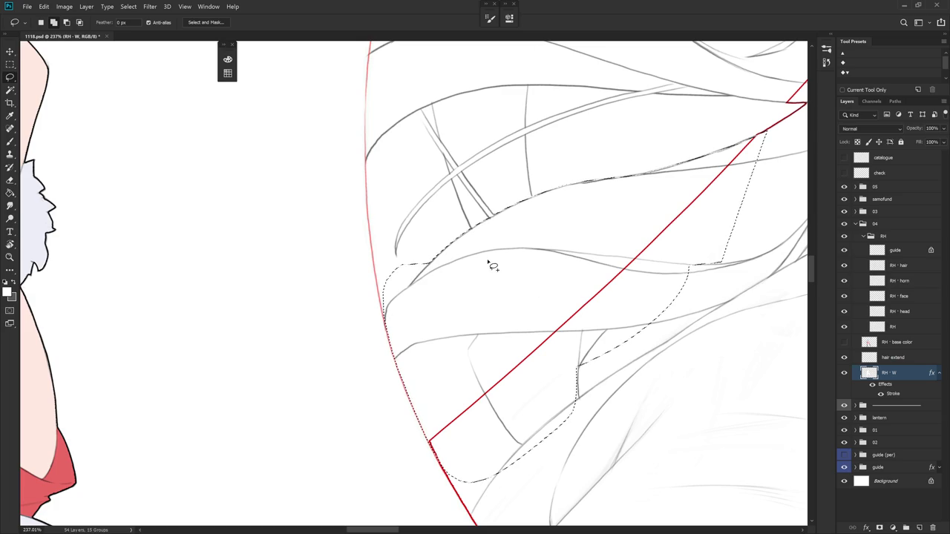
pyautogui.press('Delete')
pyautogui.hotkey('ctrl', 'd')
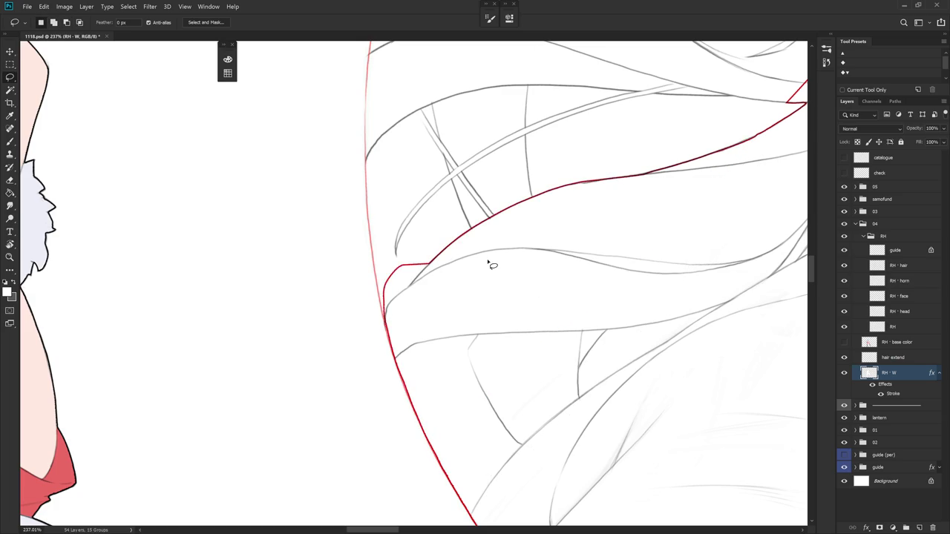
pyautogui.scroll(-3, 471, 445)
pyautogui.press('b')
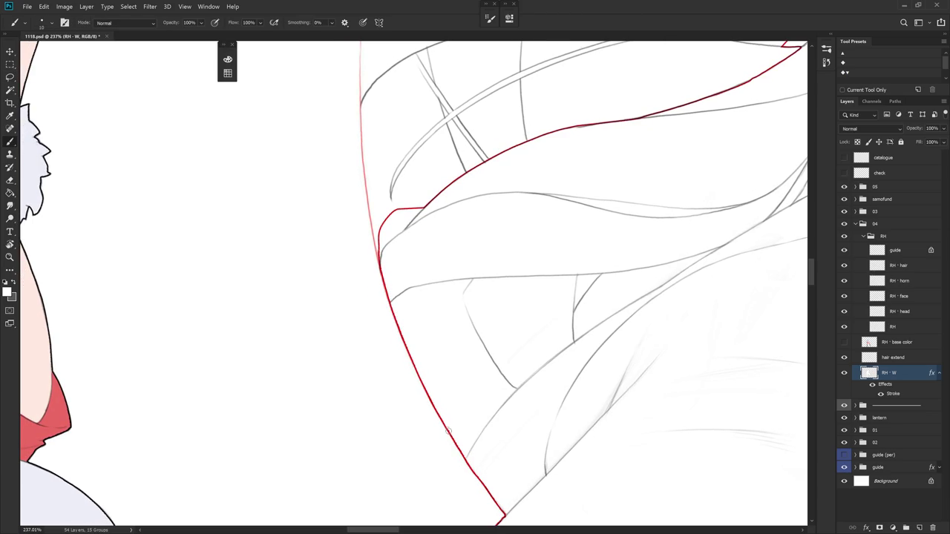
pyautogui.scroll(-3, 451, 369)
# - Fill a new lassoed hair area white on RH - W, then pan toward the hair ends
pyautogui.press('l')
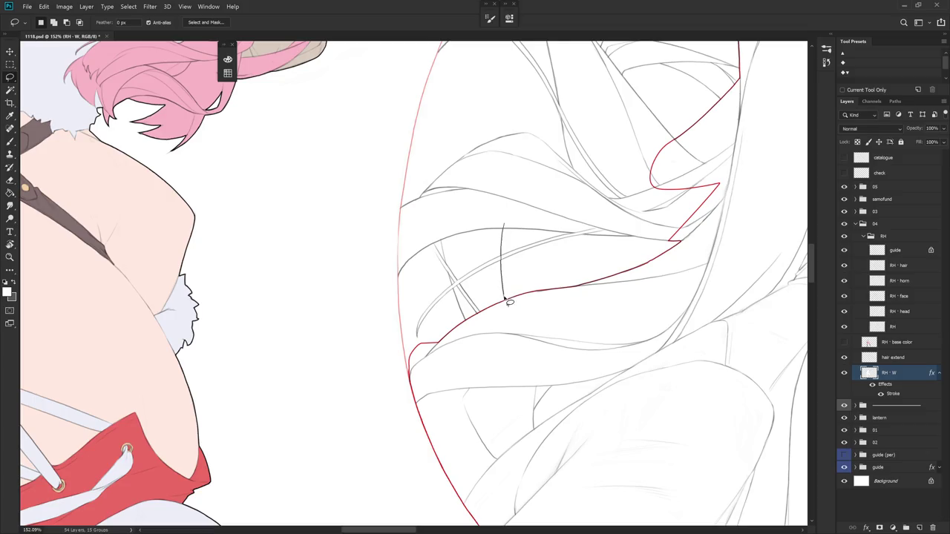
pyautogui.moveTo(490, 321); pyautogui.dragTo(439, 212)
pyautogui.hotkey('alt', 'BackSpace')
pyautogui.moveTo(510, 315); pyautogui.dragTo(460, 462)
pyautogui.moveTo(519, 148); pyautogui.dragTo(533, 283)
pyautogui.moveTo(508, 253)
pyautogui.mouseDown()
pyautogui.moveTo(522, 349)
pyautogui.moveTo(542, 230)
pyautogui.mouseUp()
pyautogui.scroll(2, 494, 246)
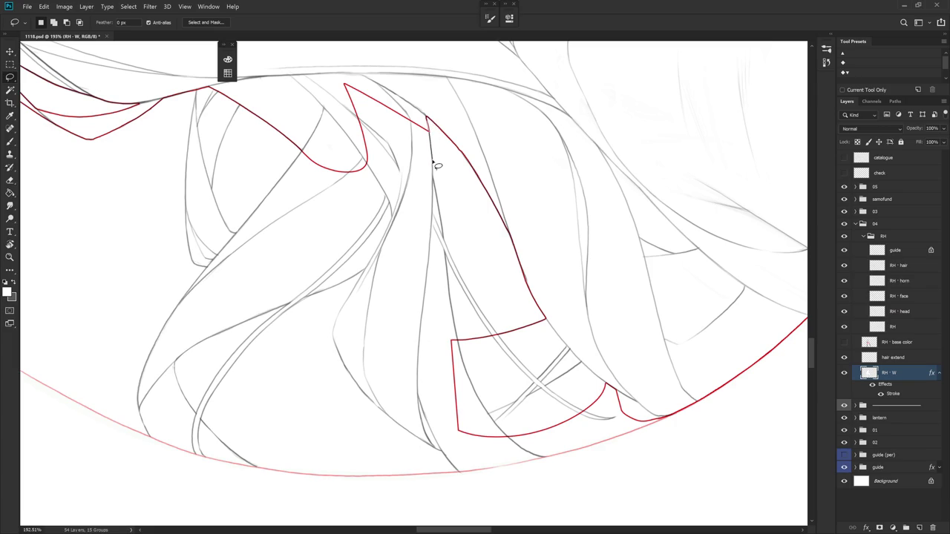
# - Lasso another hair section down along the strand and fill it white
pyautogui.moveTo(435, 183); pyautogui.dragTo(432, 128)
pyautogui.moveTo(449, 282); pyautogui.dragTo(450, 300)
pyautogui.moveTo(460, 338); pyautogui.dragTo(403, 97)
pyautogui.hotkey('alt', 'BackSpace')
pyautogui.hotkey('ctrl', 'd')
# - Rotate the view and lasso along the vertical strand's sketch line
pyautogui.press('r')
pyautogui.moveTo(445, 416); pyautogui.dragTo(533, 371)
pyautogui.press('l')
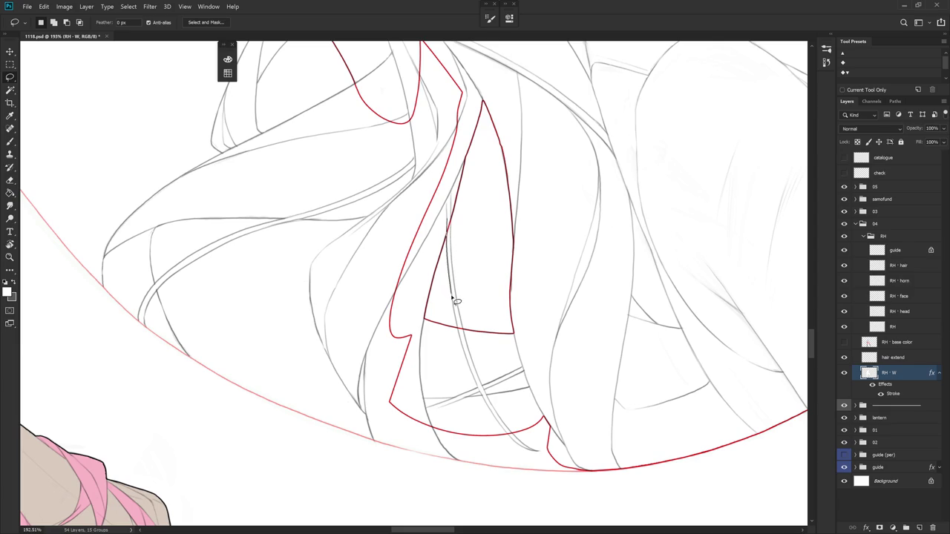
pyautogui.moveTo(459, 330); pyautogui.dragTo(451, 277)
pyautogui.moveTo(449, 239)
pyautogui.mouseDown()
pyautogui.moveTo(456, 300)
pyautogui.moveTo(456, 282)
pyautogui.mouseUp()
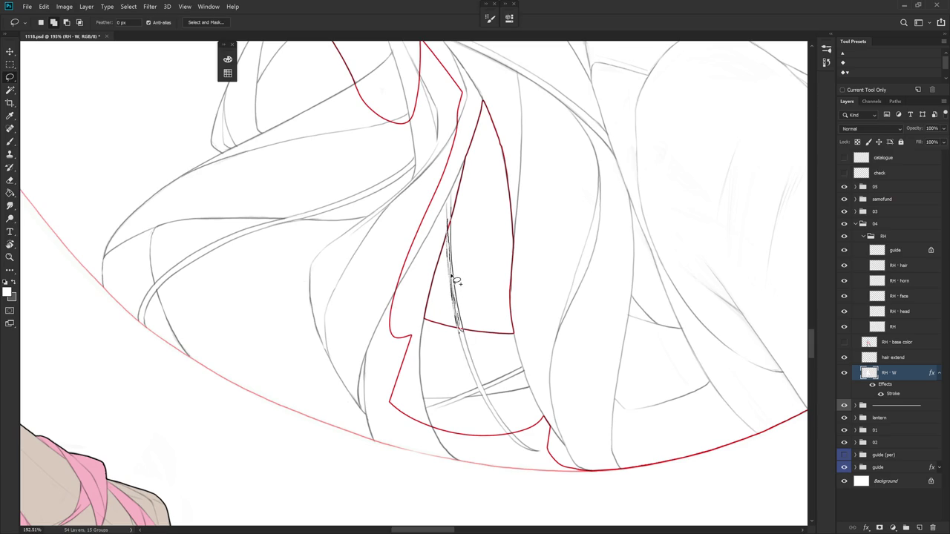
pyautogui.moveTo(456, 283); pyautogui.dragTo(449, 222)
pyautogui.press('b')
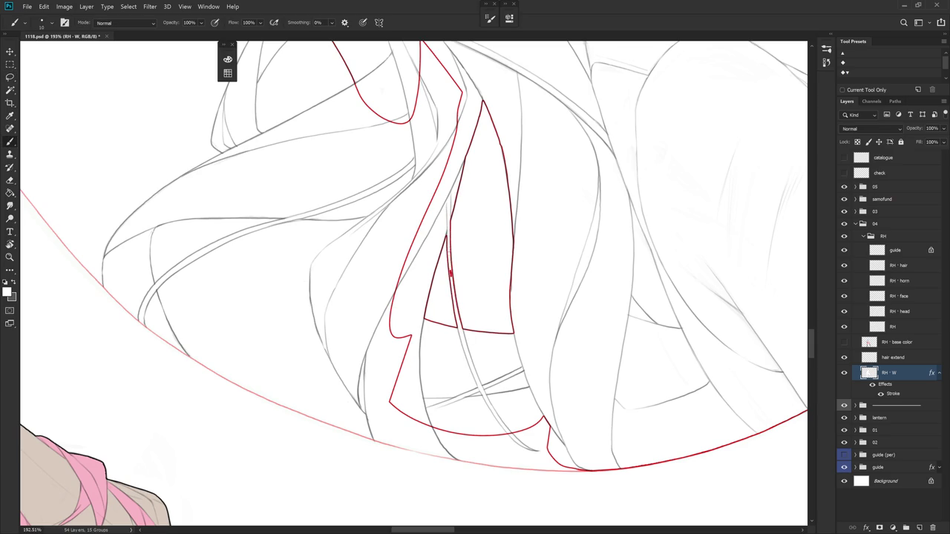
pyautogui.scroll(-5, 502, 215)
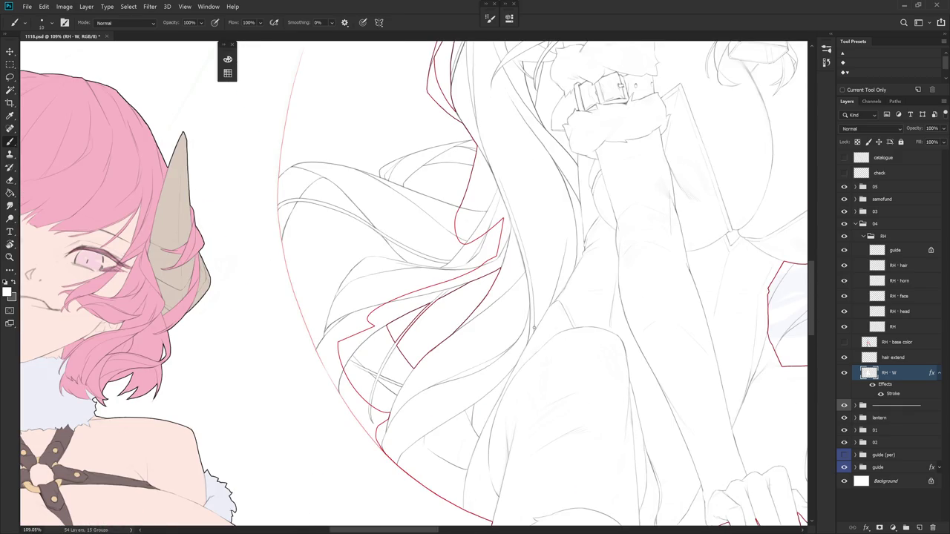
# - Lasso another hair strand and fill it white into the RH - W shape
pyautogui.scroll(2, 533, 326)
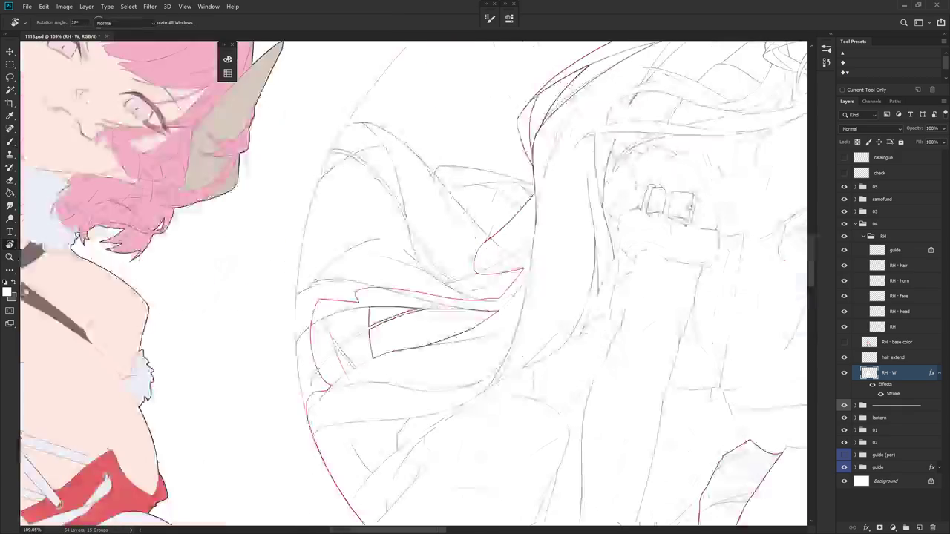
pyautogui.press('l')
pyautogui.scroll(2, 395, 150)
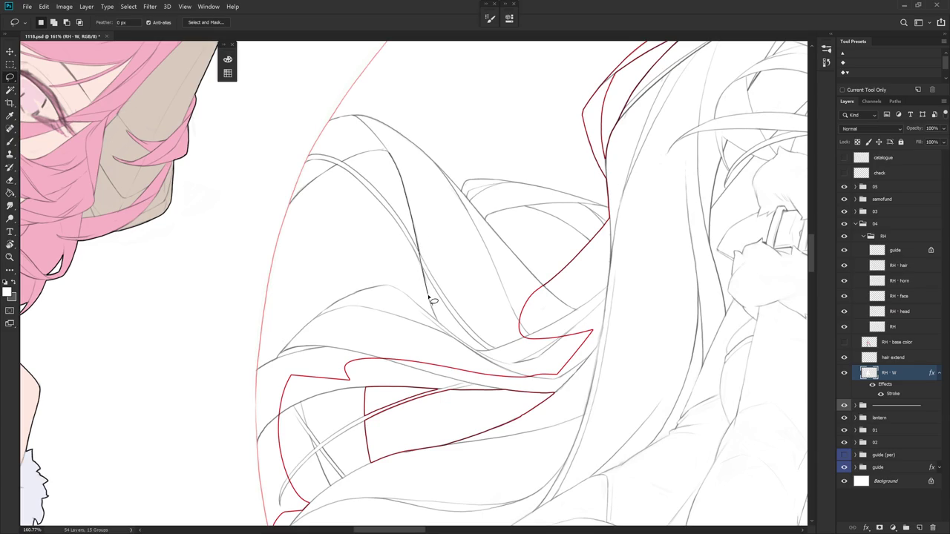
pyautogui.moveTo(428, 297); pyautogui.dragTo(424, 223)
pyautogui.hotkey('alt', 'BackSpace')
pyautogui.hotkey('ctrl', 'd')
# - Widen the narrow hair strand leftward with a white lasso fill
pyautogui.moveTo(500, 288)
pyautogui.mouseDown()
pyautogui.moveTo(471, 314)
pyautogui.moveTo(401, 275)
pyautogui.mouseUp()
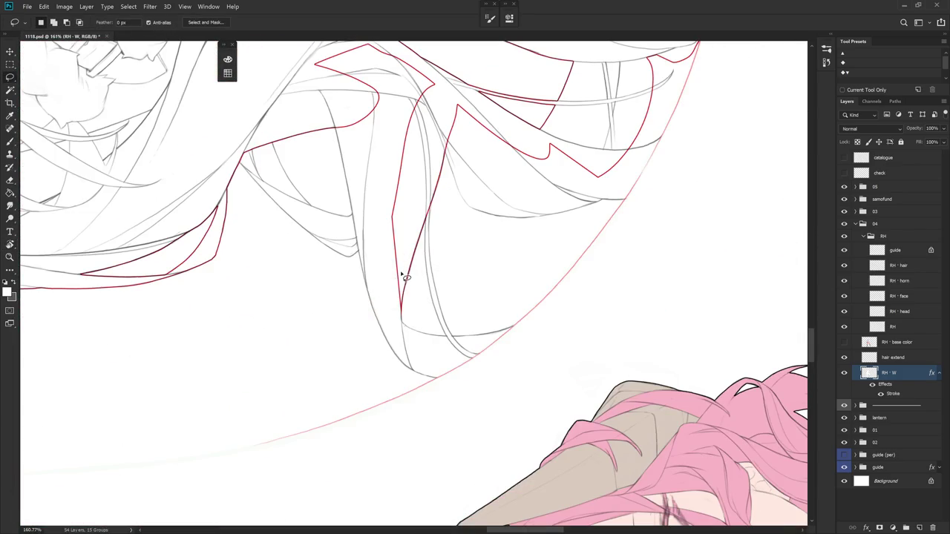
pyautogui.moveTo(402, 318); pyautogui.dragTo(400, 191)
pyautogui.hotkey('alt', 'BackSpace')
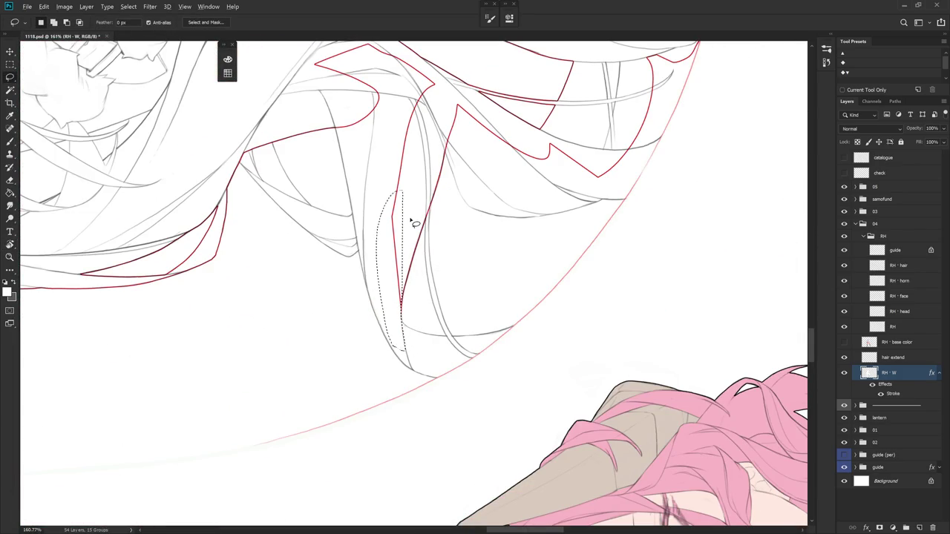
pyautogui.hotkey('ctrl', 'd')
pyautogui.press('b')
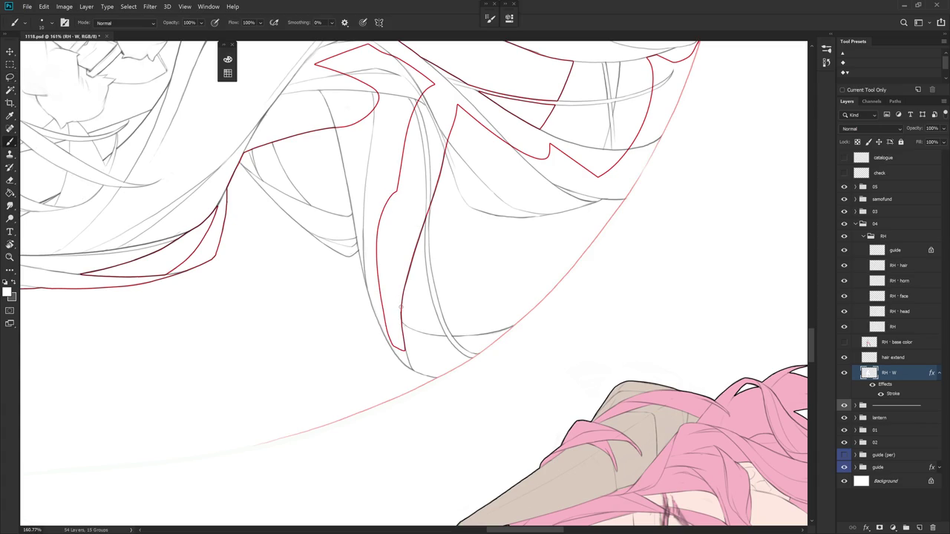
# - Lasso the stray red strand piece and delete it from RH - W
pyautogui.scroll(2, 400, 323)
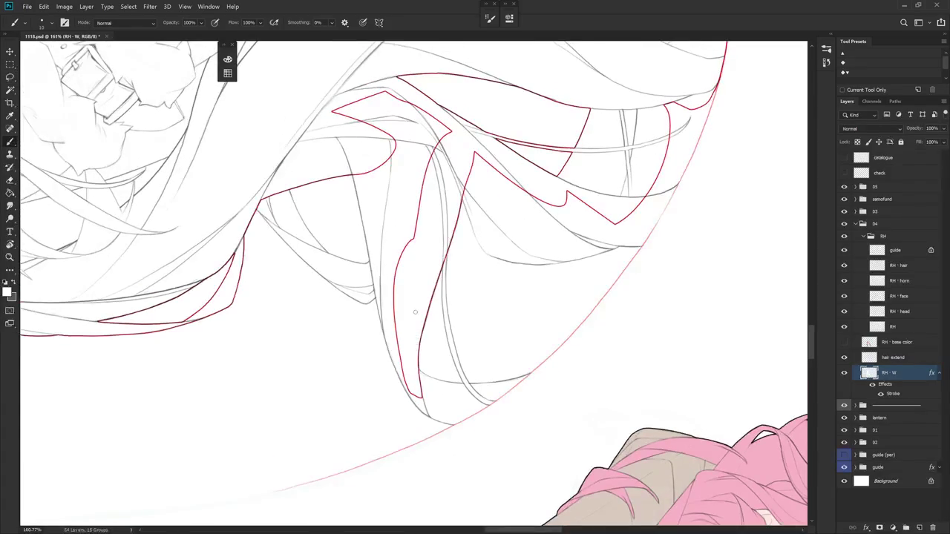
pyautogui.press('l')
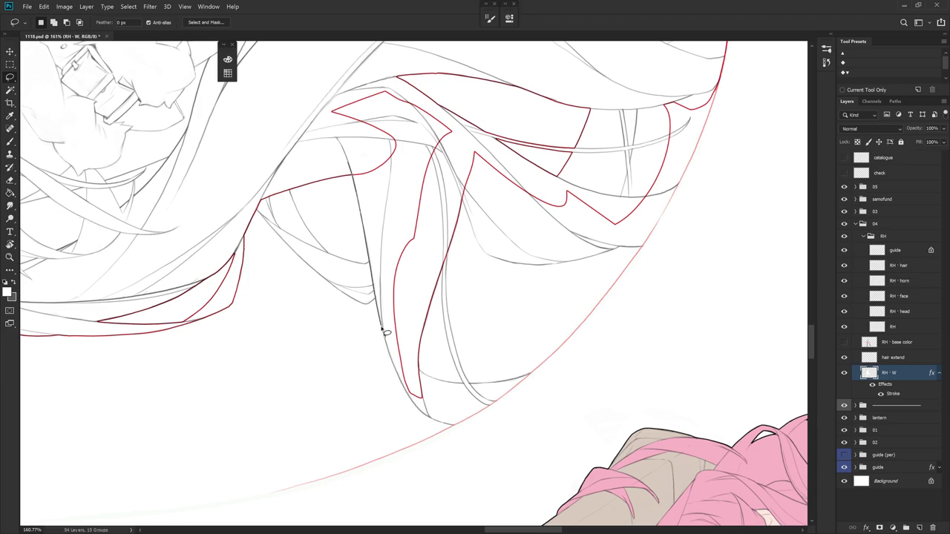
pyautogui.moveTo(399, 381)
pyautogui.mouseDown()
pyautogui.moveTo(344, 132)
pyautogui.moveTo(520, 290)
pyautogui.moveTo(508, 310)
pyautogui.mouseUp()
pyautogui.hotkey('ctrl', 'd')
pyautogui.press('Delete')
pyautogui.hotkey('ctrl', 'd')
pyautogui.scroll(-3, 500, 357)
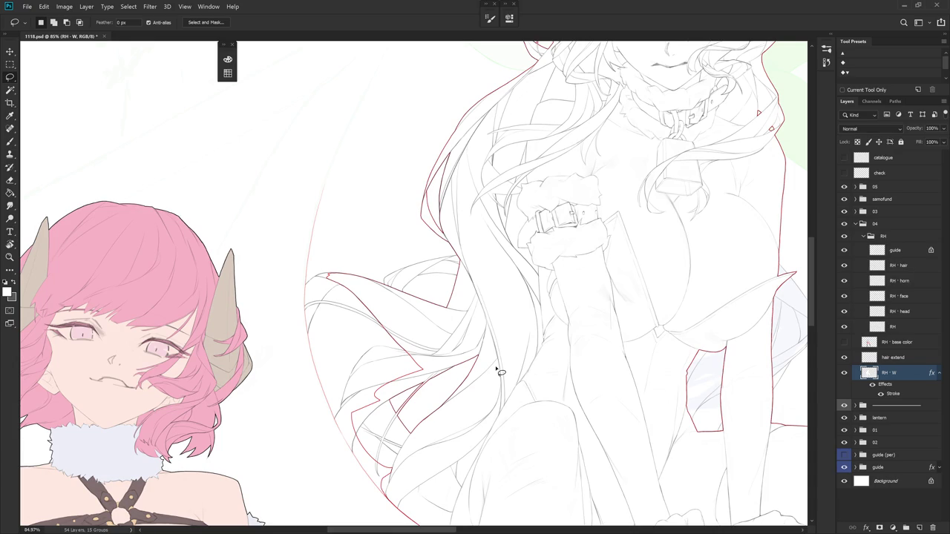
# - Lasso the area along the hair shape's left red edge and delete it
pyautogui.scroll(3, 495, 367)
pyautogui.moveTo(547, 329); pyautogui.dragTo(445, 301)
pyautogui.scroll(2, 412, 234)
pyautogui.scroll(3, 411, 233)
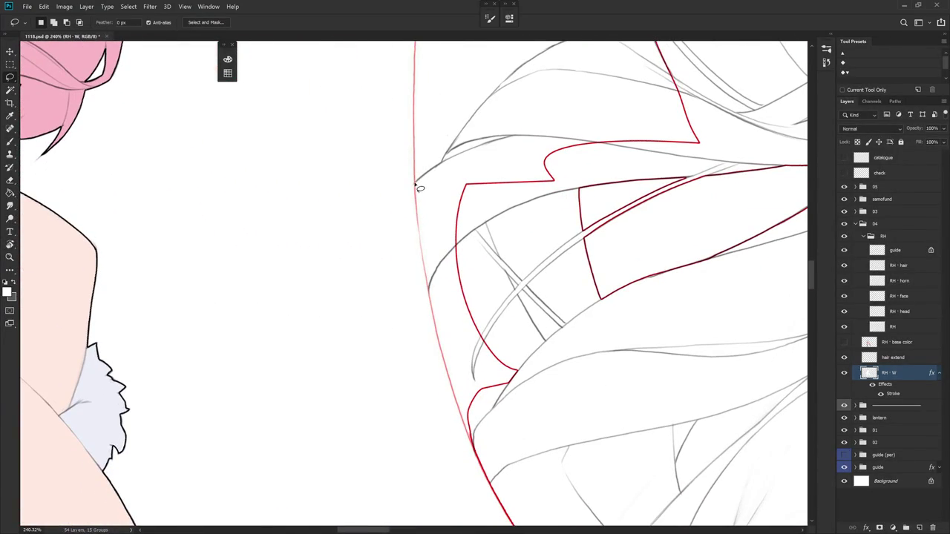
pyautogui.moveTo(416, 210); pyautogui.dragTo(429, 299)
pyautogui.moveTo(450, 383)
pyautogui.mouseDown()
pyautogui.moveTo(475, 444)
pyautogui.moveTo(495, 454)
pyautogui.moveTo(536, 418)
pyautogui.moveTo(557, 371)
pyautogui.moveTo(555, 156)
pyautogui.moveTo(478, 156)
pyautogui.moveTo(427, 184)
pyautogui.mouseUp()
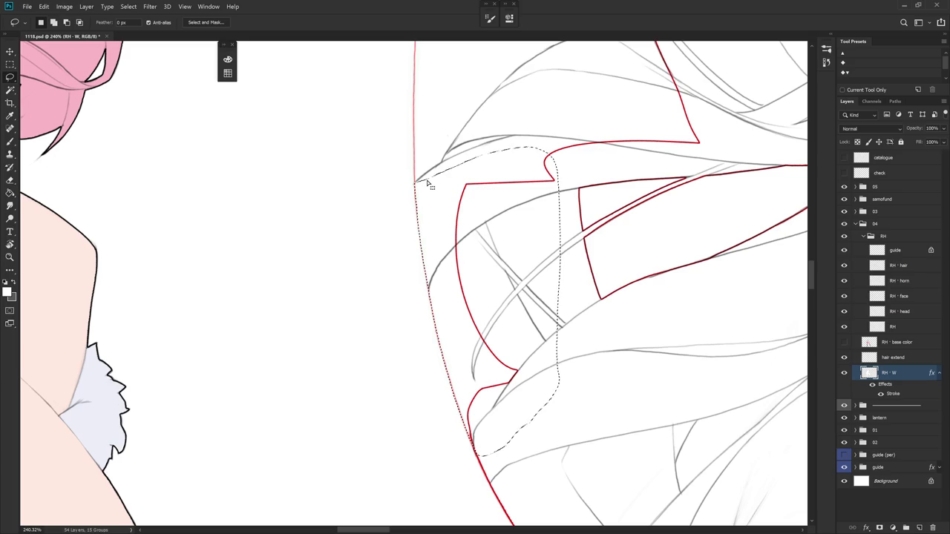
pyautogui.press('Delete')
pyautogui.hotkey('ctrl', 'd')
# - Enlarge the hair strand near the outer guide circle with a white lasso fill
pyautogui.moveTo(510, 418)
pyautogui.mouseDown()
pyautogui.moveTo(460, 452)
pyautogui.moveTo(408, 453)
pyautogui.moveTo(415, 274)
pyautogui.moveTo(482, 327)
pyautogui.mouseUp()
pyautogui.press('r')
pyautogui.press('l')
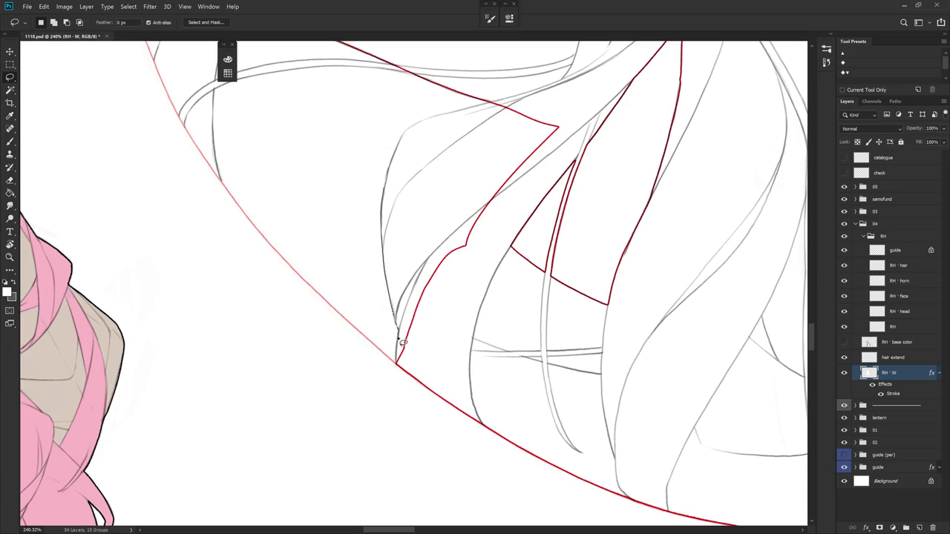
pyautogui.moveTo(399, 363); pyautogui.dragTo(409, 175)
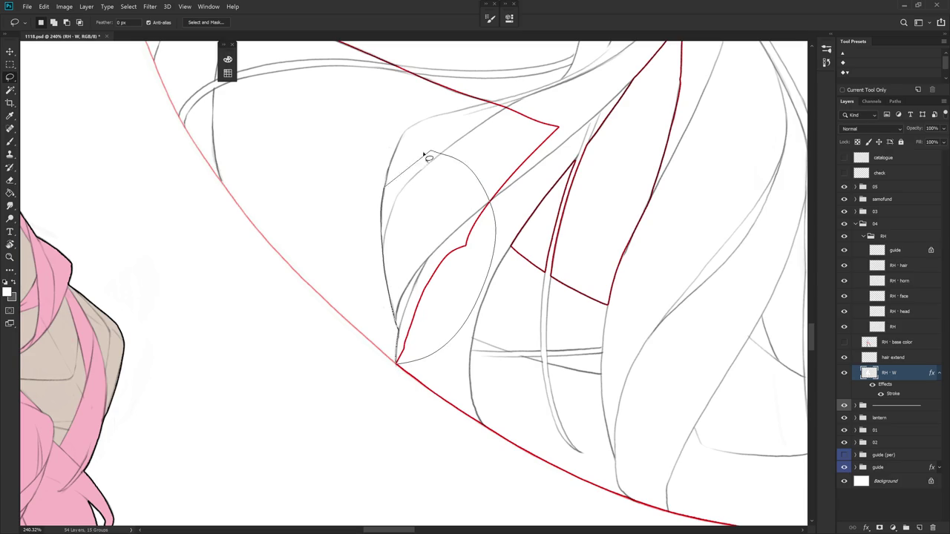
pyautogui.hotkey('alt', 'BackSpace')
pyautogui.hotkey('ctrl', 'd')
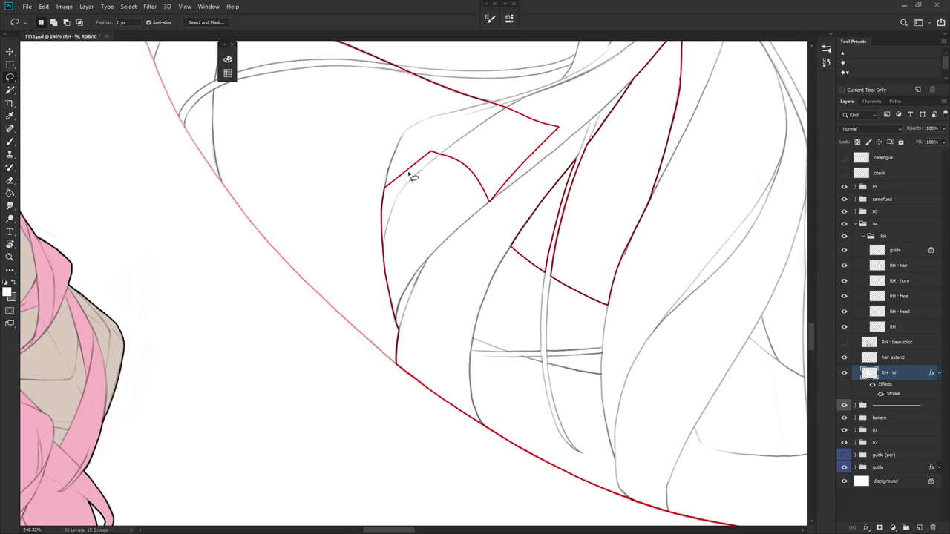
pyautogui.press('b')
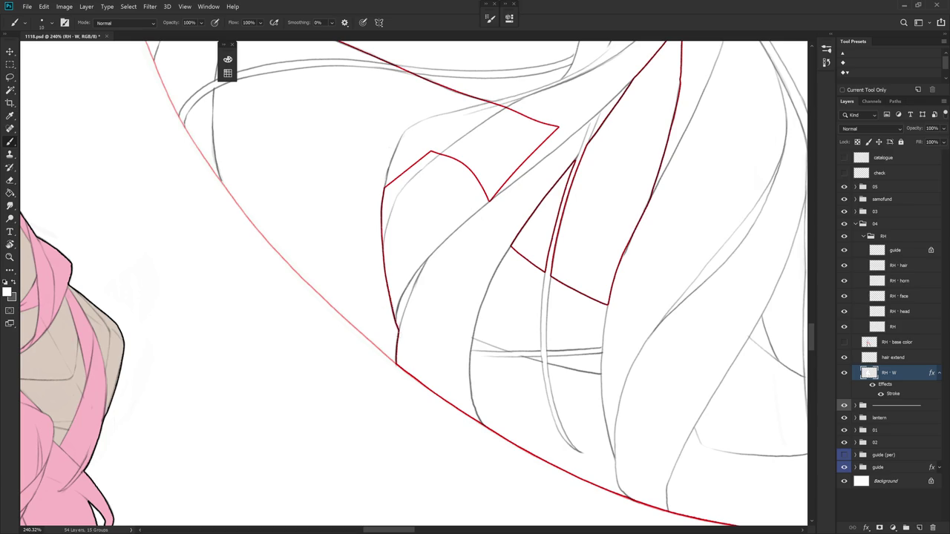
pyautogui.keyDown('alt'); pyautogui.scroll(-3, 421, 418); pyautogui.keyUp('alt')
pyautogui.keyDown('alt'); pyautogui.scroll(-2, 421, 418); pyautogui.keyUp('alt')
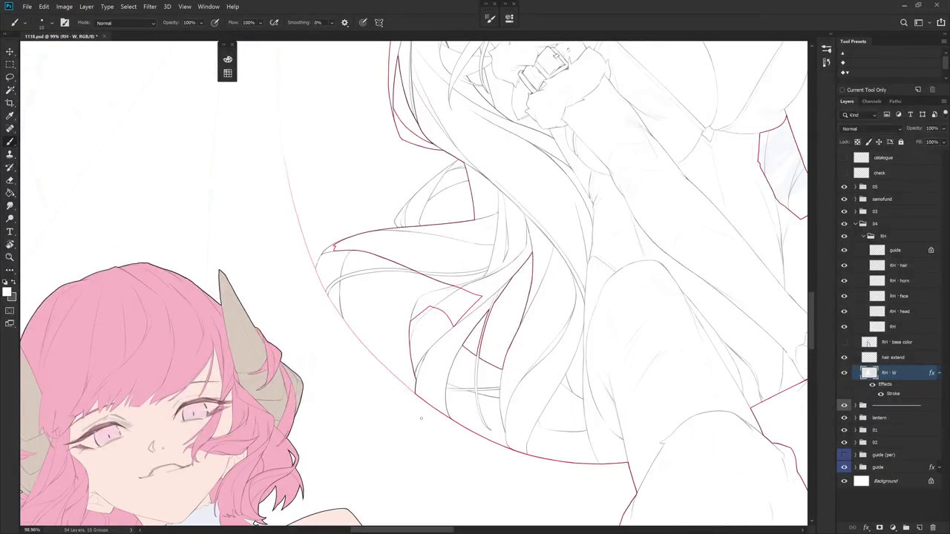
# - Delete the small stray red shape from the RH - W hair silhouette
pyautogui.keyDown('alt'); pyautogui.scroll(1, 421, 418); pyautogui.keyUp('alt')
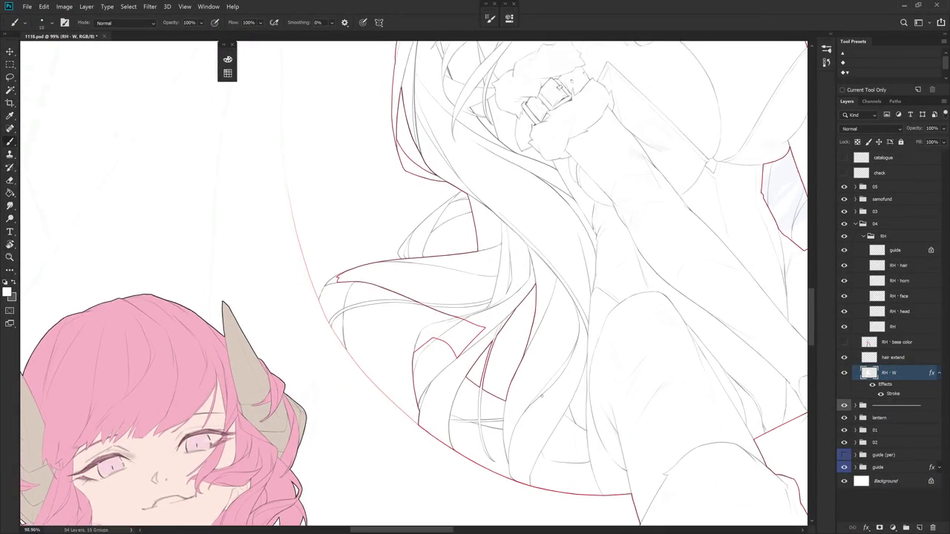
pyautogui.keyDown('alt'); pyautogui.scroll(2, 420, 371); pyautogui.keyUp('alt')
pyautogui.keyDown('alt'); pyautogui.scroll(2, 421, 327); pyautogui.keyUp('alt')
pyautogui.press('l')
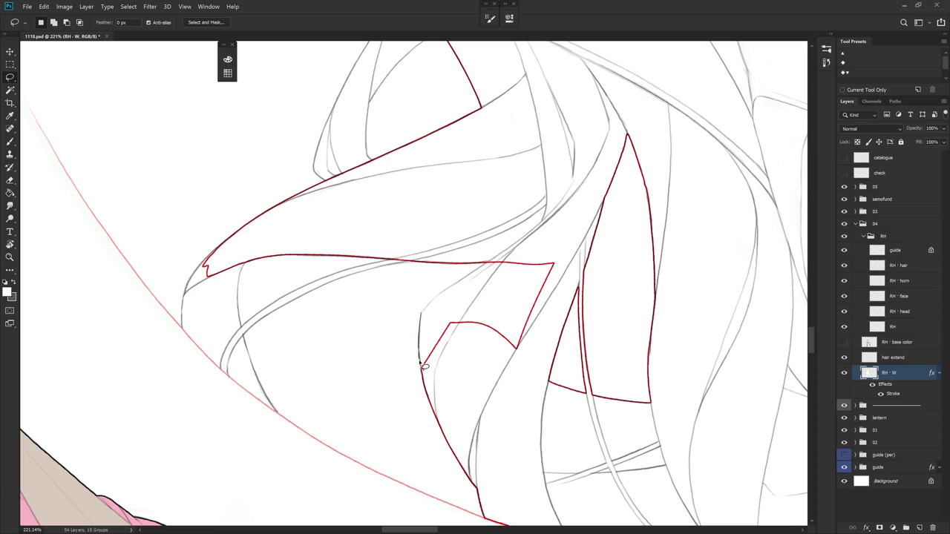
pyautogui.moveTo(441, 378)
pyautogui.mouseDown()
pyautogui.moveTo(463, 289)
pyautogui.moveTo(423, 368)
pyautogui.mouseUp()
pyautogui.press('r')
pyautogui.moveTo(502, 311); pyautogui.dragTo(437, 210)
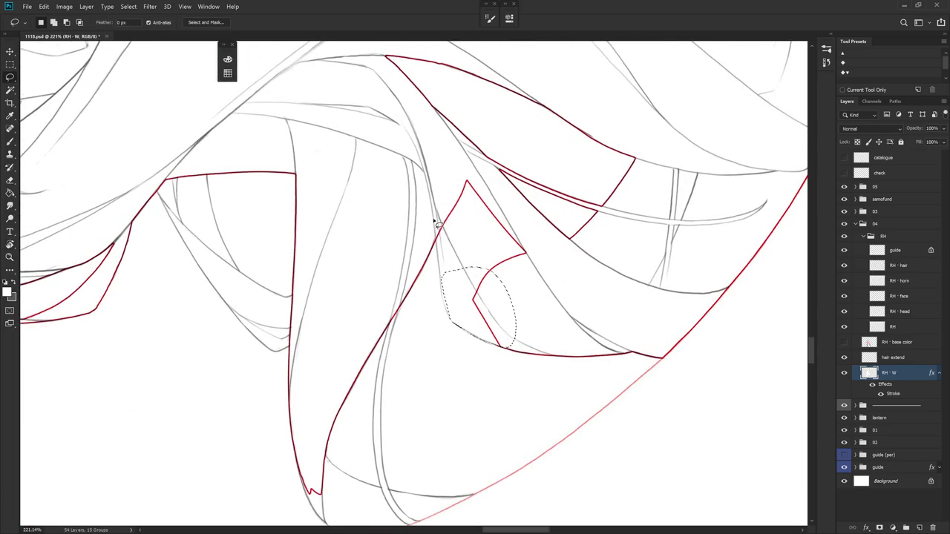
pyautogui.moveTo(440, 263)
pyautogui.mouseDown()
pyautogui.moveTo(454, 324)
pyautogui.moveTo(451, 198)
pyautogui.mouseUp()
pyautogui.moveTo(462, 291)
pyautogui.mouseDown()
pyautogui.moveTo(511, 205)
pyautogui.moveTo(460, 290)
pyautogui.mouseUp()
pyautogui.press('Delete')
pyautogui.hotkey('ctrl', 'd')
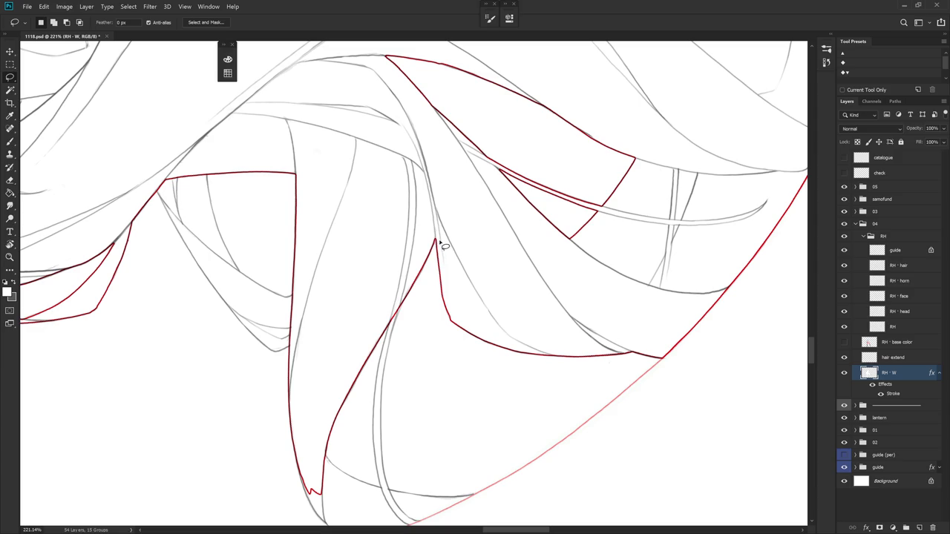
# - Lasso the hair tip along the red guide circle, rotating the view to follow it
pyautogui.scroll(-3, 486, 265)
pyautogui.scroll(3, 452, 309)
pyautogui.moveTo(463, 291)
pyautogui.mouseDown()
pyautogui.moveTo(530, 259)
pyautogui.moveTo(492, 344)
pyautogui.mouseUp()
pyautogui.moveTo(572, 245); pyautogui.dragTo(416, 209)
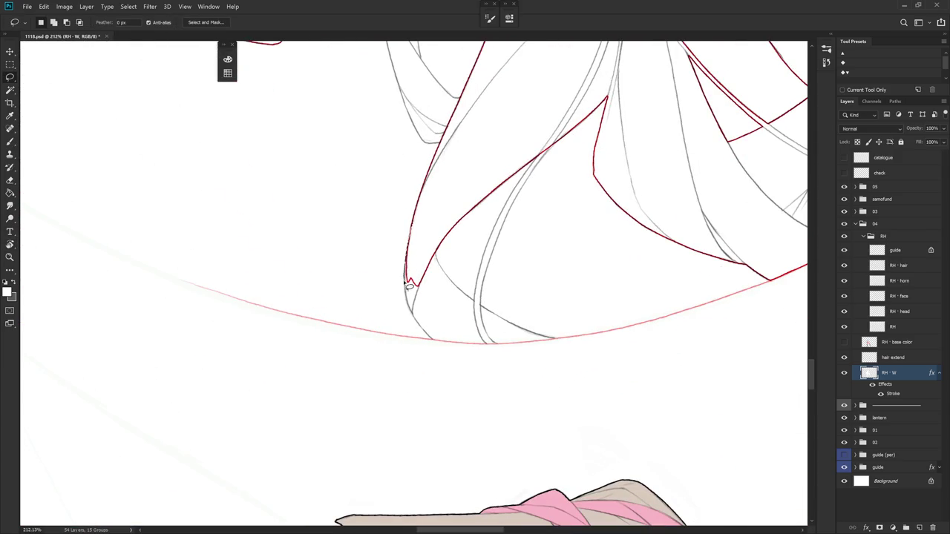
pyautogui.moveTo(434, 244); pyautogui.dragTo(468, 267)
pyautogui.moveTo(392, 295); pyautogui.dragTo(393, 333)
pyautogui.press('r')
pyautogui.moveTo(439, 303); pyautogui.dragTo(449, 325)
pyautogui.moveTo(401, 276)
pyautogui.mouseDown()
pyautogui.moveTo(405, 345)
pyautogui.moveTo(423, 401)
pyautogui.moveTo(445, 260)
pyautogui.moveTo(436, 315)
pyautogui.moveTo(423, 259)
pyautogui.moveTo(537, 388)
pyautogui.moveTo(421, 265)
pyautogui.moveTo(400, 276)
pyautogui.mouseUp()
pyautogui.press('r')
pyautogui.press('b')
pyautogui.press('r')
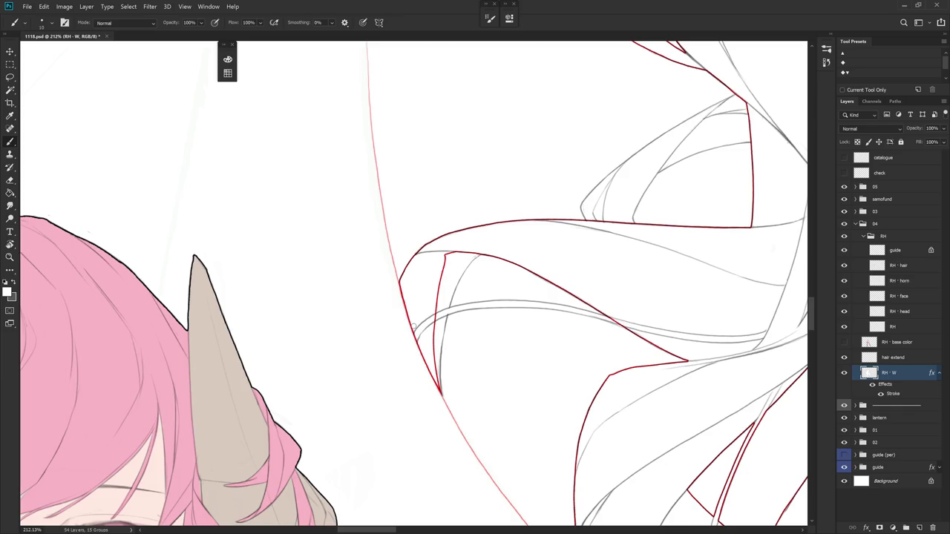
# - Delete the stray hook from the RH - W hair outline near the tips
pyautogui.press('r')
pyautogui.moveTo(532, 324); pyautogui.dragTo(450, 196)
pyautogui.press('l')
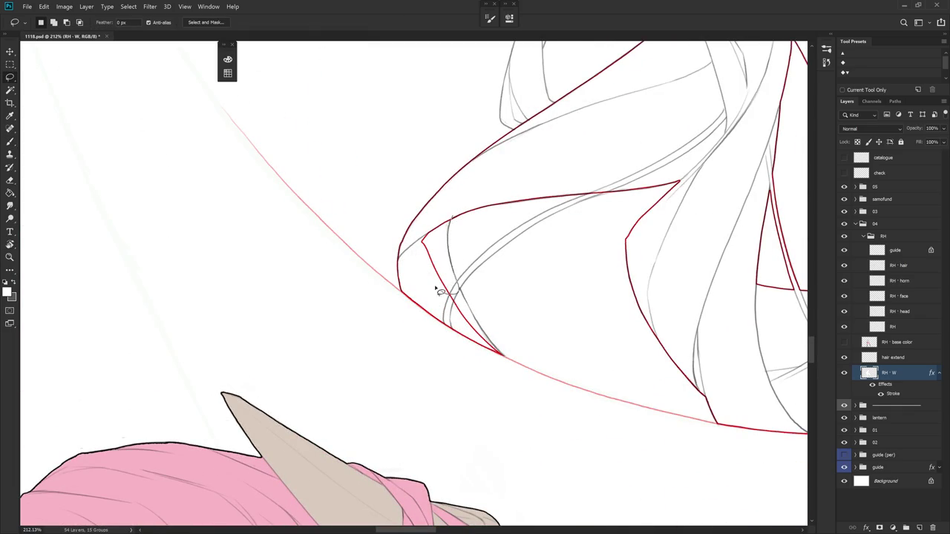
pyautogui.moveTo(440, 293)
pyautogui.mouseDown()
pyautogui.moveTo(454, 208)
pyautogui.moveTo(557, 305)
pyautogui.moveTo(480, 278)
pyautogui.mouseUp()
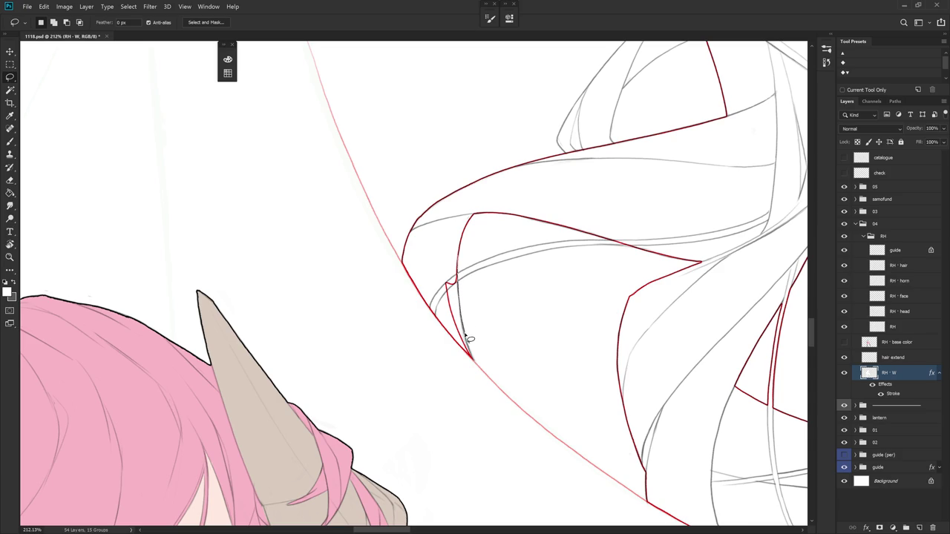
pyautogui.moveTo(469, 355); pyautogui.dragTo(449, 239)
pyautogui.press('Delete')
pyautogui.hotkey('ctrl', 'd')
# - Outline a new thin strand along the sketch and fill it into the RH - W shape
pyautogui.moveTo(541, 389)
pyautogui.mouseDown()
pyautogui.moveTo(492, 447)
pyautogui.moveTo(559, 210)
pyautogui.moveTo(480, 132)
pyautogui.moveTo(445, 126)
pyautogui.mouseUp()
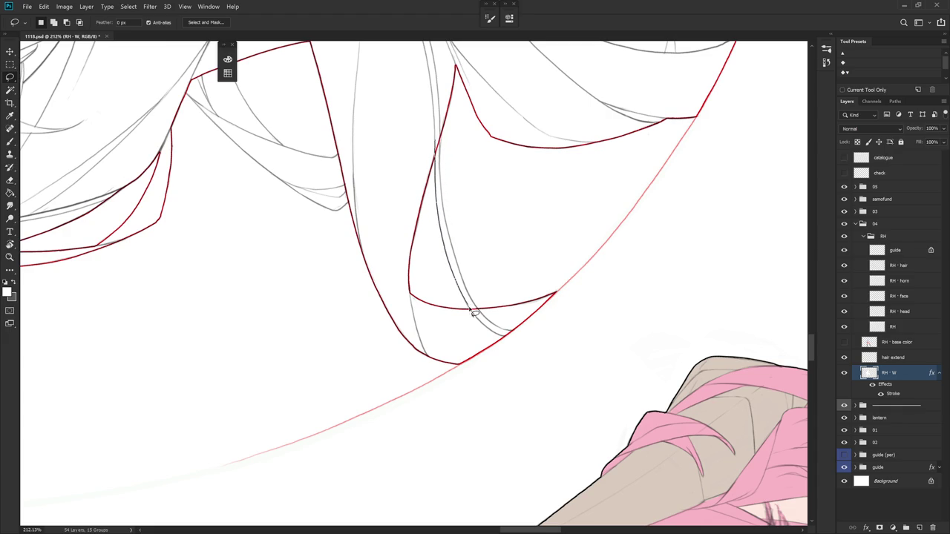
pyautogui.moveTo(500, 297)
pyautogui.mouseDown()
pyautogui.moveTo(439, 132)
pyautogui.moveTo(459, 278)
pyautogui.moveTo(484, 318)
pyautogui.moveTo(509, 328)
pyautogui.moveTo(445, 114)
pyautogui.mouseUp()
pyautogui.hotkey('alt', 'BackSpace')
pyautogui.hotkey('ctrl', 'd')
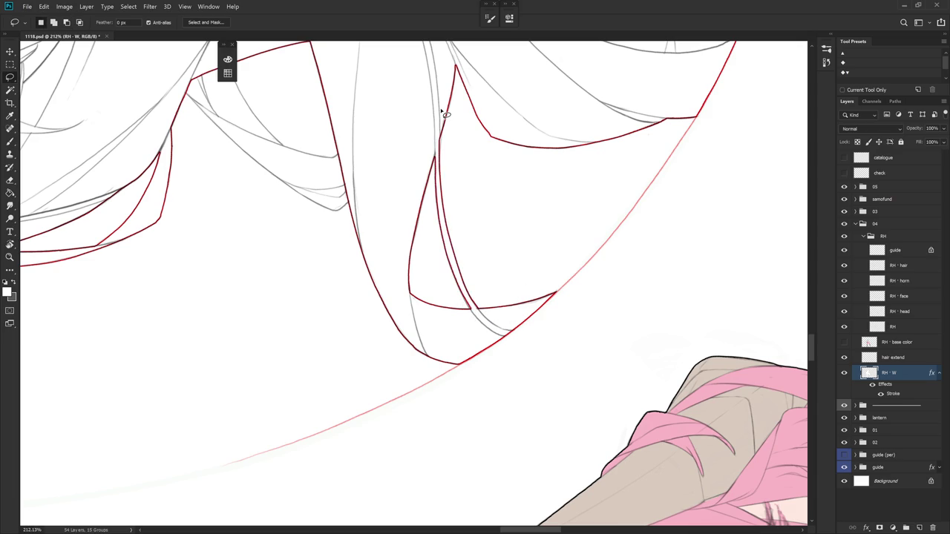
pyautogui.press('b')
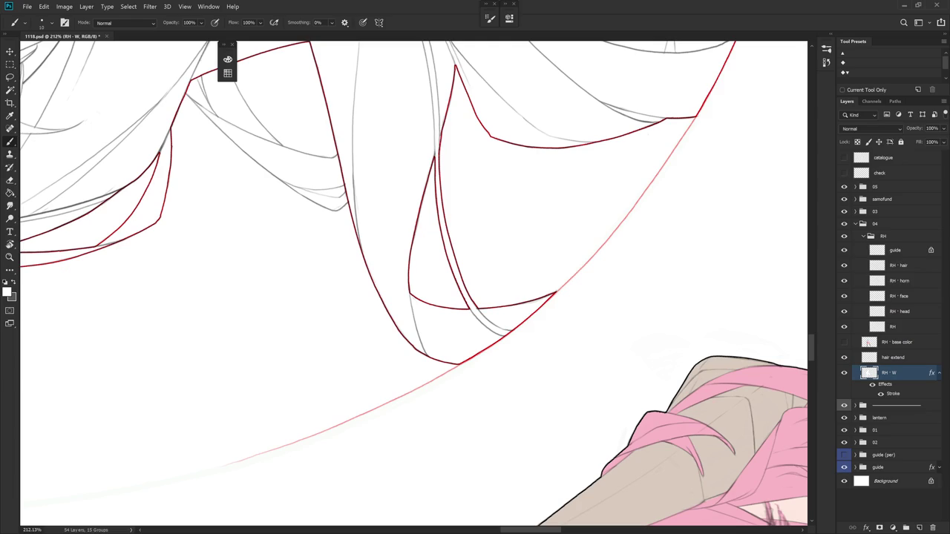
pyautogui.scroll(4, 491, 326)
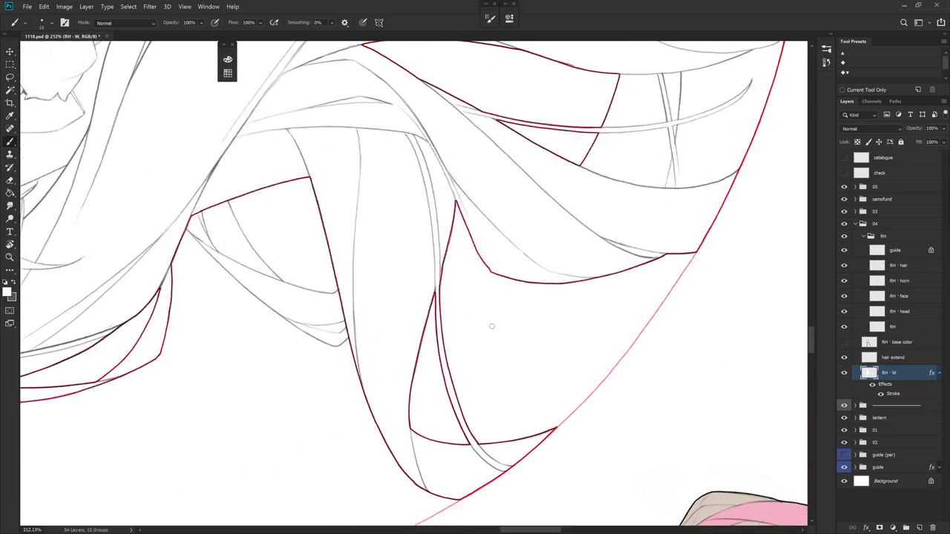
# - Hide the red outline effect on RH - W and select the RH - hair line layer
pyautogui.click(845, 375)
pyautogui.press('e')
pyautogui.press('l')
pyautogui.moveTo(442, 295); pyautogui.dragTo(446, 283)
pyautogui.press('b')
pyautogui.click(872, 384)
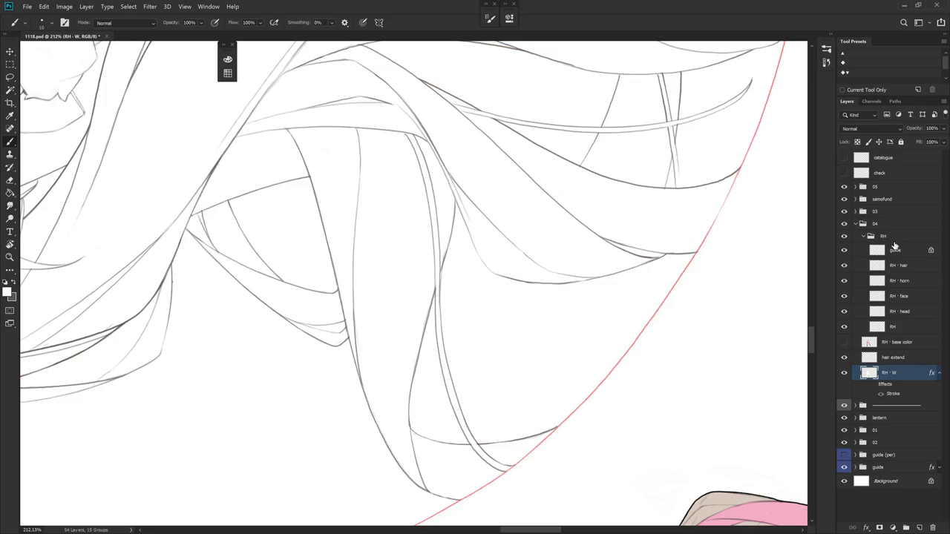
pyautogui.click(917, 267)
pyautogui.press('e')
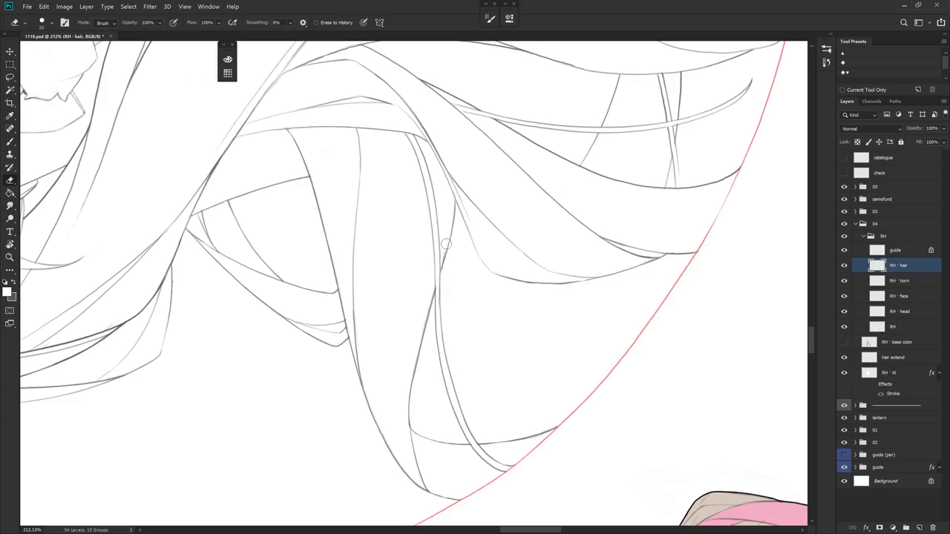
# - Rotate the canvas upright, show RH - base color and the red outline, then select RH - base color
pyautogui.press('r')
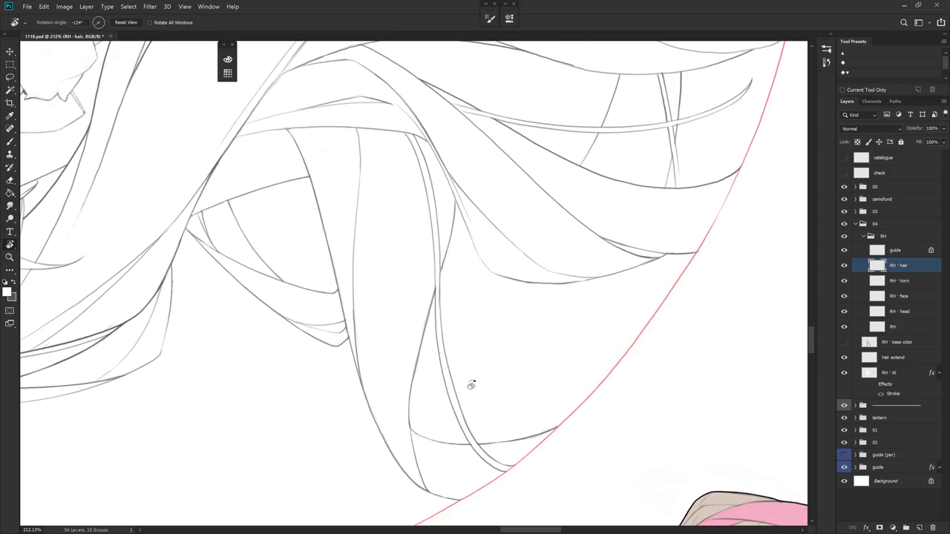
pyautogui.moveTo(441, 264); pyautogui.dragTo(435, 280)
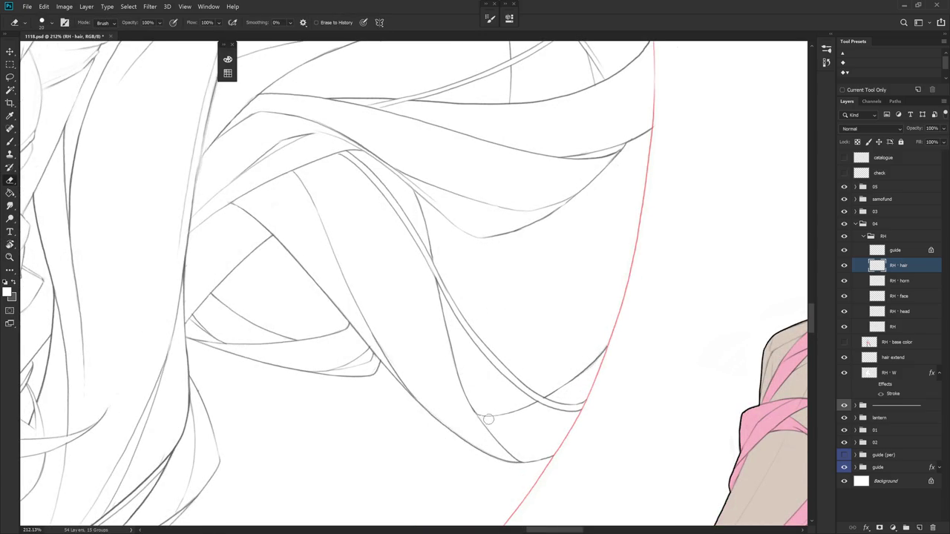
pyautogui.scroll(-5, 488, 420)
pyautogui.scroll(3, 585, 368)
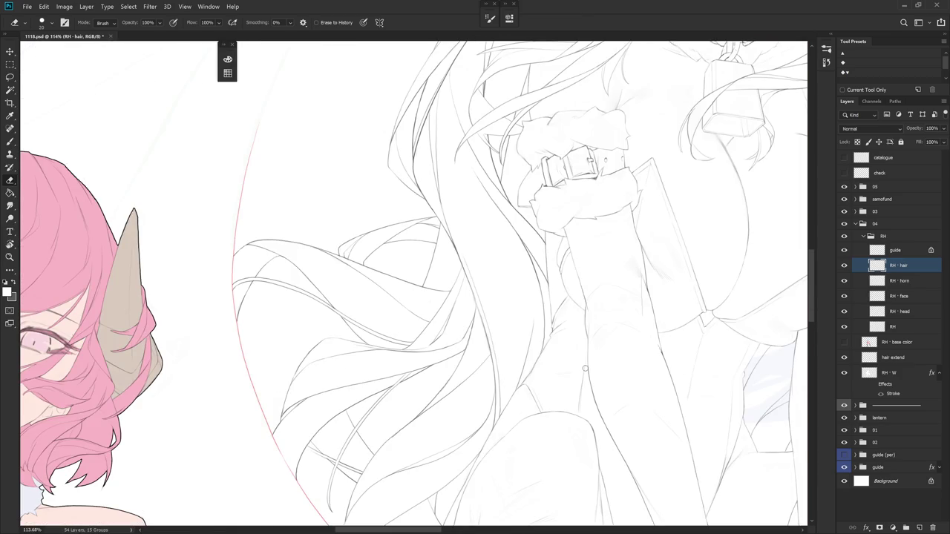
pyautogui.click(843, 343)
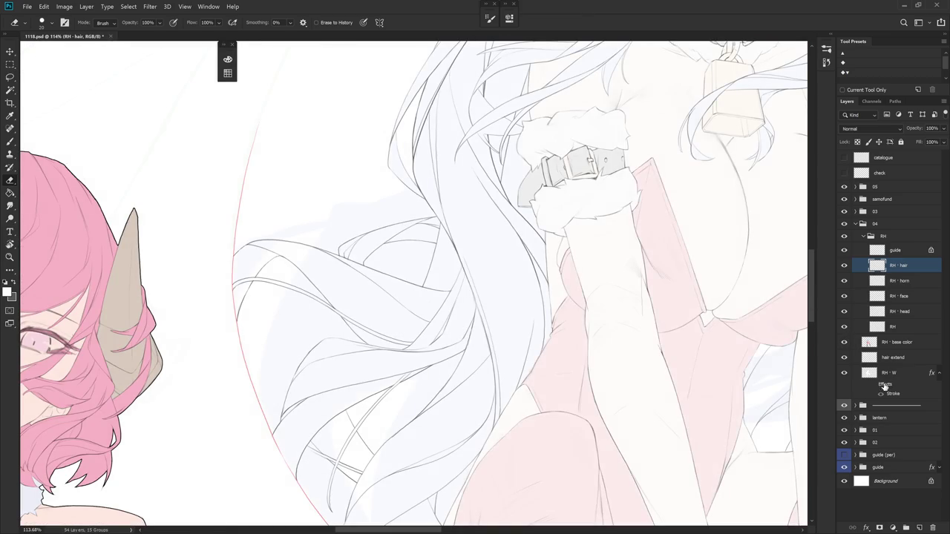
pyautogui.click(879, 386)
pyautogui.click(874, 385)
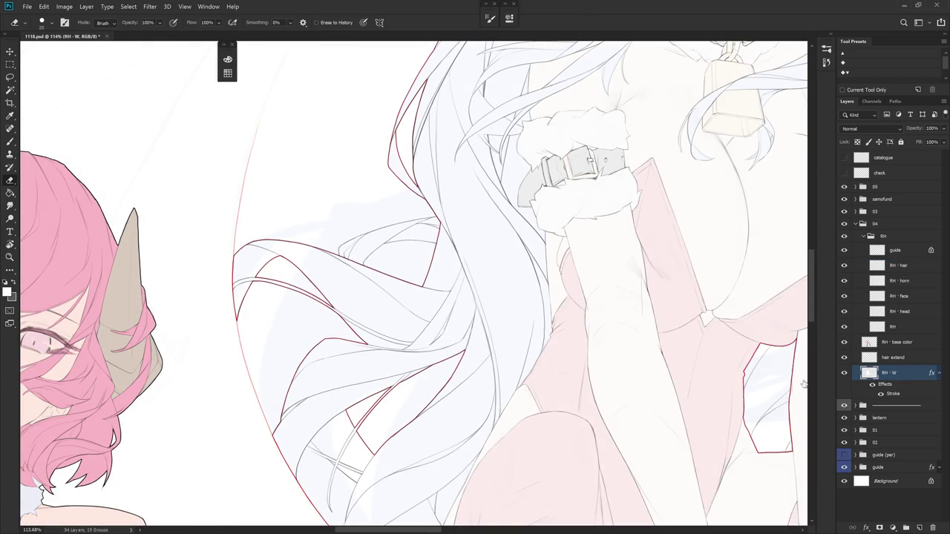
pyautogui.scroll(-4, 622, 385)
pyautogui.scroll(-2, 483, 381)
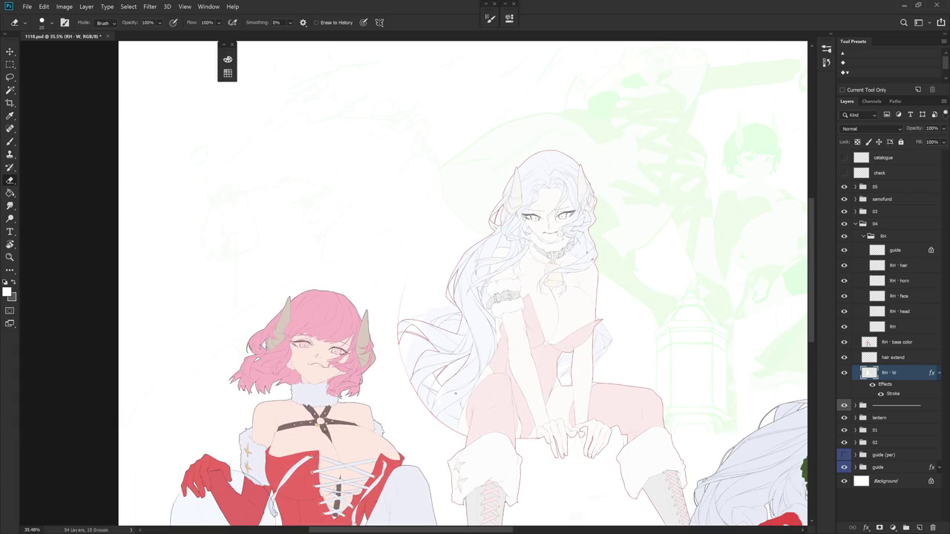
pyautogui.click(917, 343)
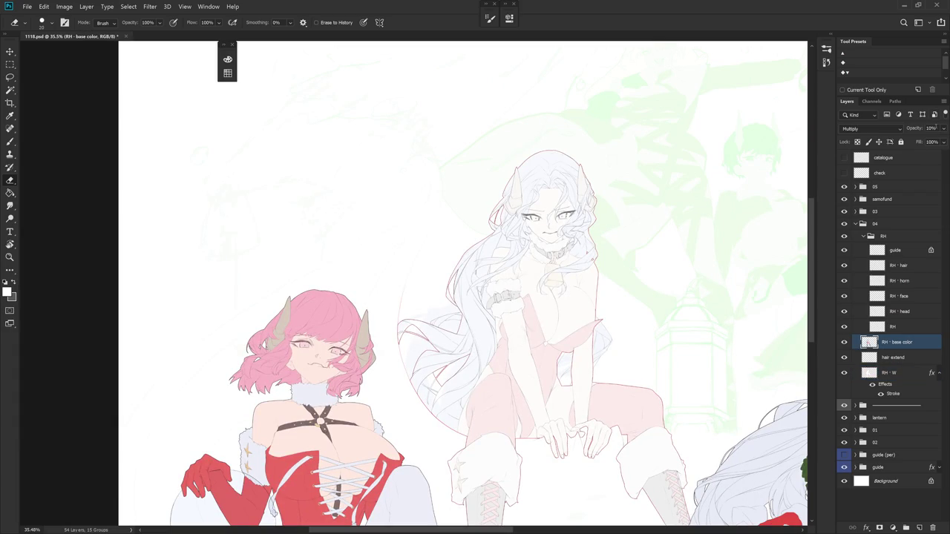
pyautogui.click(932, 128)
pyautogui.write('80')
# - Set RH - base color to 80% opacity and paint the left strands blue inside RH - W
pyautogui.press('Return')
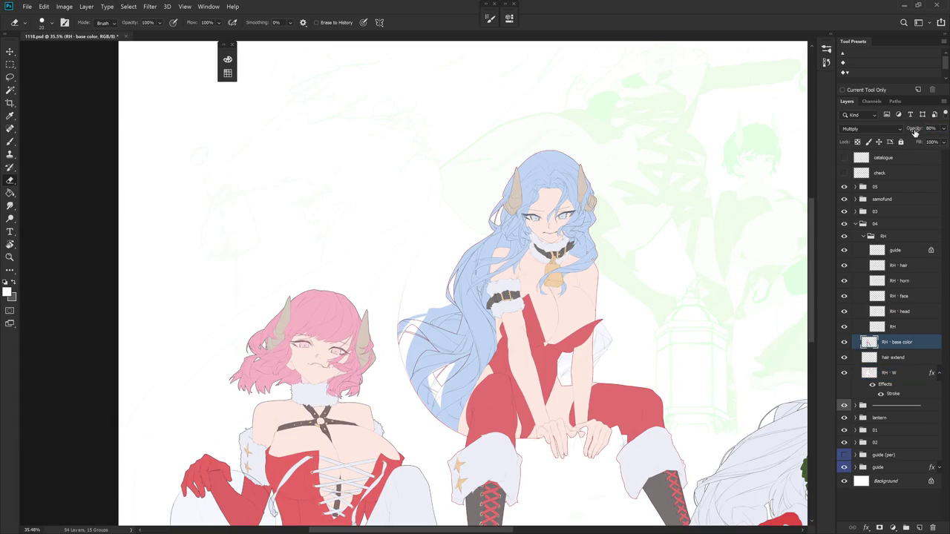
pyautogui.keyDown('ctrl'); pyautogui.click(869, 373); pyautogui.keyUp('ctrl')
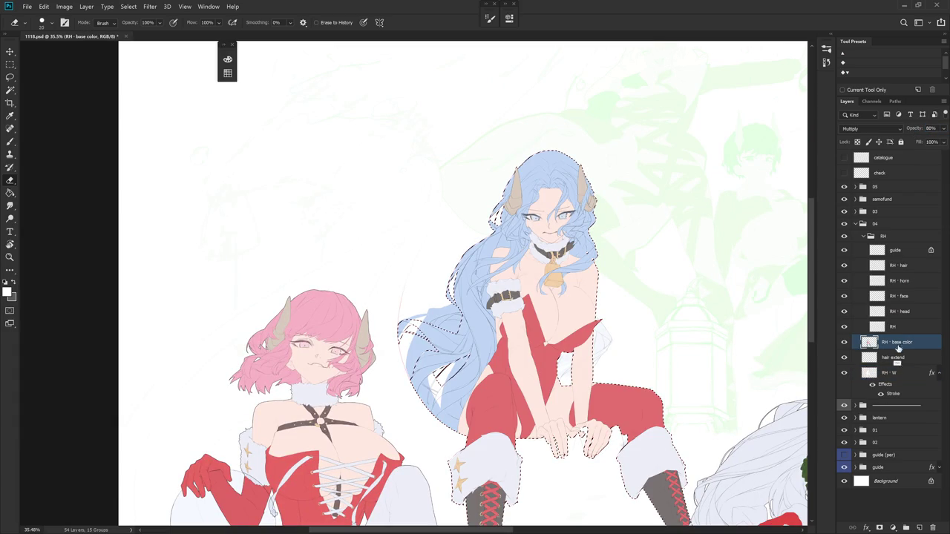
pyautogui.press('b')
pyautogui.keyDown('alt'); pyautogui.click(470, 322); pyautogui.keyUp('alt')
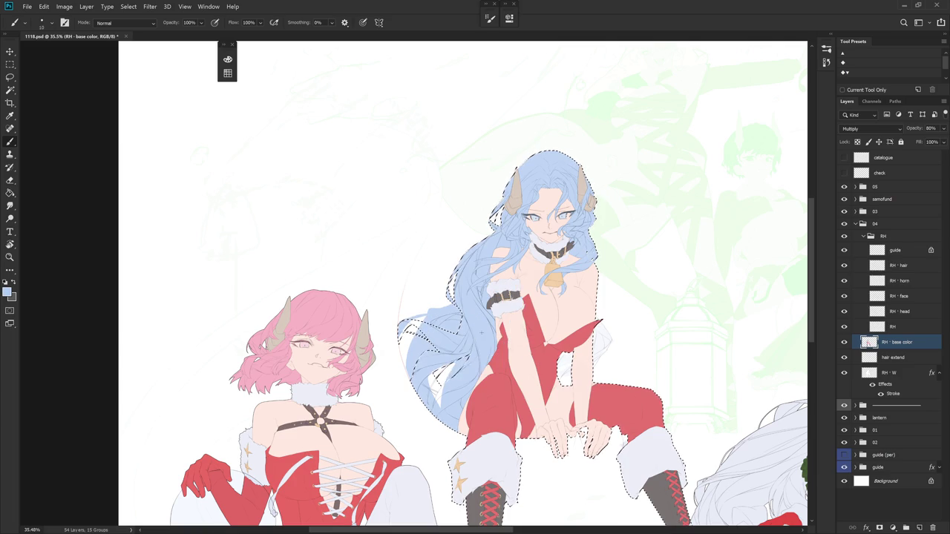
pyautogui.press(']')
pyautogui.press(']')
pyautogui.press(']')
pyautogui.moveTo(474, 336)
pyautogui.mouseDown()
pyautogui.moveTo(406, 347)
pyautogui.moveTo(432, 406)
pyautogui.mouseUp()
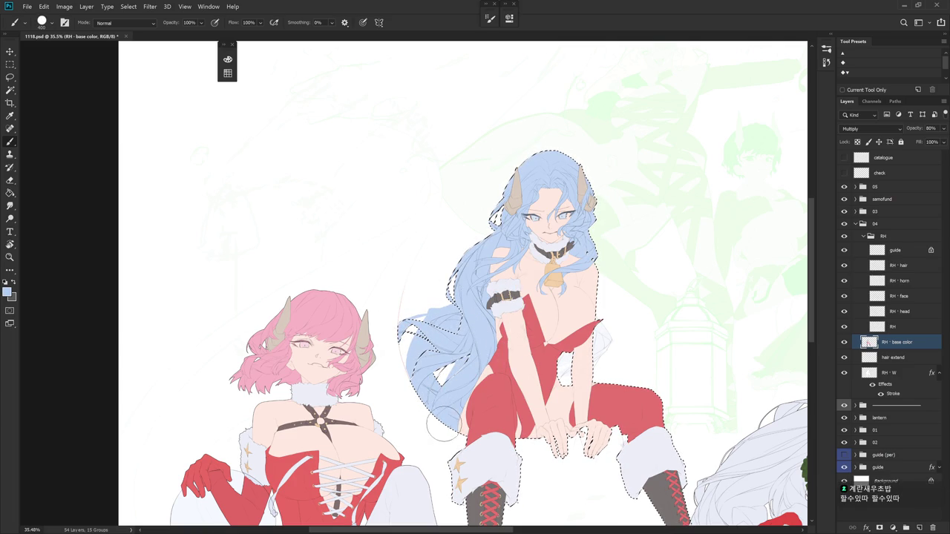
# - Hide the RH - base color layer and select the RH - W hair shape layer
pyautogui.press('e')
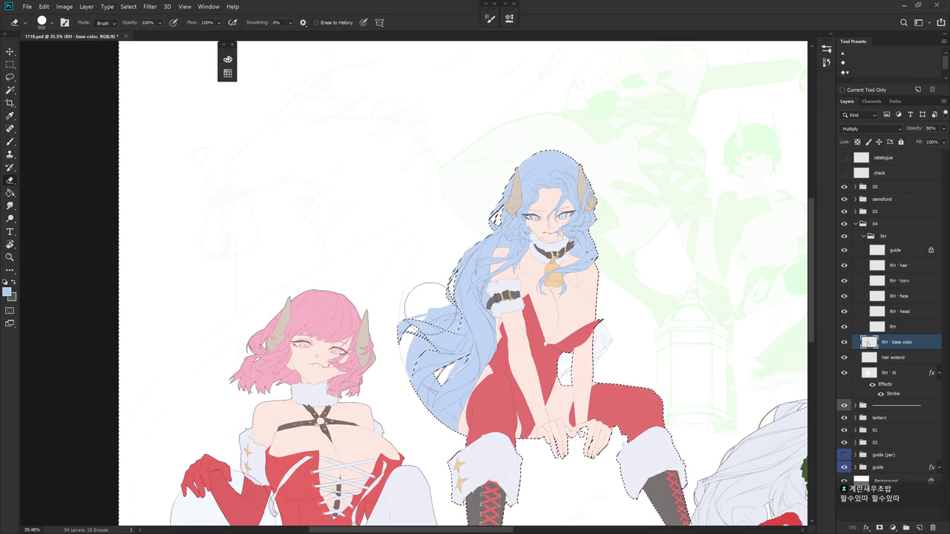
pyautogui.scroll(5, 441, 326)
pyautogui.scroll(1, 486, 364)
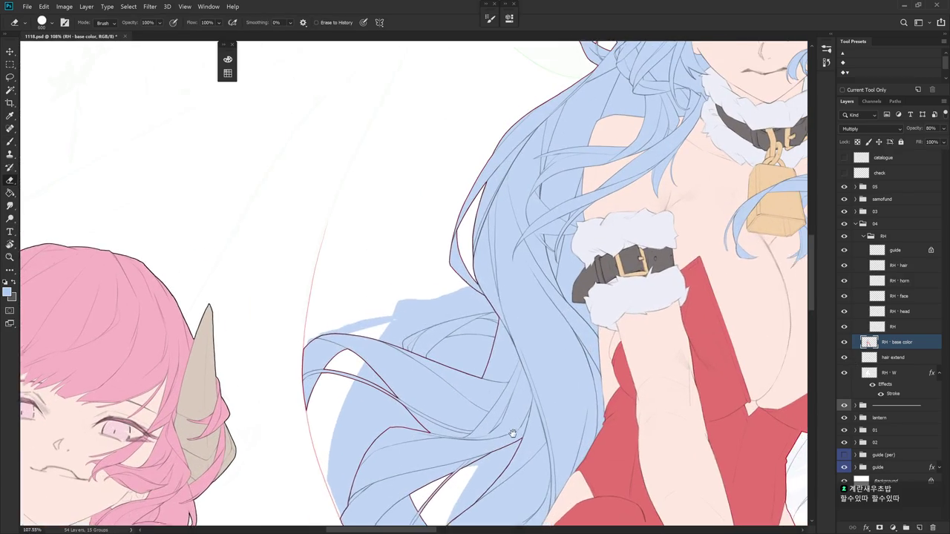
pyautogui.click(843, 343)
pyautogui.click(890, 372)
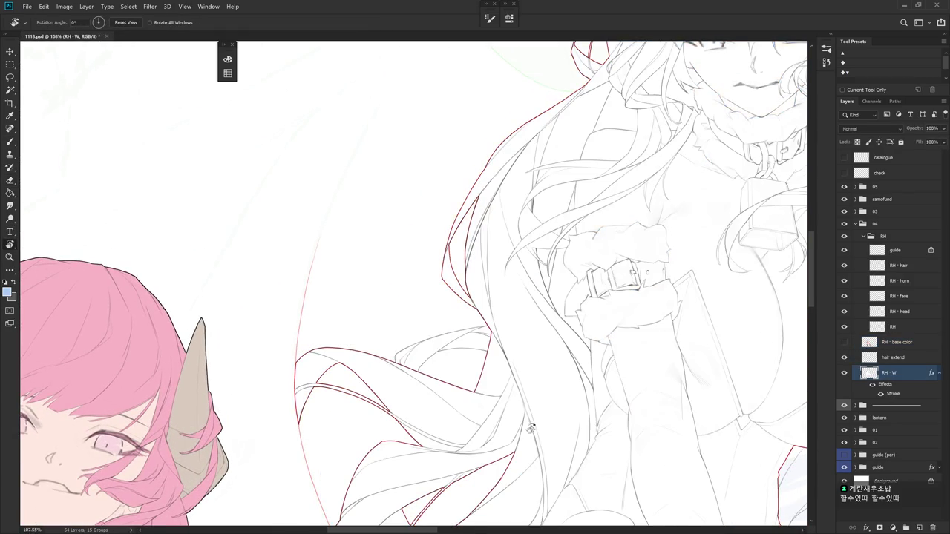
# - Trace more loose strands along the sketch lines on RH - W, rotating the canvas to follow them
pyautogui.scroll(2, 508, 227)
pyautogui.scroll(1, 507, 227)
pyautogui.press('b')
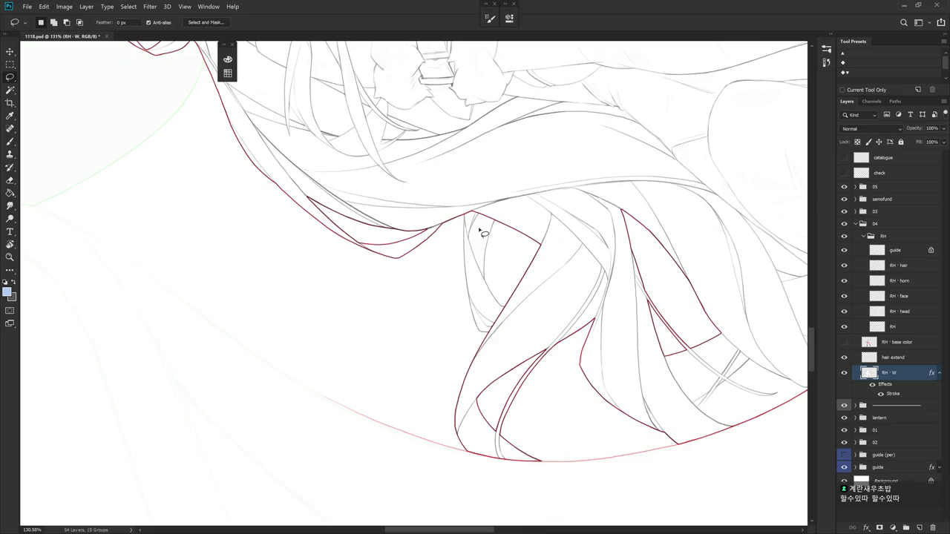
pyautogui.scroll(5, 484, 227)
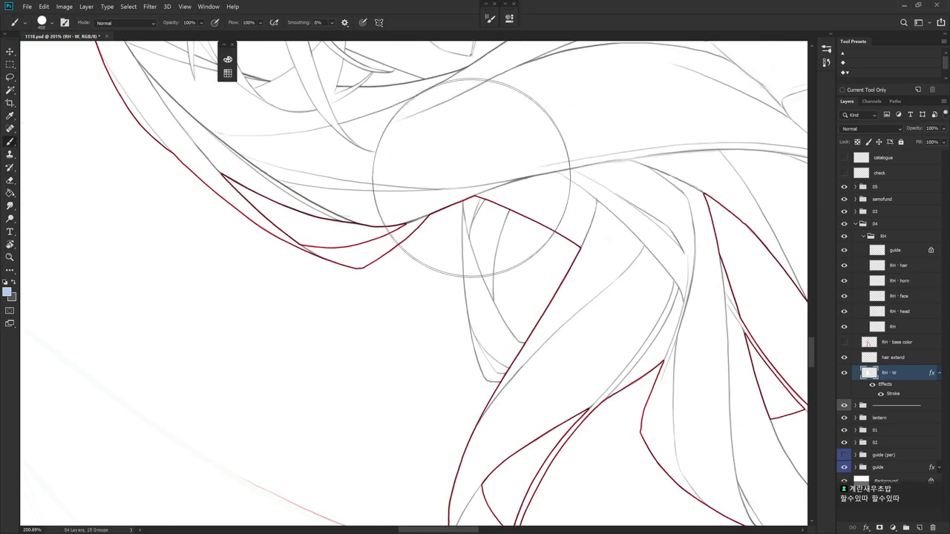
pyautogui.press('l')
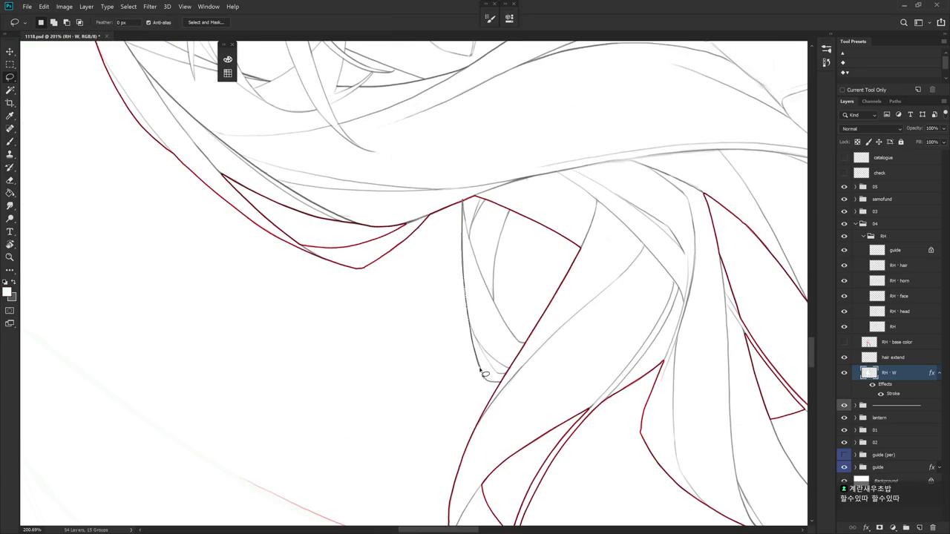
pyautogui.moveTo(503, 386); pyautogui.dragTo(466, 195)
pyautogui.moveTo(529, 308); pyautogui.dragTo(463, 189)
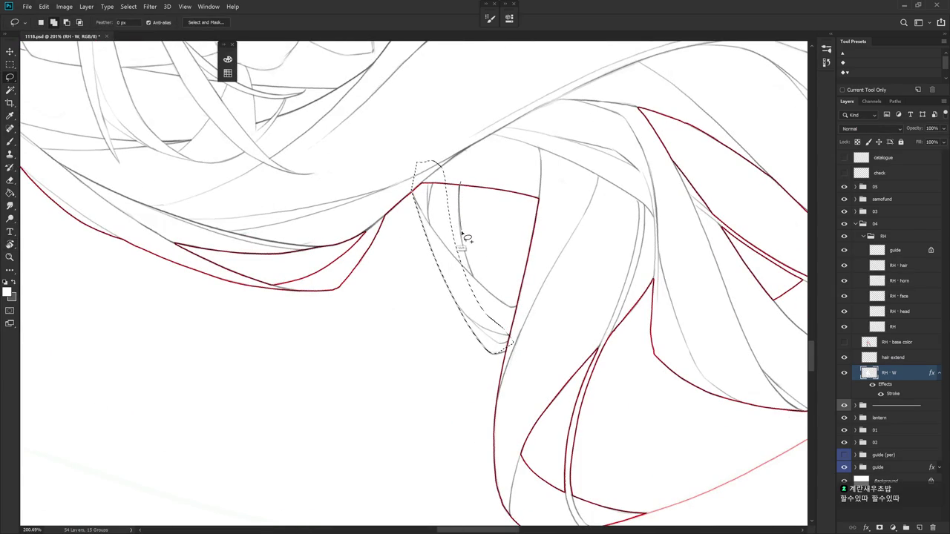
pyautogui.moveTo(459, 185); pyautogui.dragTo(472, 306)
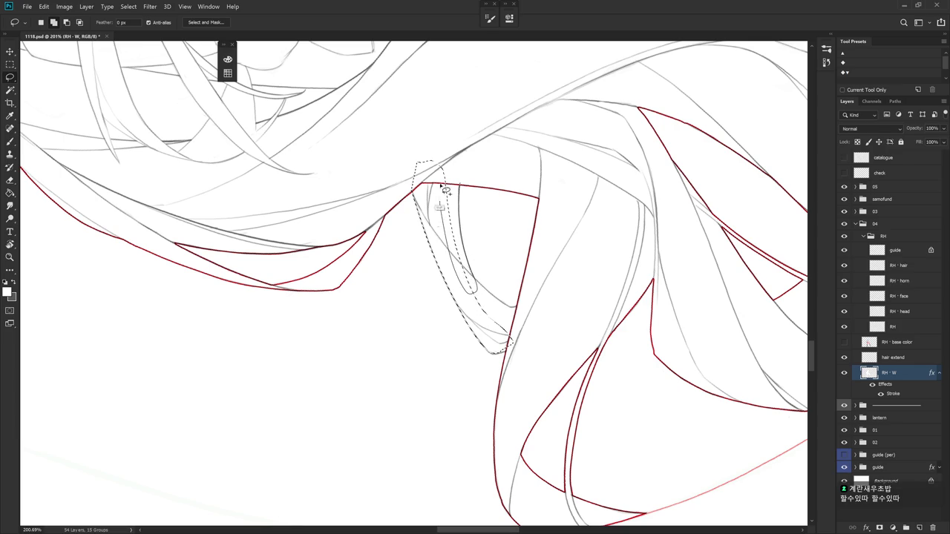
pyautogui.moveTo(553, 240)
pyautogui.mouseDown()
pyautogui.moveTo(472, 346)
pyautogui.moveTo(463, 305)
pyautogui.moveTo(443, 396)
pyautogui.mouseUp()
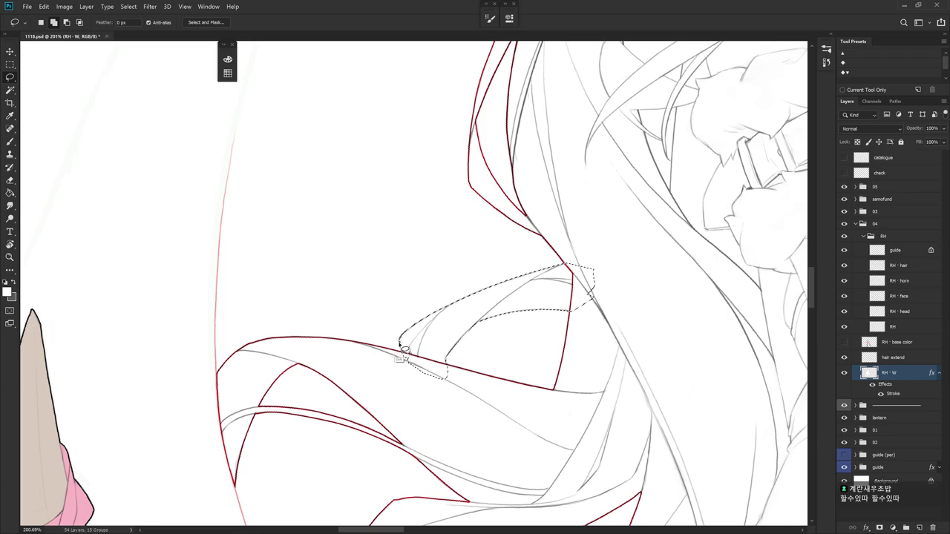
pyautogui.hotkey('ctrl', 'z')
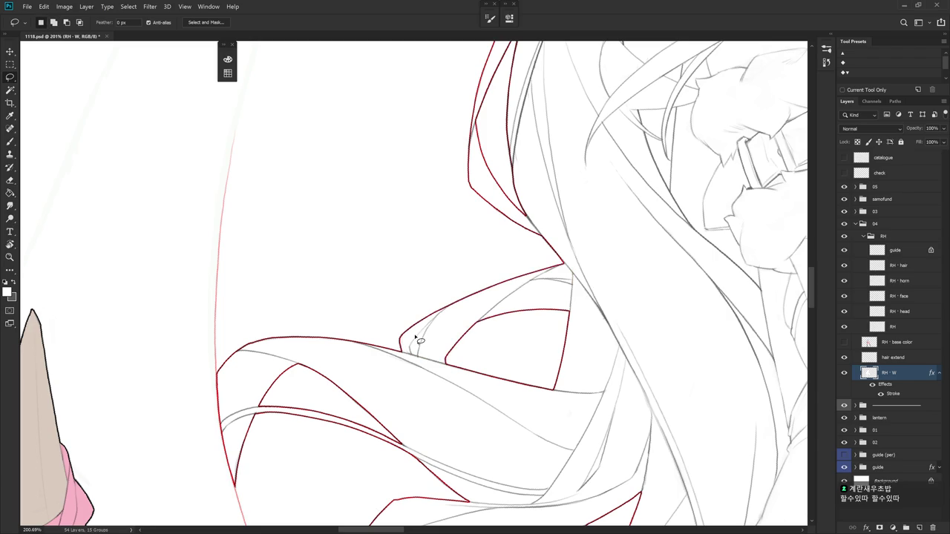
# - Show the RH - base color layer again and select it
pyautogui.scroll(-3, 613, 331)
pyautogui.scroll(-2, 491, 345)
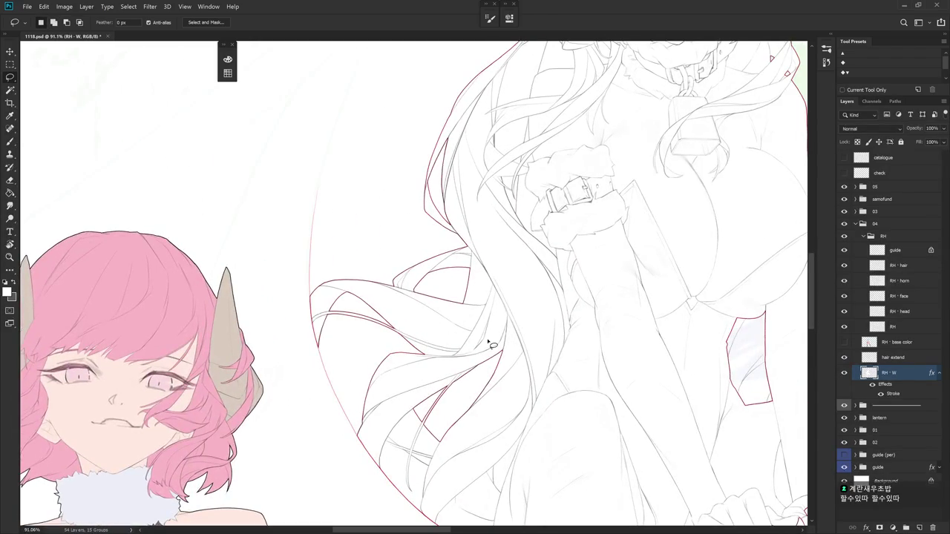
pyautogui.click(844, 343)
pyautogui.click(896, 344)
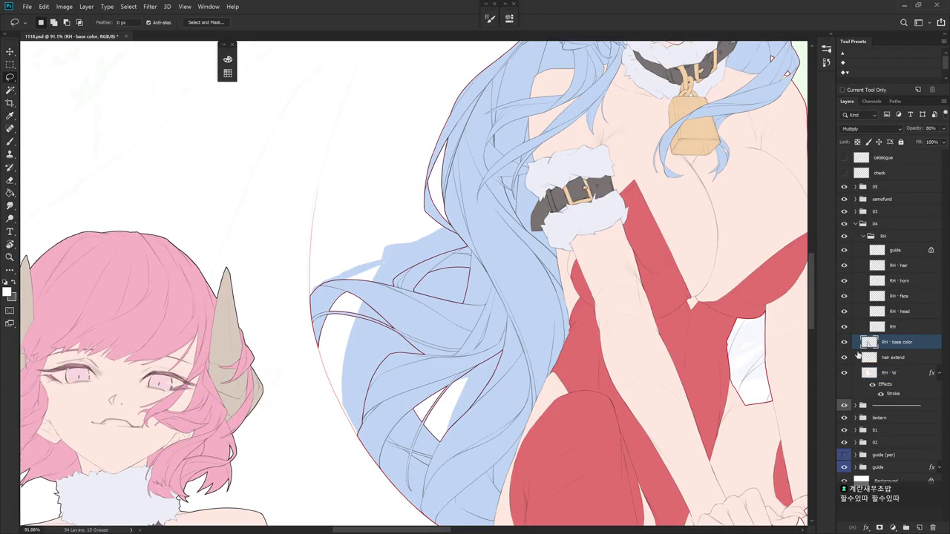
# - Within the RH - W selection, erase stray blue between the left hair strands on RH - base color
pyautogui.moveTo(637, 399); pyautogui.dragTo(593, 371)
pyautogui.keyDown('ctrl'); pyautogui.click(868, 373); pyautogui.keyUp('ctrl')
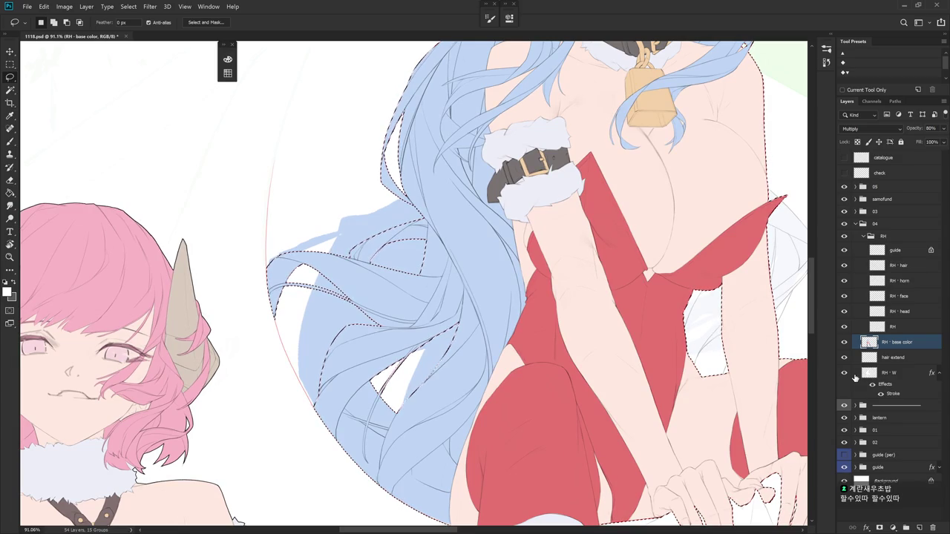
pyautogui.press('e')
pyautogui.moveTo(441, 316)
pyautogui.mouseDown()
pyautogui.moveTo(401, 348)
pyautogui.moveTo(386, 385)
pyautogui.moveTo(416, 282)
pyautogui.moveTo(398, 210)
pyautogui.moveTo(254, 278)
pyautogui.moveTo(265, 296)
pyautogui.moveTo(265, 392)
pyautogui.moveTo(405, 164)
pyautogui.mouseUp()
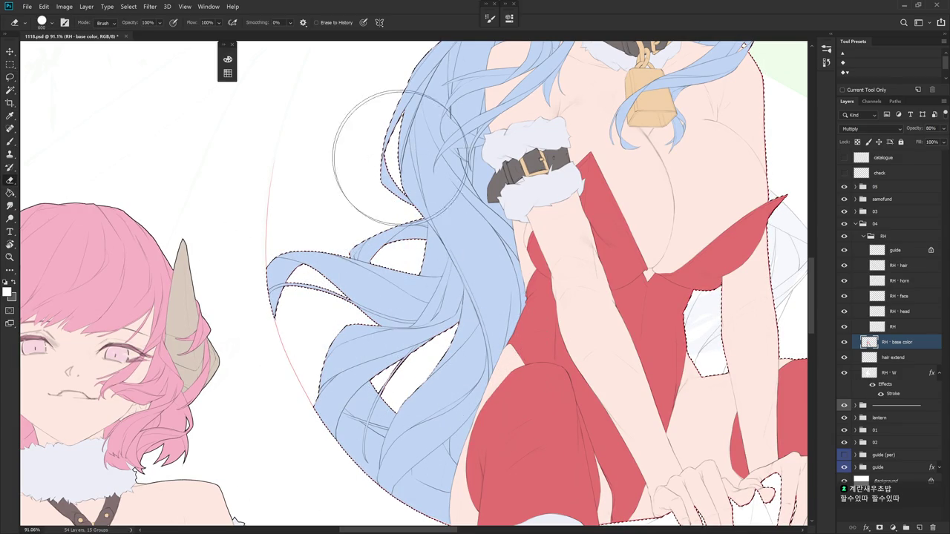
# - Zoom out to see both girls and select the RH - face layer
pyautogui.moveTo(443, 257); pyautogui.dragTo(391, 436)
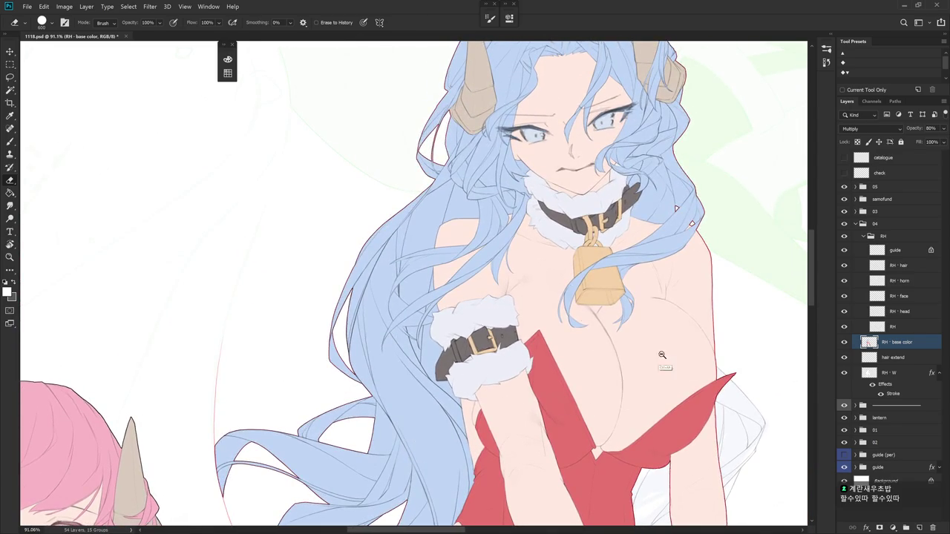
pyautogui.moveTo(673, 340); pyautogui.dragTo(488, 335)
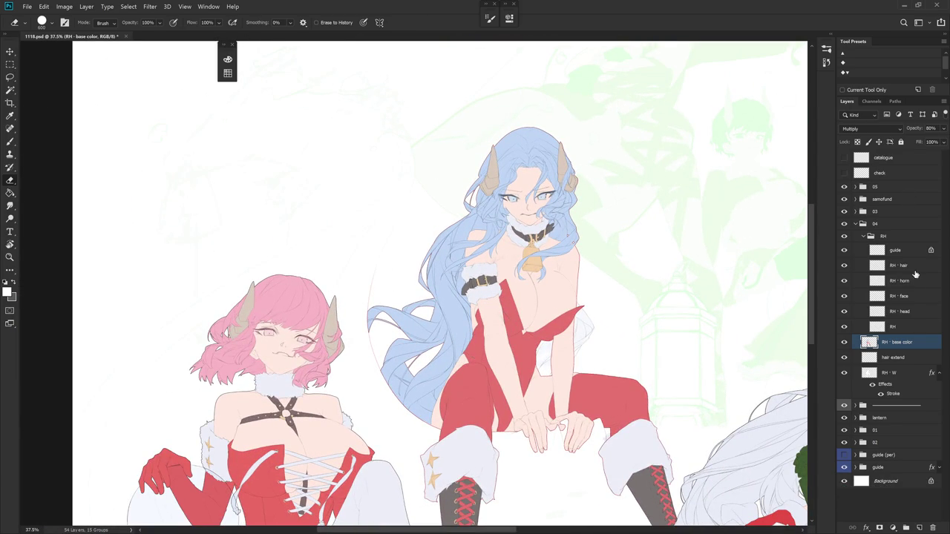
pyautogui.click(919, 269)
pyautogui.click(917, 296)
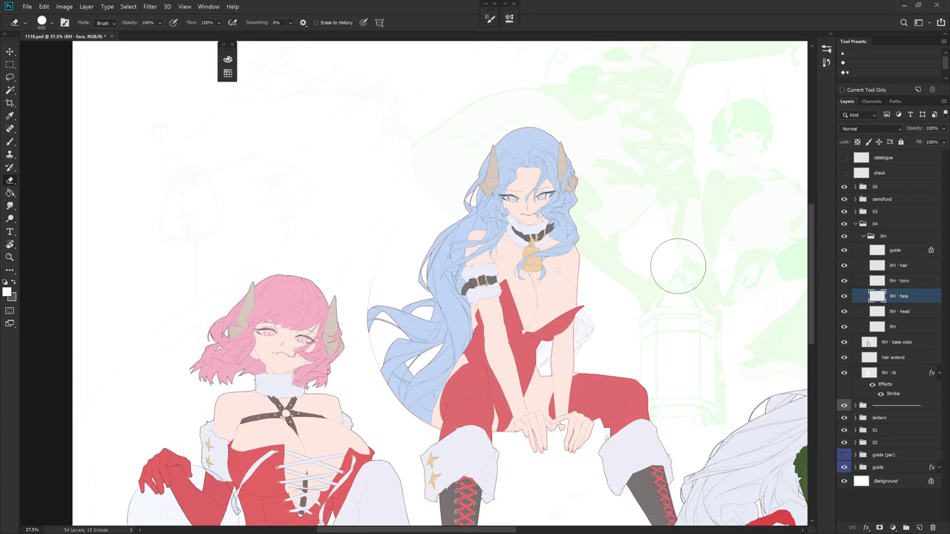
# - Shrink the eraser, pan up over the face, and switch to the brush
pyautogui.scroll(1, 534, 245)
pyautogui.scroll(3, 526, 244)
pyautogui.press('[')
pyautogui.press('[')
pyautogui.press('[')
pyautogui.press('[')
pyautogui.press('[')
pyautogui.press('[')
pyautogui.press('[')
pyautogui.press('[')
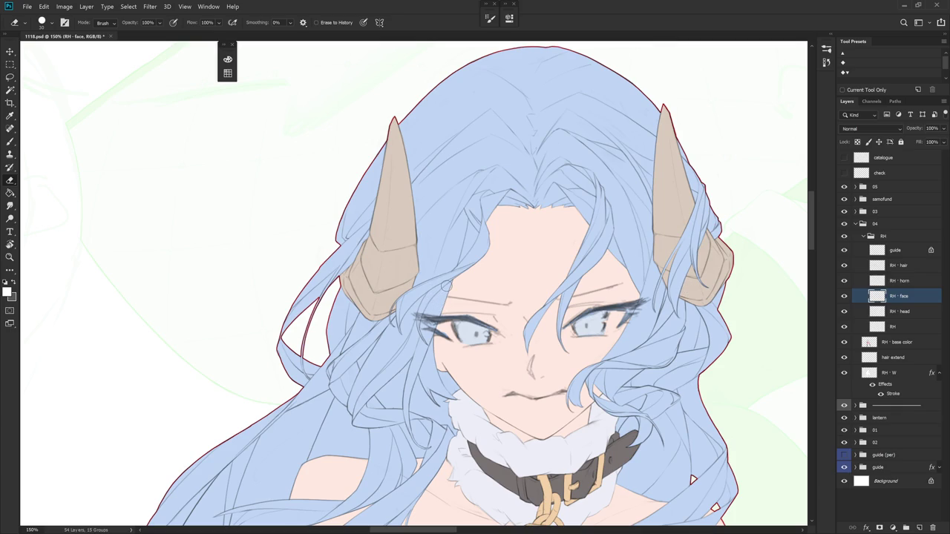
pyautogui.moveTo(642, 399); pyautogui.dragTo(646, 348)
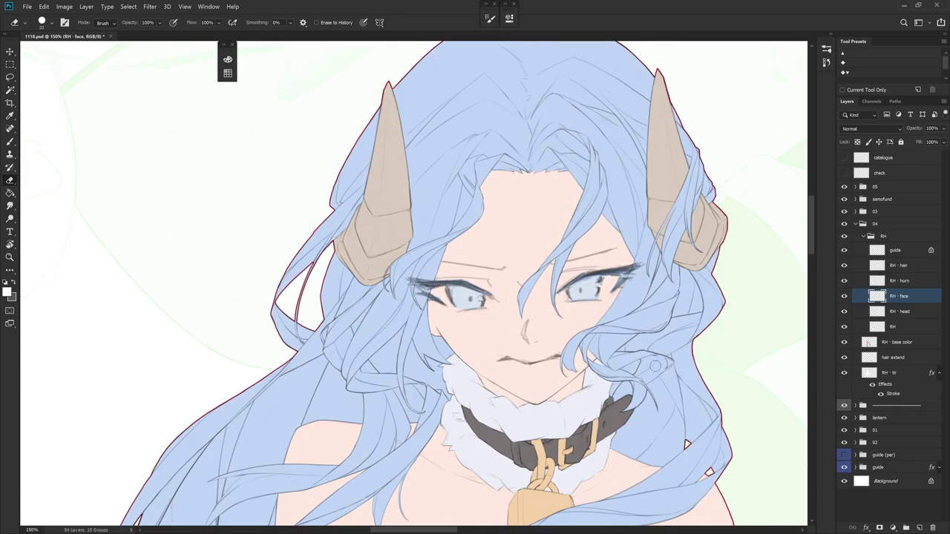
pyautogui.scroll(-3, 656, 362)
pyautogui.press('b')
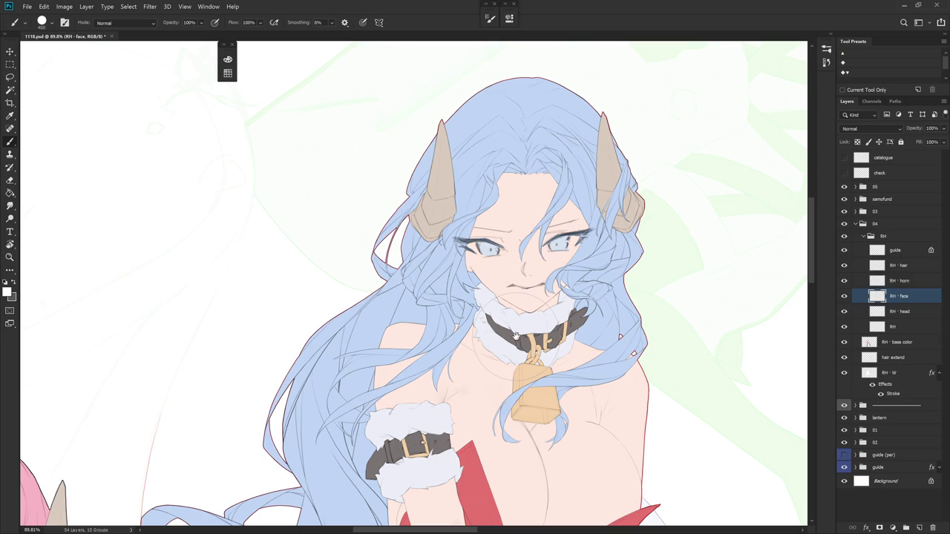
pyautogui.scroll(-2, 512, 308)
pyautogui.scroll(-3, 519, 297)
pyautogui.scroll(-1, 534, 274)
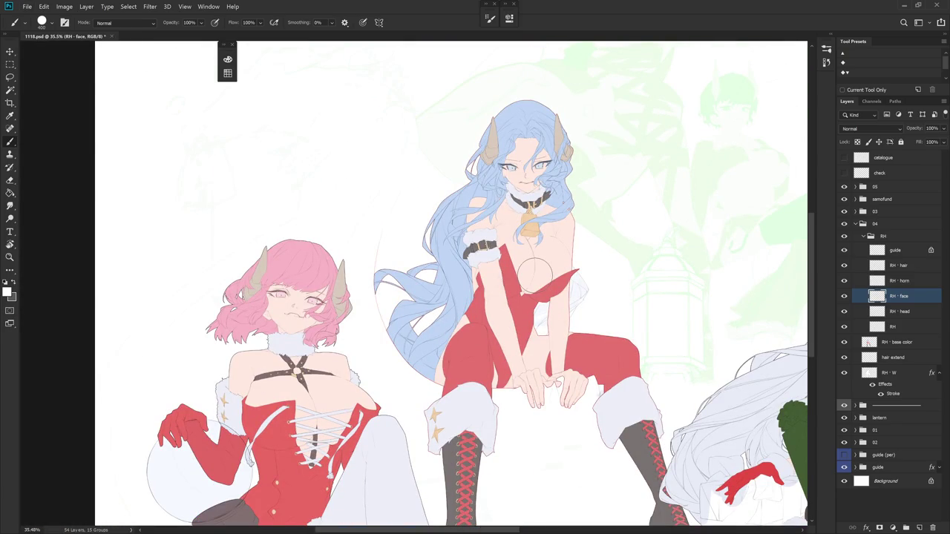
# - Load the RH - W silhouette, sample the light blue hair on RH - base color, and invert the selection
pyautogui.keyDown('ctrl'); pyautogui.click(870, 374); pyautogui.keyUp('ctrl')
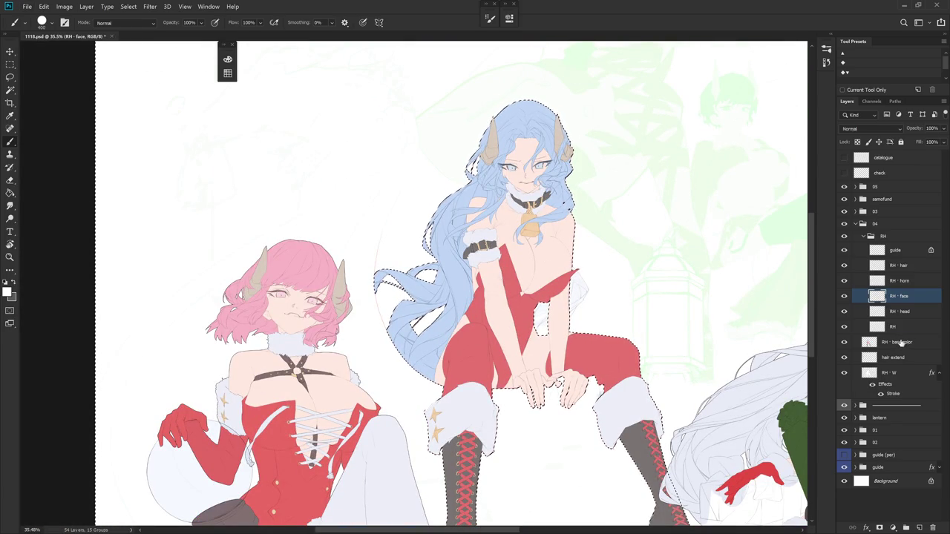
pyautogui.click(900, 343)
pyautogui.keyDown('alt'); pyautogui.click(451, 291); pyautogui.keyUp('alt')
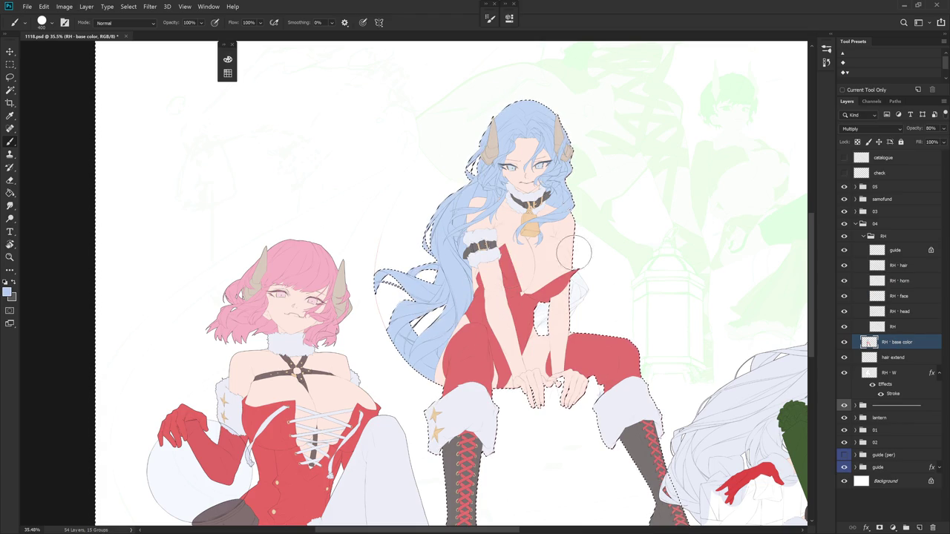
pyautogui.hotkey('ctrl', 'shift', 'i')
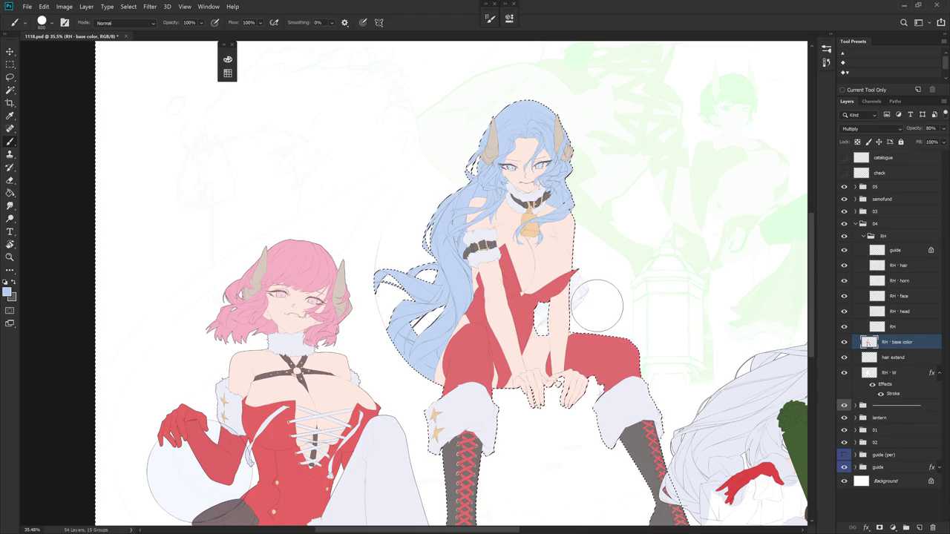
pyautogui.scroll(3, 596, 308)
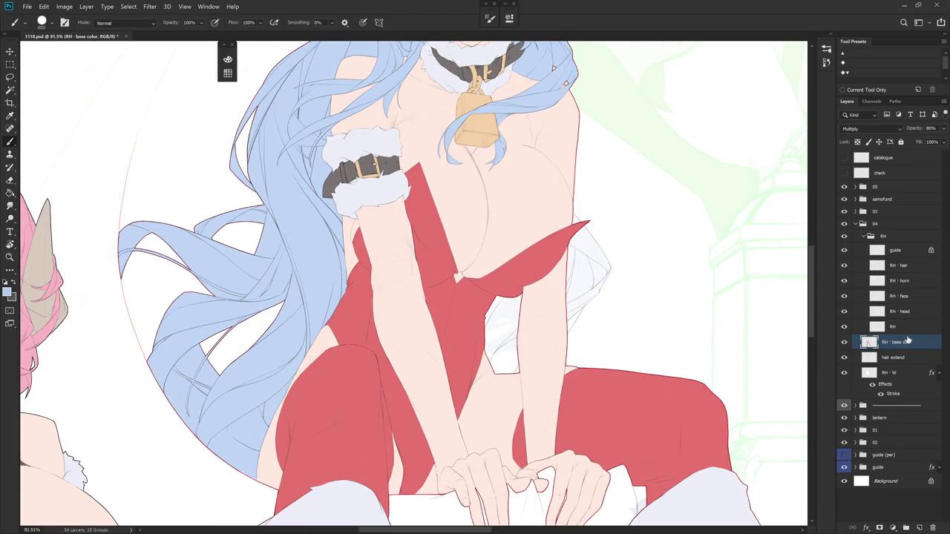
# - Hide the flat base colours and make the RH - W layer active
pyautogui.click(844, 342)
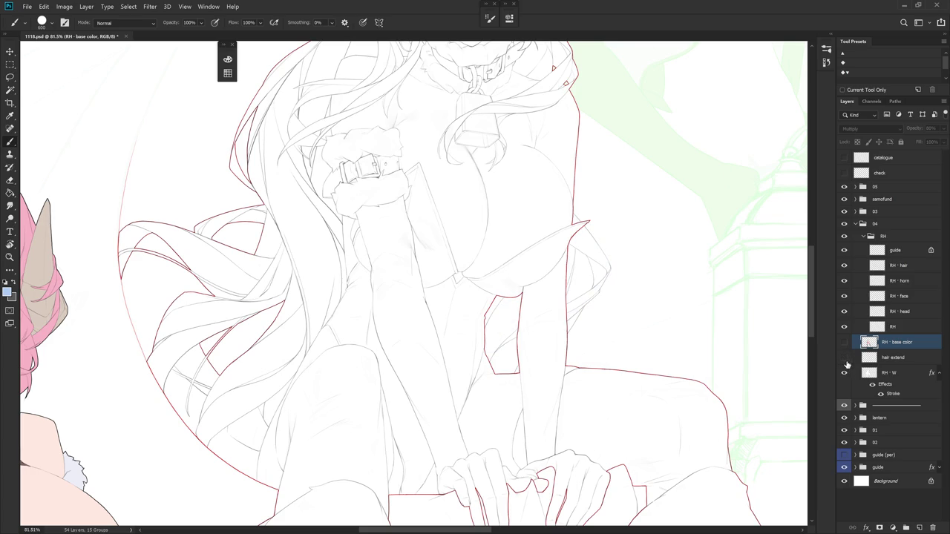
pyautogui.click(890, 380)
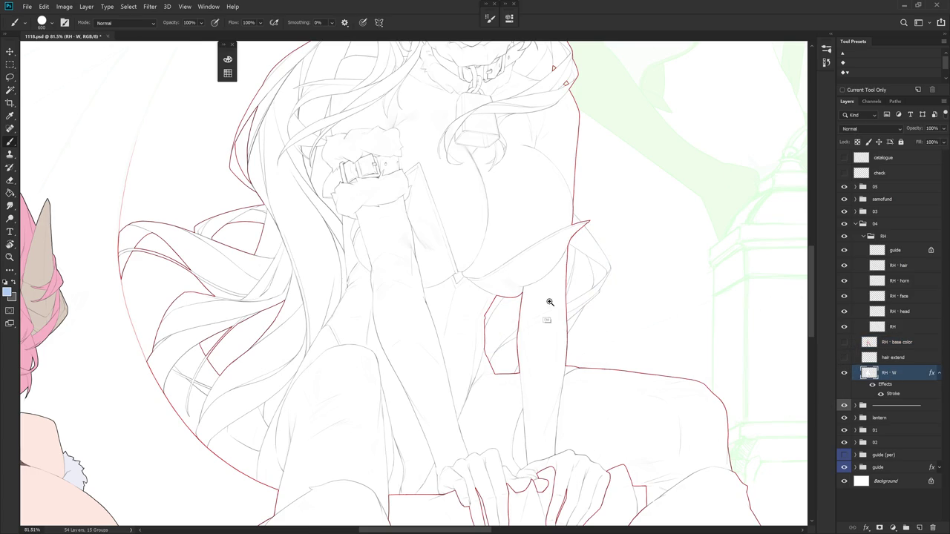
pyautogui.scroll(3, 543, 325)
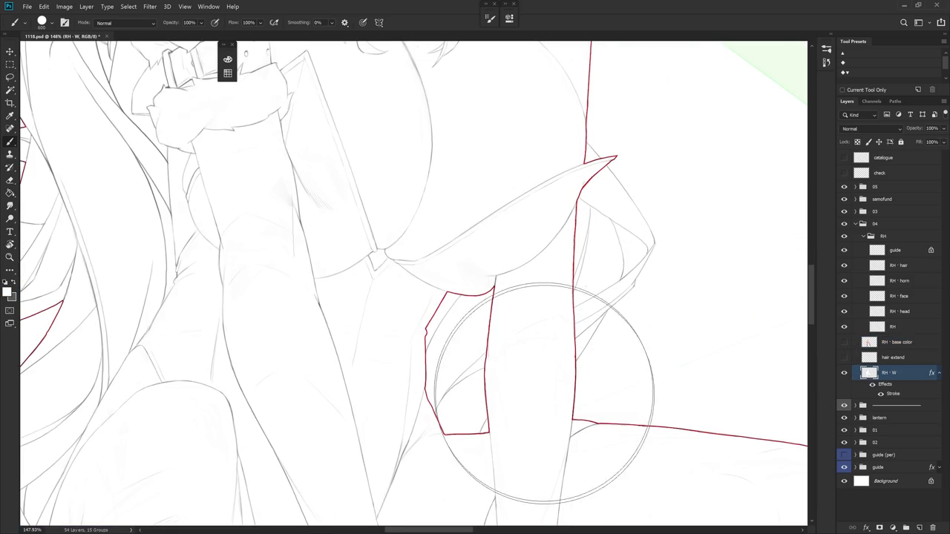
pyautogui.press('r')
pyautogui.moveTo(541, 375); pyautogui.dragTo(561, 305)
# - Lasso and delete the stray red-outlined shape
pyautogui.press('l')
pyautogui.press('Escape')
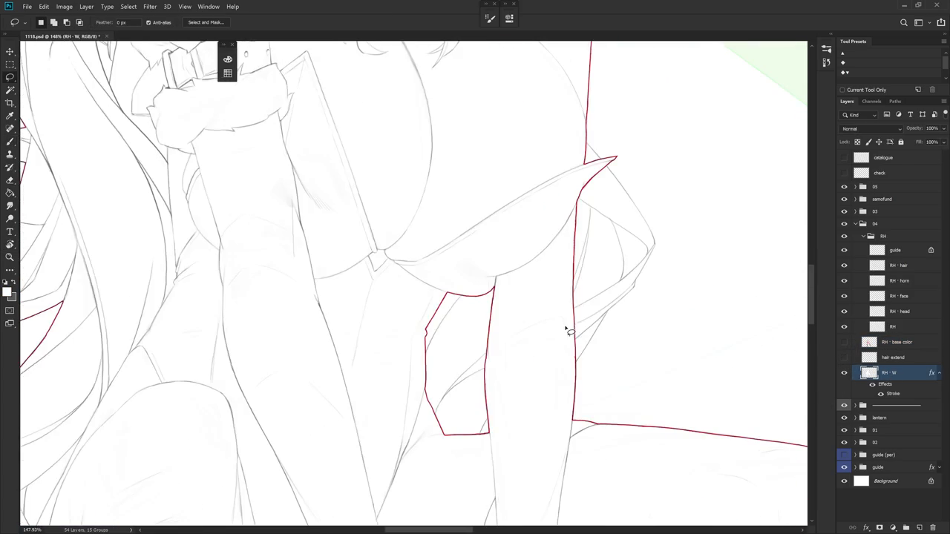
pyautogui.moveTo(490, 452); pyautogui.dragTo(454, 479)
pyautogui.press('Delete')
pyautogui.hotkey('ctrl', 'd')
# - Fill a lassoed area beside the outline into the RH - W silhouette
pyautogui.moveTo(616, 371); pyautogui.dragTo(533, 427)
pyautogui.scroll(1, 567, 370)
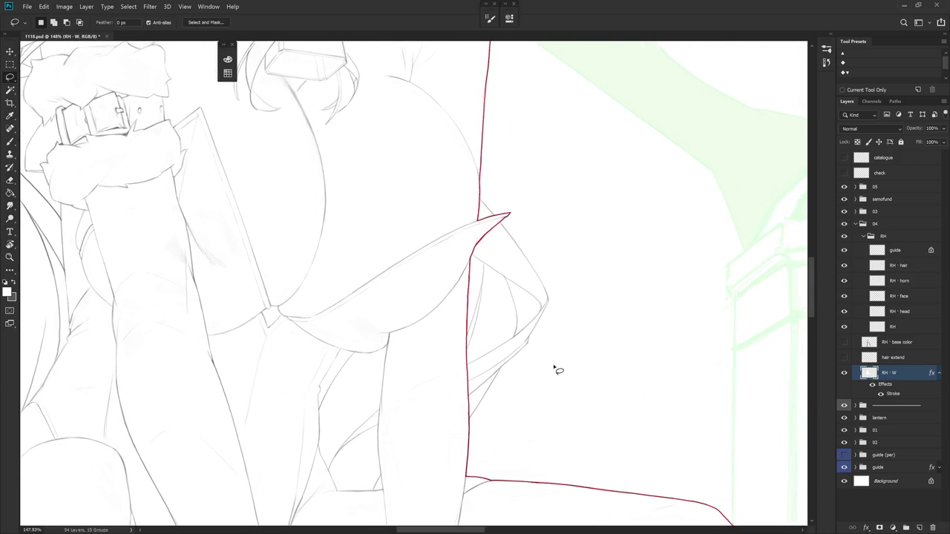
pyautogui.scroll(1, 530, 324)
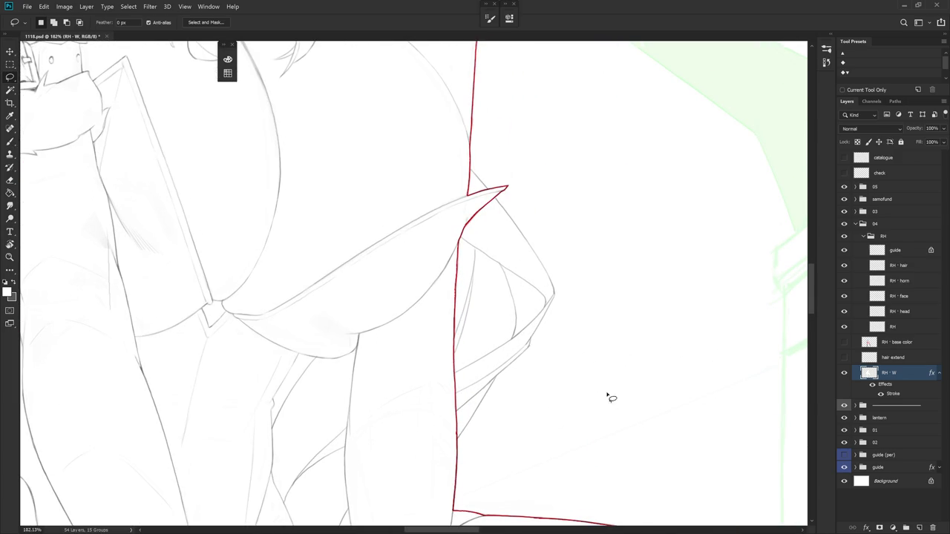
pyautogui.moveTo(504, 201)
pyautogui.mouseDown()
pyautogui.moveTo(566, 292)
pyautogui.moveTo(496, 244)
pyautogui.mouseUp()
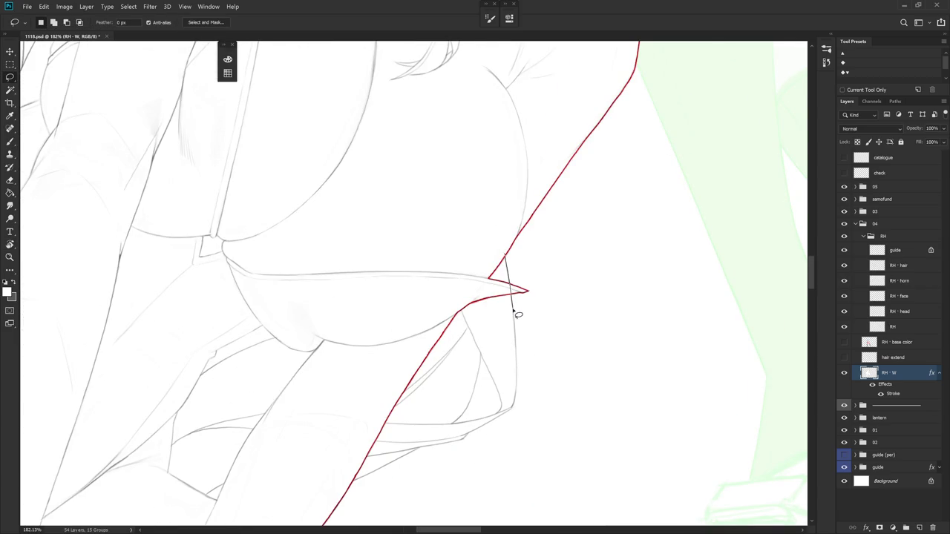
pyautogui.moveTo(514, 310); pyautogui.dragTo(456, 275)
pyautogui.hotkey('alt', 'BackSpace')
pyautogui.hotkey('ctrl', 'd')
# - Cut a thin sliver off the silhouette's edge
pyautogui.press('r')
pyautogui.moveTo(447, 233)
pyautogui.mouseDown()
pyautogui.moveTo(568, 364)
pyautogui.moveTo(572, 320)
pyautogui.moveTo(477, 232)
pyautogui.mouseUp()
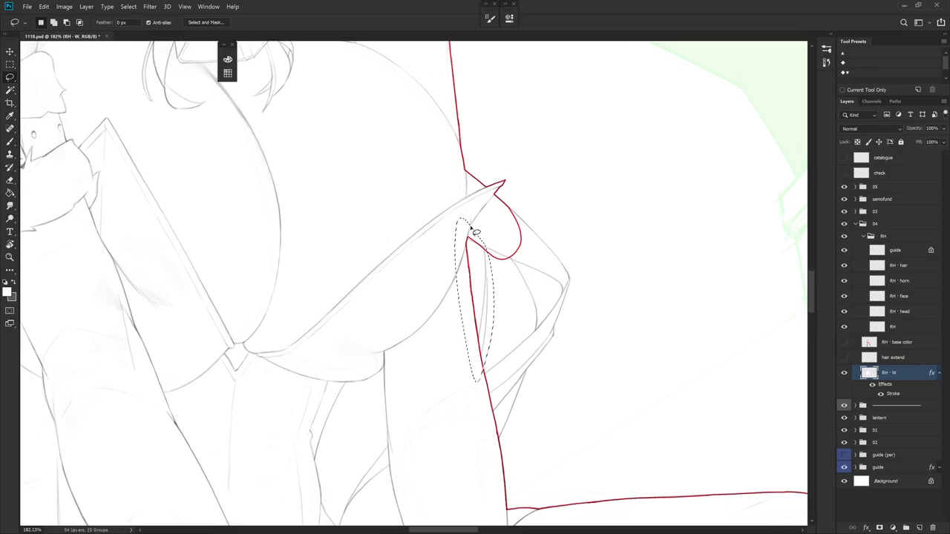
pyautogui.scroll(-10, 476, 233)
pyautogui.press('alt')
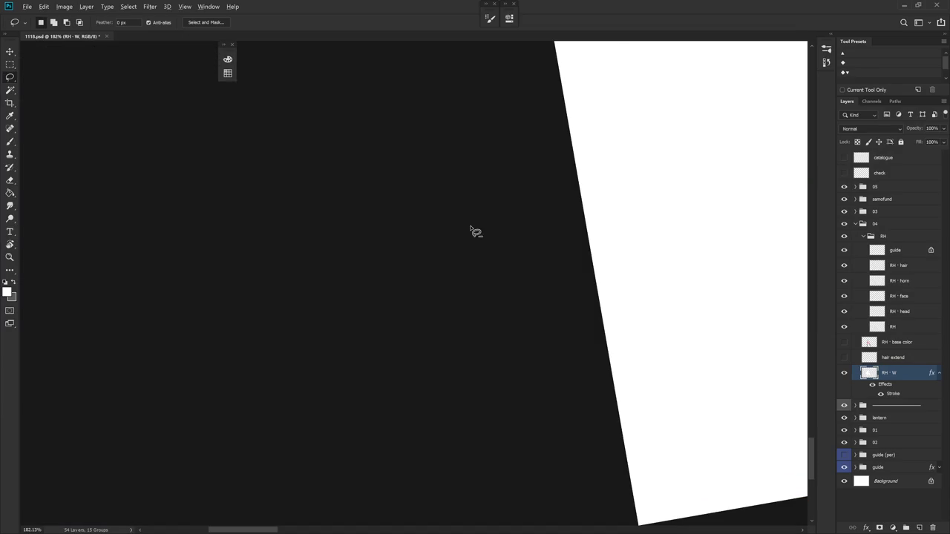
pyautogui.scroll(-5, 470, 230)
pyautogui.scroll(-3, 512, 435)
pyautogui.scroll(-2, 480, 447)
pyautogui.moveTo(480, 448)
pyautogui.mouseDown()
pyautogui.moveTo(606, 332)
pyautogui.moveTo(519, 483)
pyautogui.mouseUp()
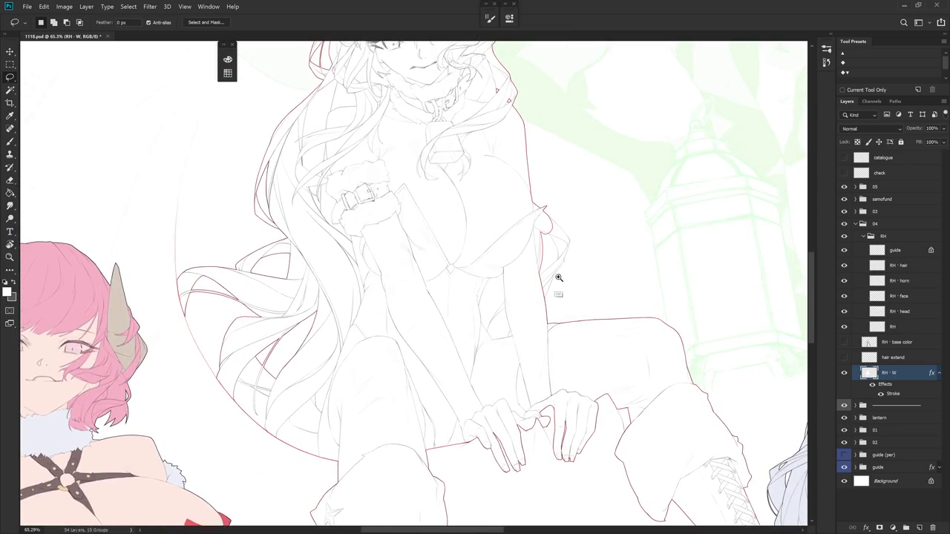
pyautogui.scroll(3, 578, 260)
pyautogui.scroll(1, 578, 261)
pyautogui.scroll(1, 549, 349)
pyautogui.scroll(1, 557, 301)
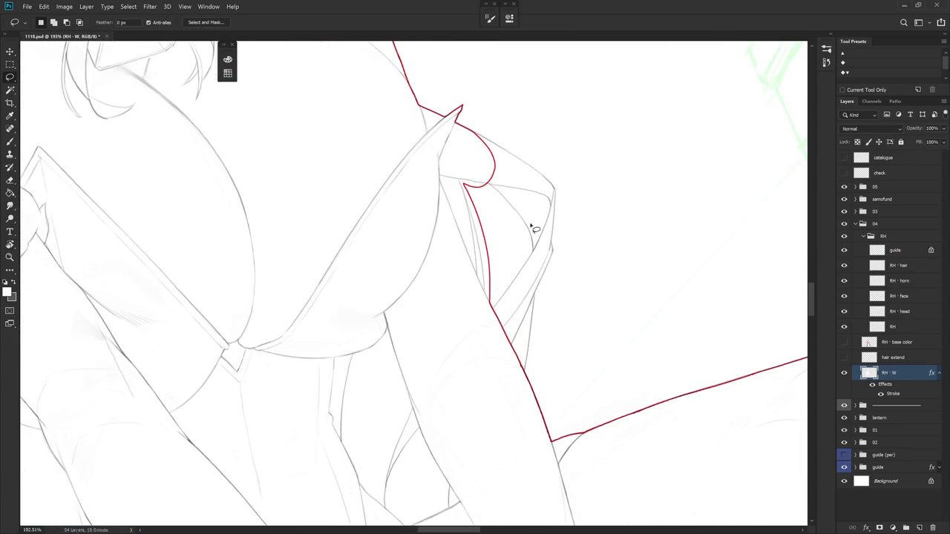
pyautogui.moveTo(535, 274)
pyautogui.mouseDown()
pyautogui.moveTo(527, 365)
pyautogui.moveTo(515, 383)
pyautogui.moveTo(509, 254)
pyautogui.moveTo(560, 357)
pyautogui.moveTo(551, 376)
pyautogui.mouseUp()
pyautogui.press('Delete')
pyautogui.hotkey('ctrl', 'd')
# - Cut two more pieces from the silhouette edge, including a notch below the dress corner
pyautogui.press('r')
pyautogui.press('Escape')
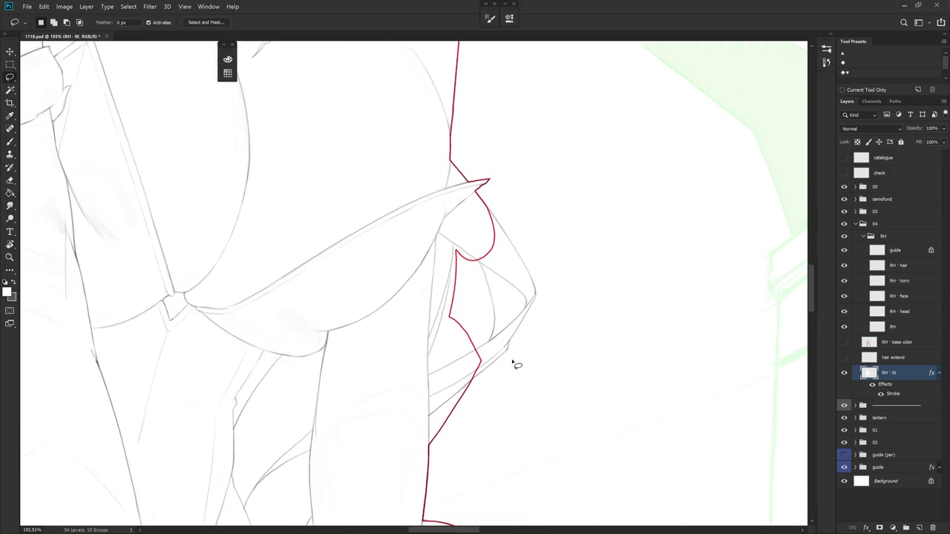
pyautogui.moveTo(487, 289)
pyautogui.mouseDown()
pyautogui.moveTo(491, 339)
pyautogui.moveTo(445, 296)
pyautogui.moveTo(448, 227)
pyautogui.mouseUp()
pyautogui.press('Delete')
pyautogui.hotkey('ctrl', 'd')
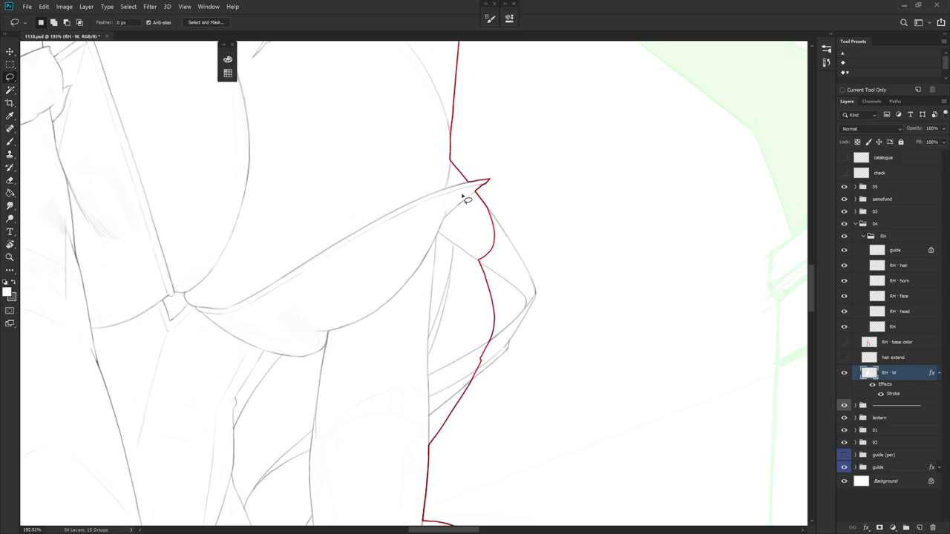
pyautogui.moveTo(562, 356); pyautogui.dragTo(471, 270)
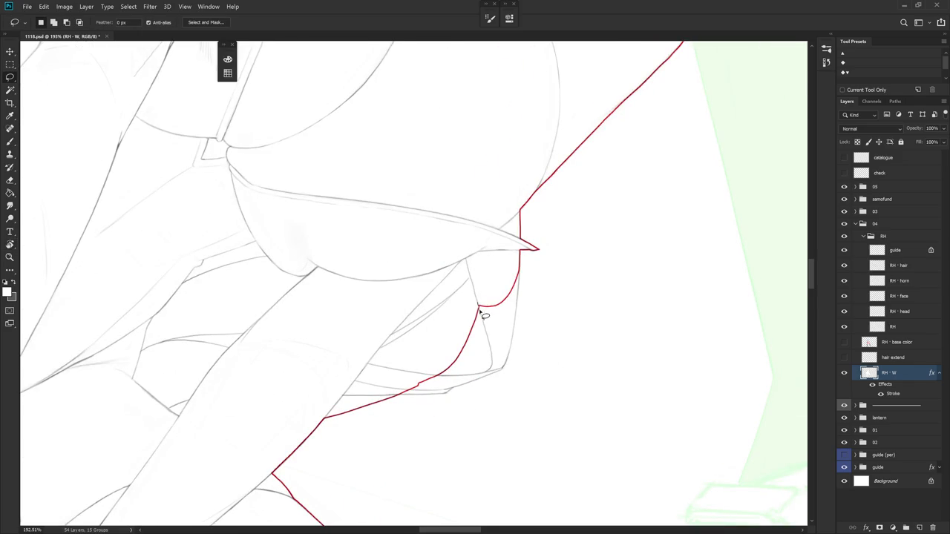
pyautogui.moveTo(489, 327)
pyautogui.mouseDown()
pyautogui.moveTo(488, 377)
pyautogui.moveTo(502, 314)
pyautogui.moveTo(478, 293)
pyautogui.mouseUp()
pyautogui.press('Delete')
pyautogui.hotkey('ctrl', 'd')
# - Shrink the brush and lasso-select the notch and the hair tip area
pyautogui.press('b')
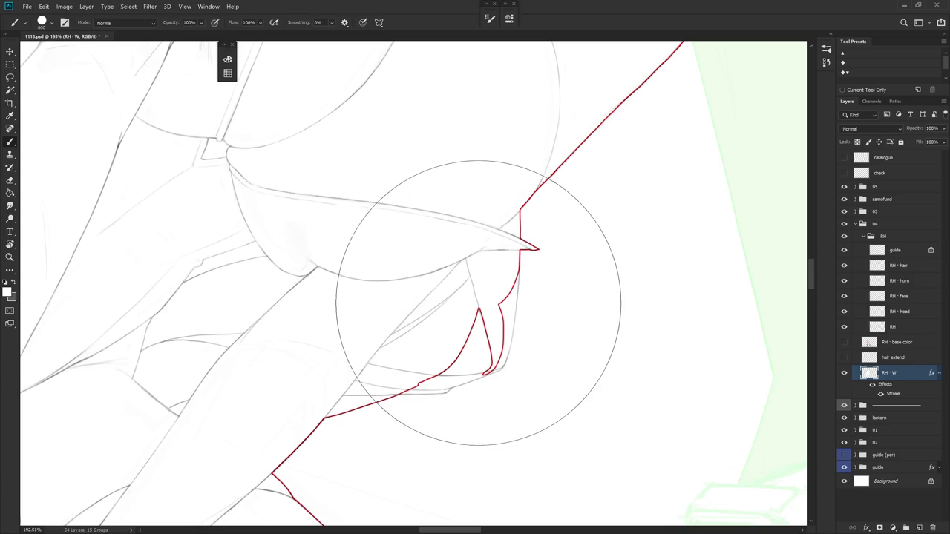
pyautogui.press('[')
pyautogui.press('[')
pyautogui.press('[')
pyautogui.press('[')
pyautogui.press('[')
pyautogui.press('[')
pyautogui.press('l')
pyautogui.moveTo(479, 302)
pyautogui.mouseDown()
pyautogui.moveTo(487, 329)
pyautogui.moveTo(534, 378)
pyautogui.moveTo(492, 234)
pyautogui.mouseUp()
pyautogui.press('b')
pyautogui.hotkey('ctrl', 'd')
pyautogui.press('l')
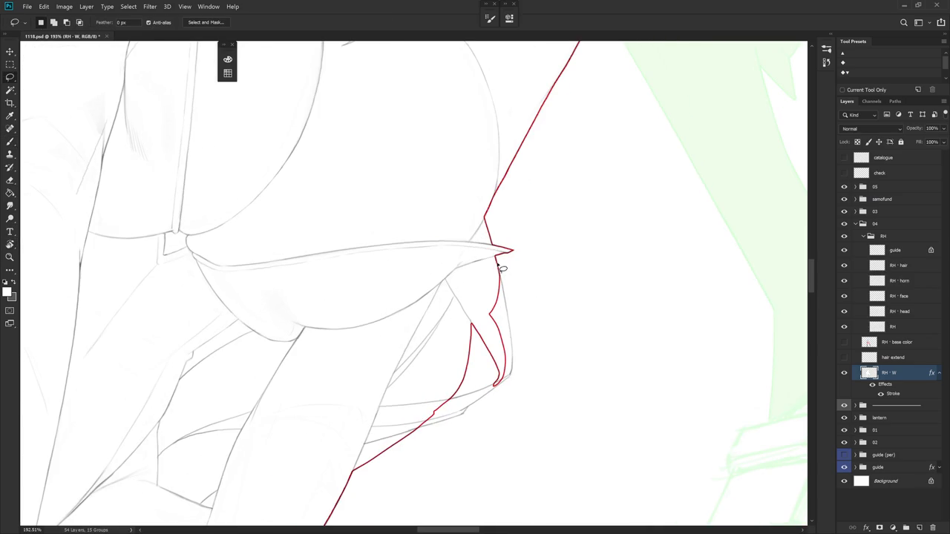
pyautogui.moveTo(504, 296); pyautogui.dragTo(513, 359)
pyautogui.moveTo(500, 391)
pyautogui.mouseDown()
pyautogui.moveTo(487, 276)
pyautogui.moveTo(500, 256)
pyautogui.mouseUp()
pyautogui.hotkey('ctrl', 'd')
# - Repaint the red outline to smooth the kink and round the hook at the hair tip
pyautogui.moveTo(532, 454); pyautogui.dragTo(542, 244)
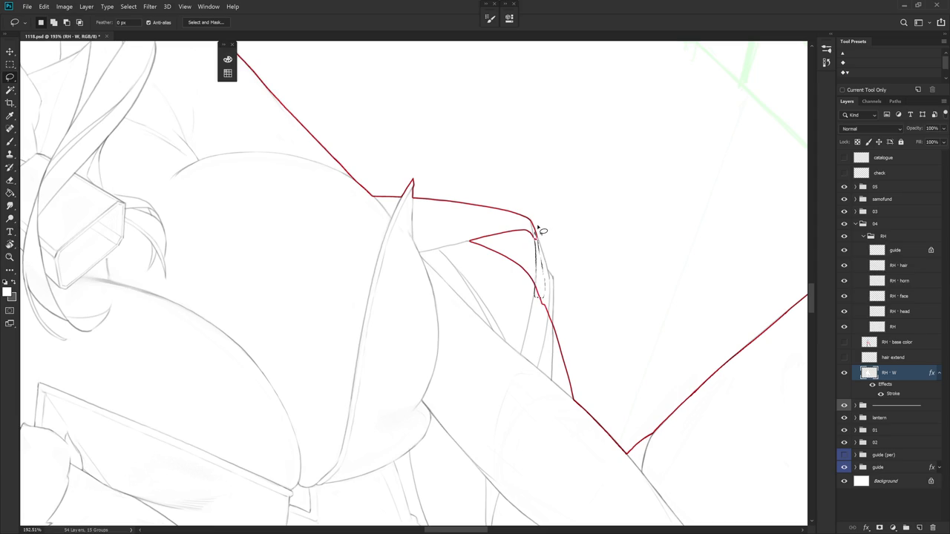
pyautogui.press('r')
pyautogui.moveTo(593, 368); pyautogui.dragTo(575, 391)
pyautogui.press('b')
pyautogui.moveTo(543, 273)
pyautogui.mouseDown()
pyautogui.moveTo(547, 304)
pyautogui.moveTo(537, 318)
pyautogui.mouseUp()
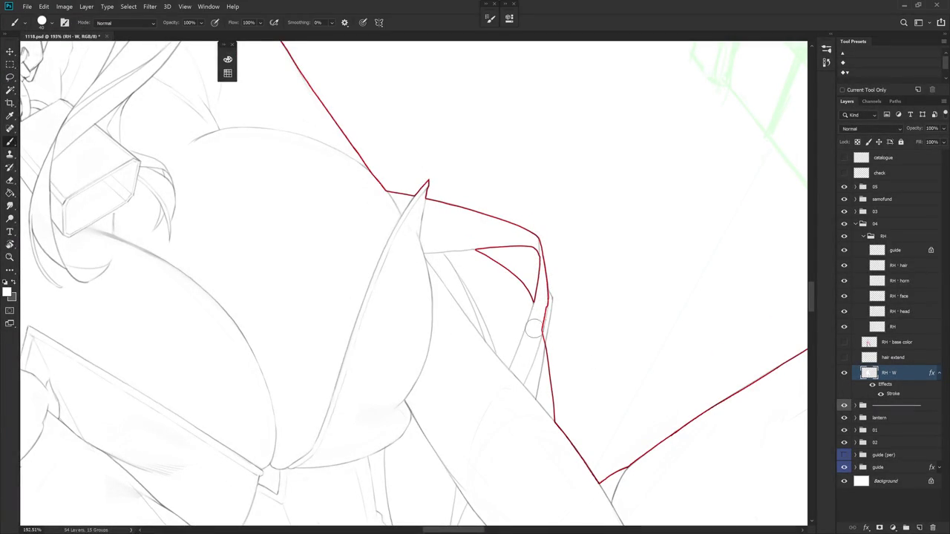
pyautogui.moveTo(549, 297); pyautogui.dragTo(545, 326)
pyautogui.press('e')
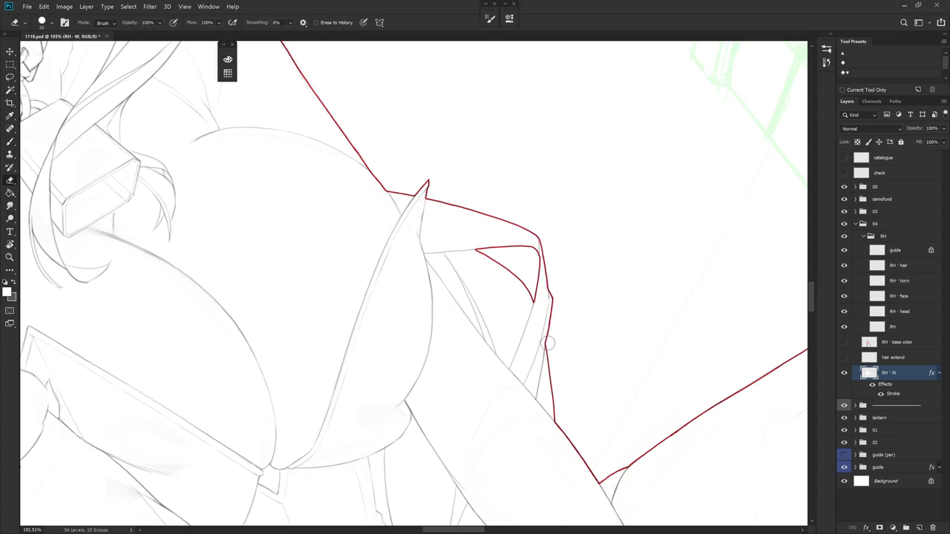
pyautogui.press('b')
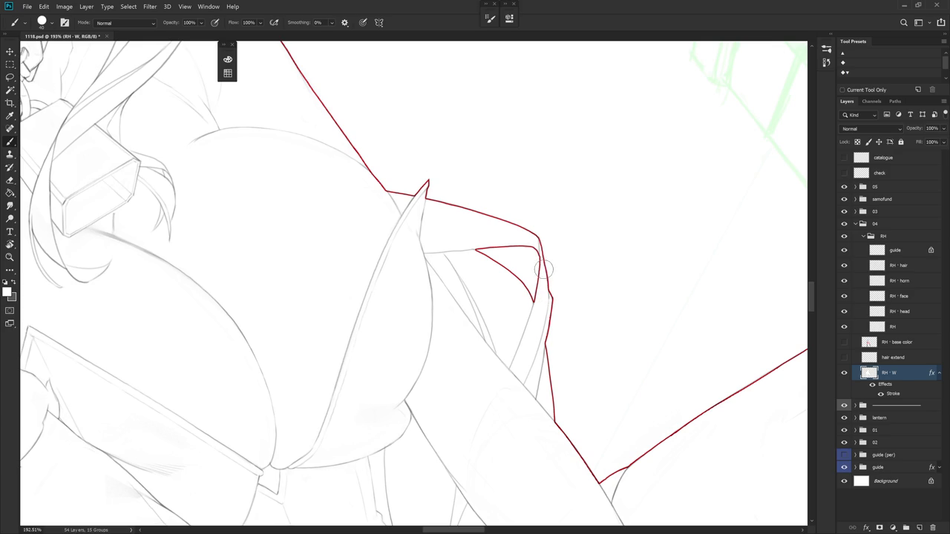
pyautogui.scroll(-3, 544, 274)
# - Show RH - base color, load the RH - W selection, and target the base colour layer
pyautogui.scroll(-3, 577, 398)
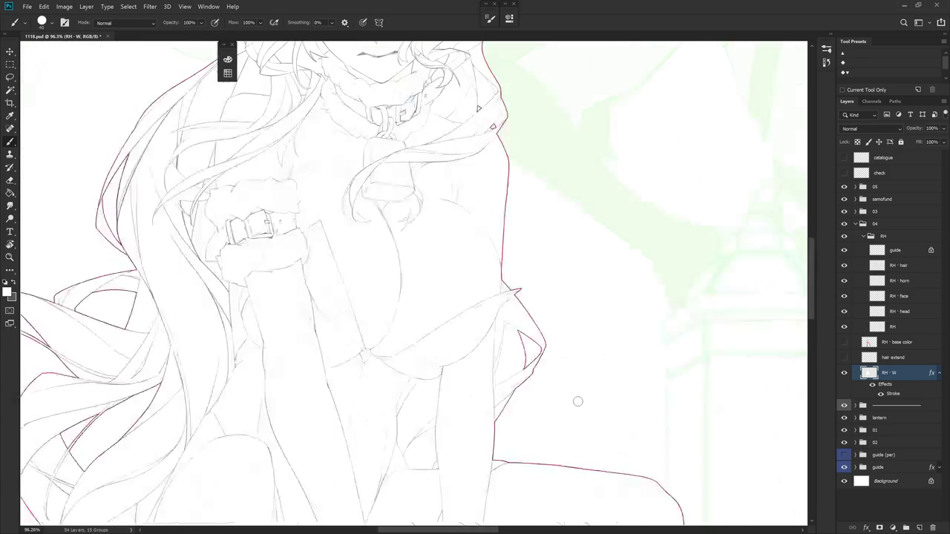
pyautogui.scroll(-3, 609, 364)
pyautogui.hscroll(-2, 633, 326)
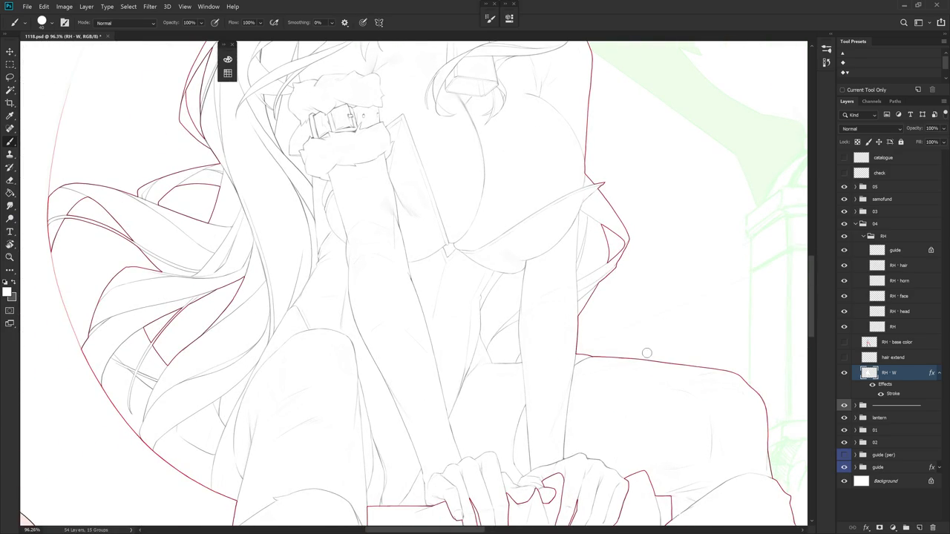
pyautogui.scroll(-3, 625, 383)
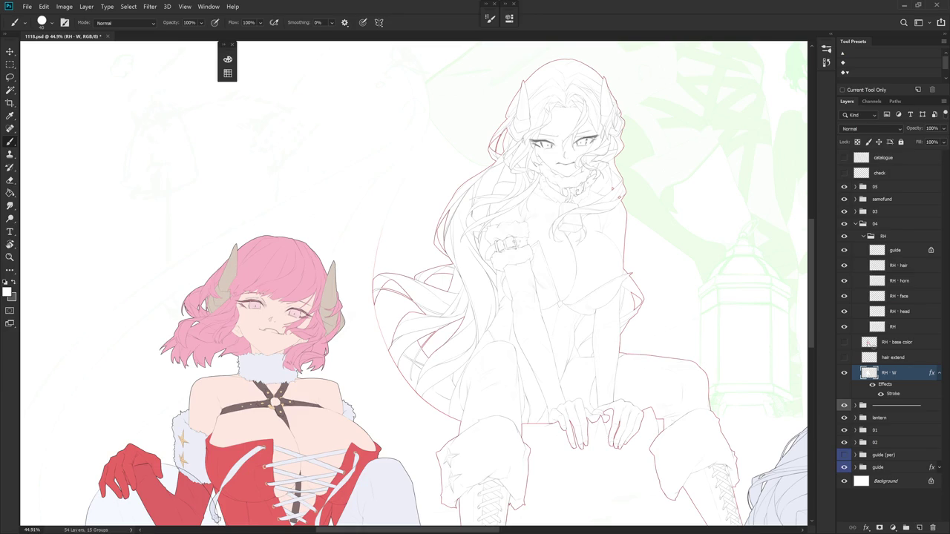
pyautogui.click(843, 342)
pyautogui.keyDown('ctrl'); pyautogui.click(868, 372); pyautogui.keyUp('ctrl')
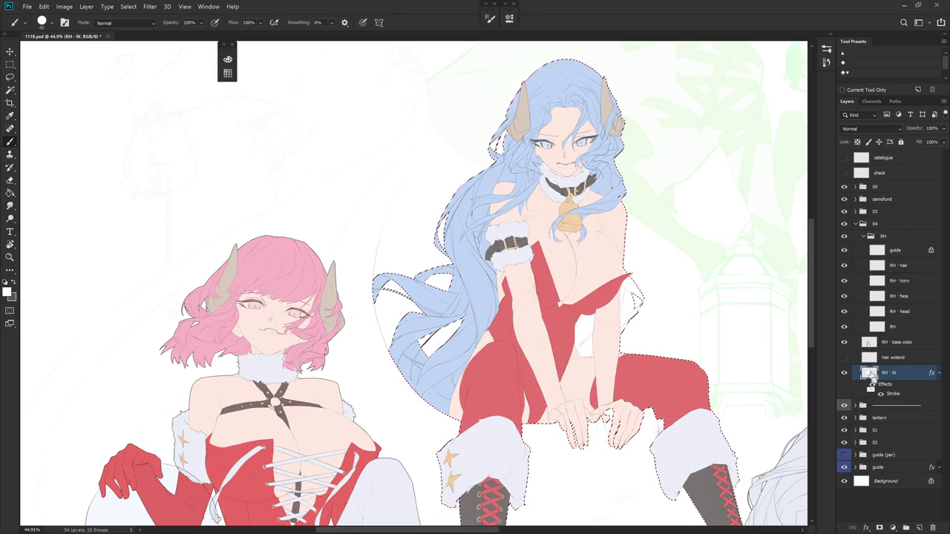
pyautogui.click(898, 342)
# - Set the brush mode to Behind, deselect, and enlarge the brush
pyautogui.moveTo(751, 348); pyautogui.dragTo(716, 363)
pyautogui.keyDown('shift'); pyautogui.rightClick(664, 89); pyautogui.keyUp('shift')
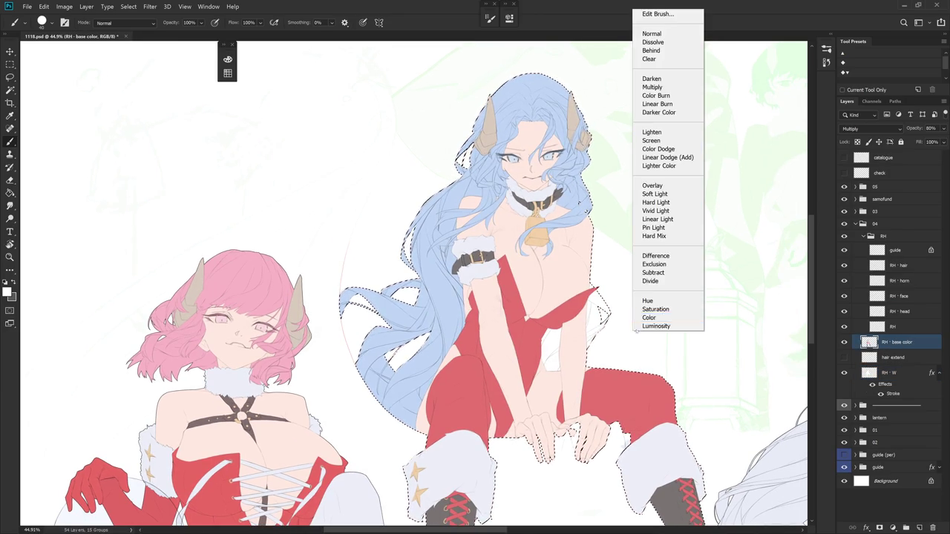
pyautogui.click(664, 52)
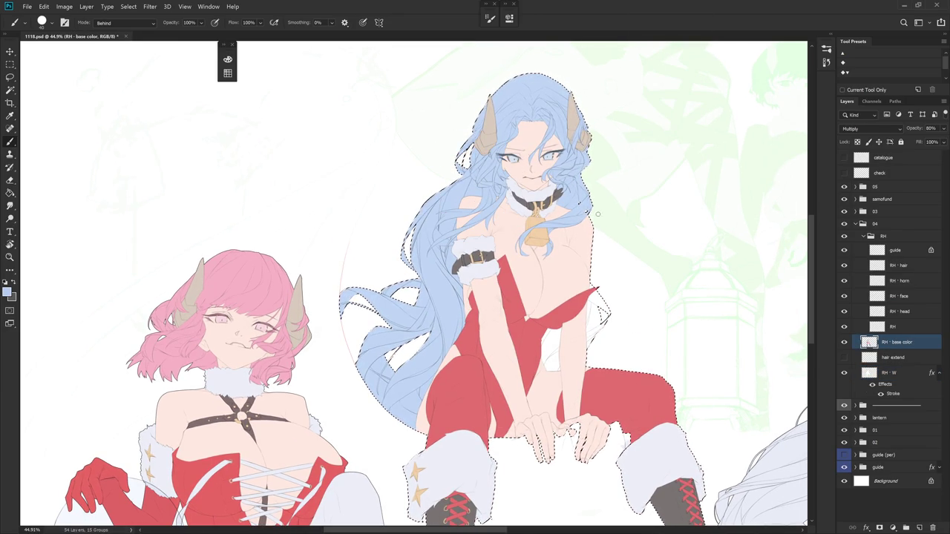
pyautogui.hotkey('ctrl', 'd')
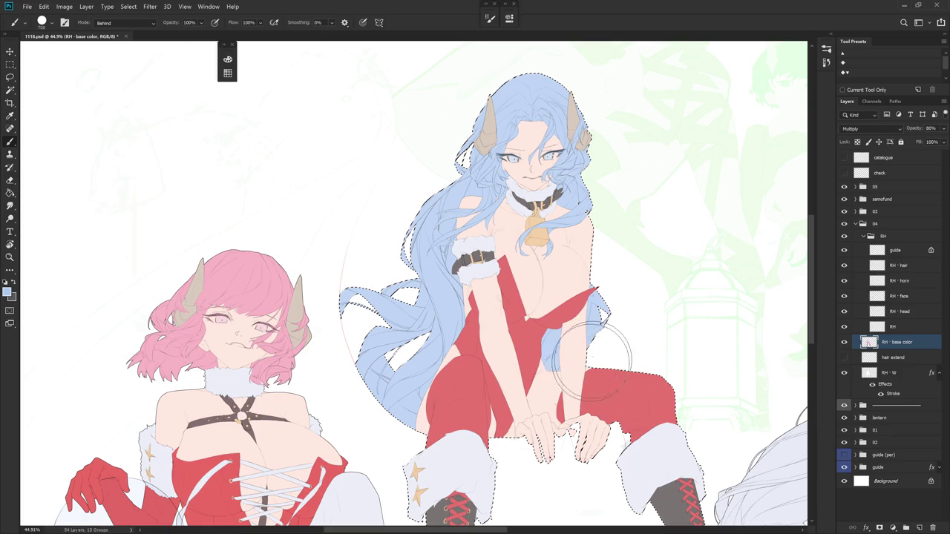
pyautogui.press(']')
pyautogui.press(']')
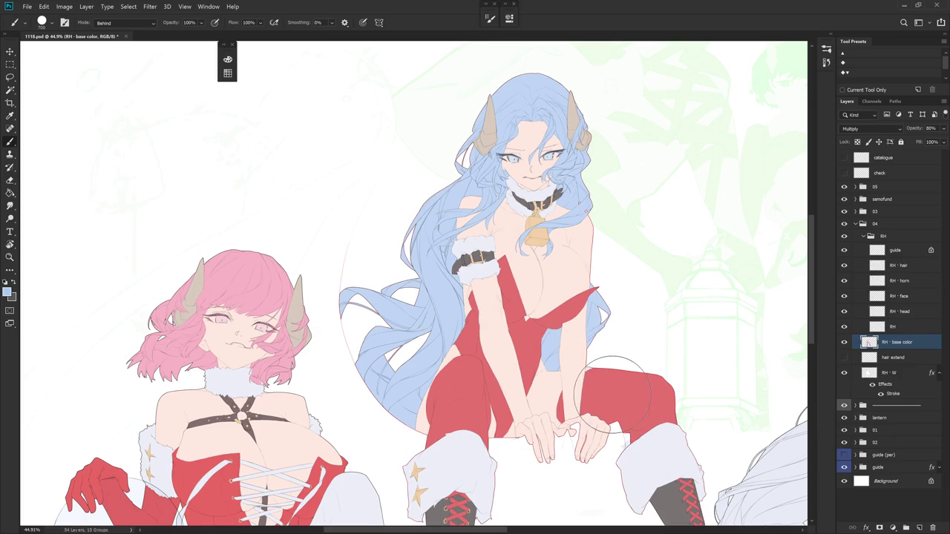
pyautogui.keyDown('alt'); pyautogui.scroll(-4, 644, 361); pyautogui.keyUp('alt')
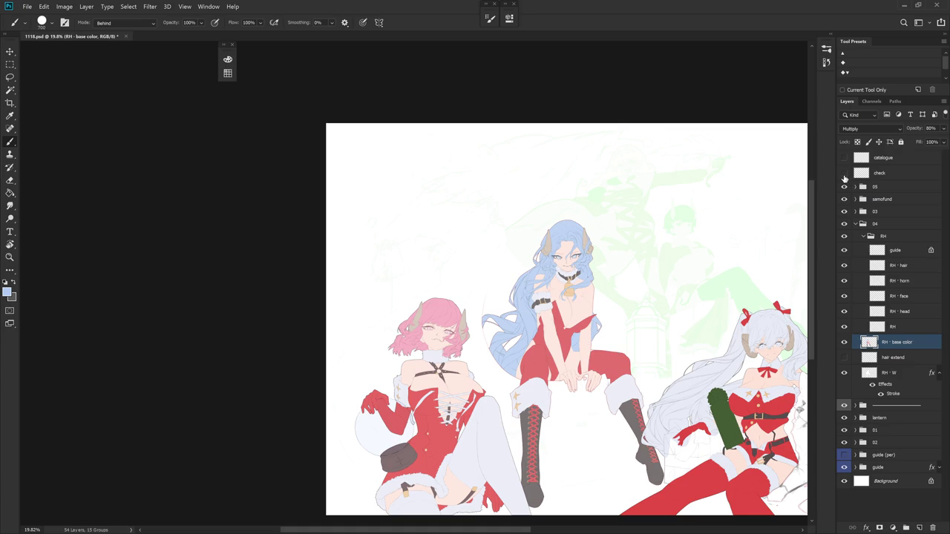
# - Show the check layer's red notes and delete the Hair note
pyautogui.click(845, 172)
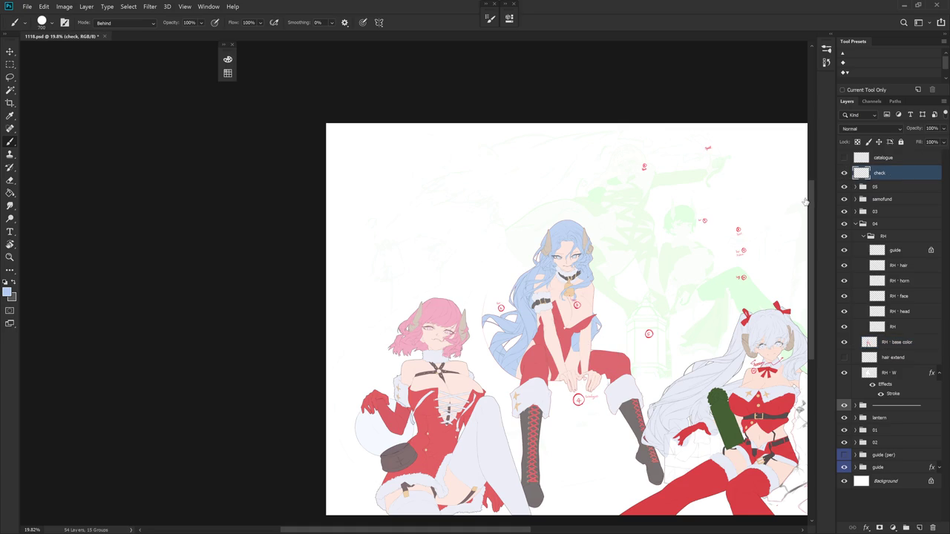
pyautogui.press('l')
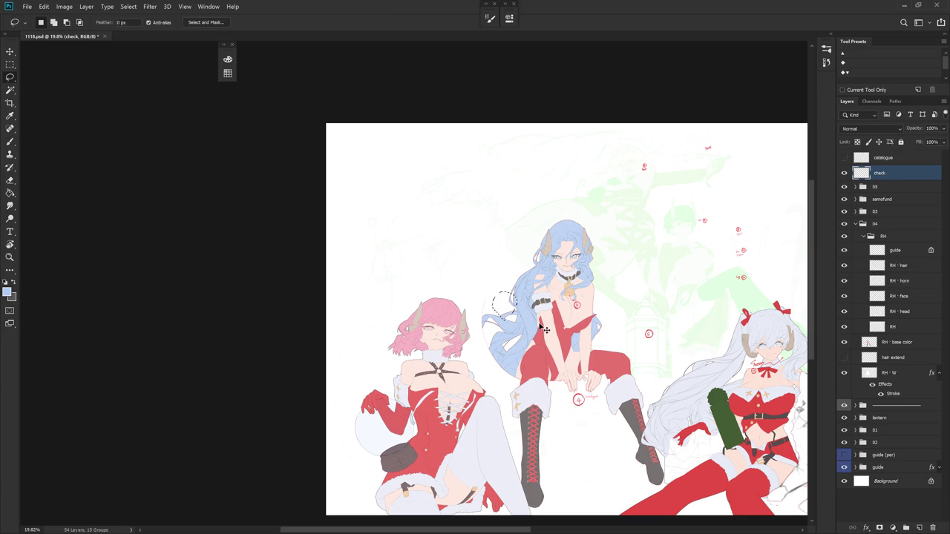
pyautogui.scroll(2, 604, 332)
pyautogui.scroll(2, 616, 328)
pyautogui.scroll(2, 579, 322)
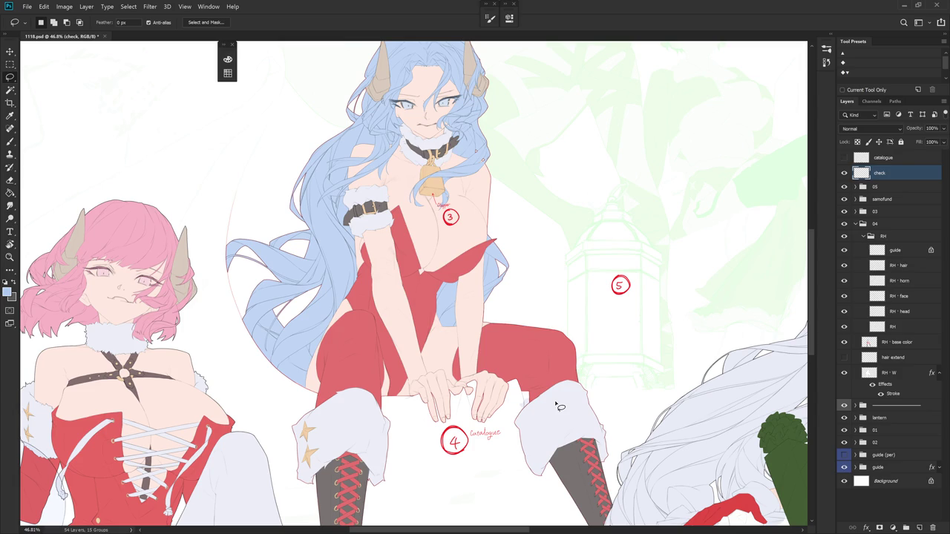
pyautogui.moveTo(301, 189); pyautogui.dragTo(286, 249)
pyautogui.moveTo(282, 204)
pyautogui.mouseDown()
pyautogui.moveTo(283, 232)
pyautogui.moveTo(617, 415)
pyautogui.mouseUp()
pyautogui.press('Delete')
# - Move the circled 2 beside the right boot and sample the notes' red
pyautogui.hotkey('ctrl', 't')
pyautogui.press('Return')
pyautogui.hotkey('ctrl', 'd')
pyautogui.press('b')
pyautogui.keyDown('alt'); pyautogui.click(602, 407); pyautogui.keyUp('alt')
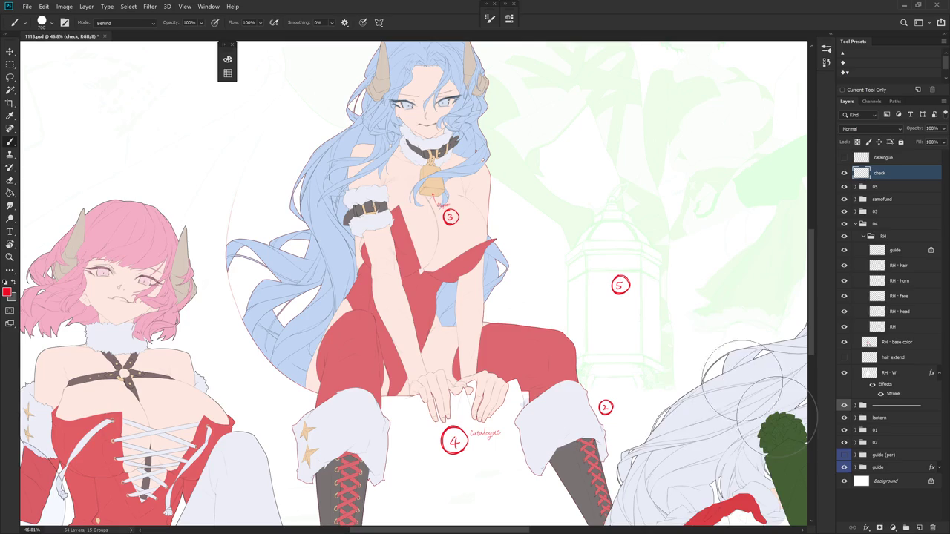
# - Choose the small Hard Round brush and undo a stray T stroke
pyautogui.rightClick(664, 340)
pyautogui.scroll(-5, 742, 445)
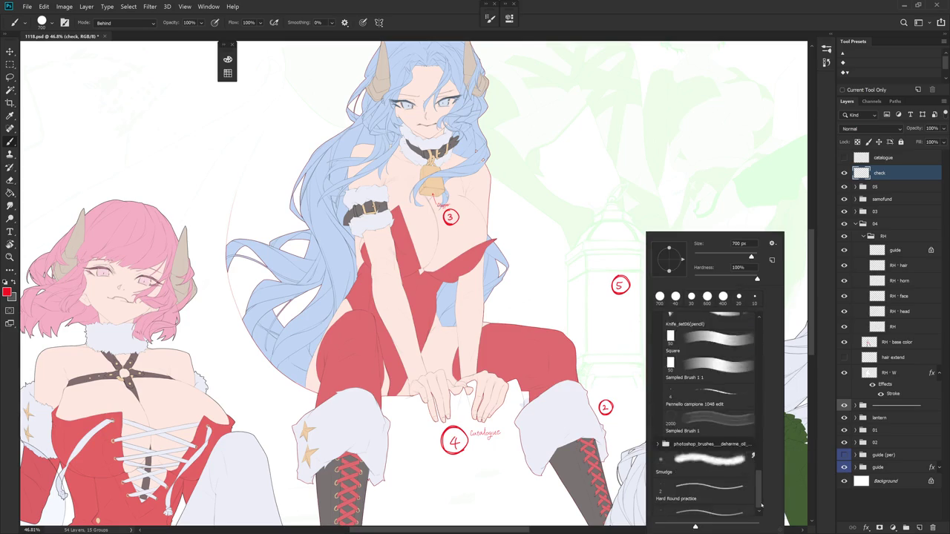
pyautogui.scroll(-5, 742, 445)
pyautogui.click(705, 421)
pyautogui.click(909, 181)
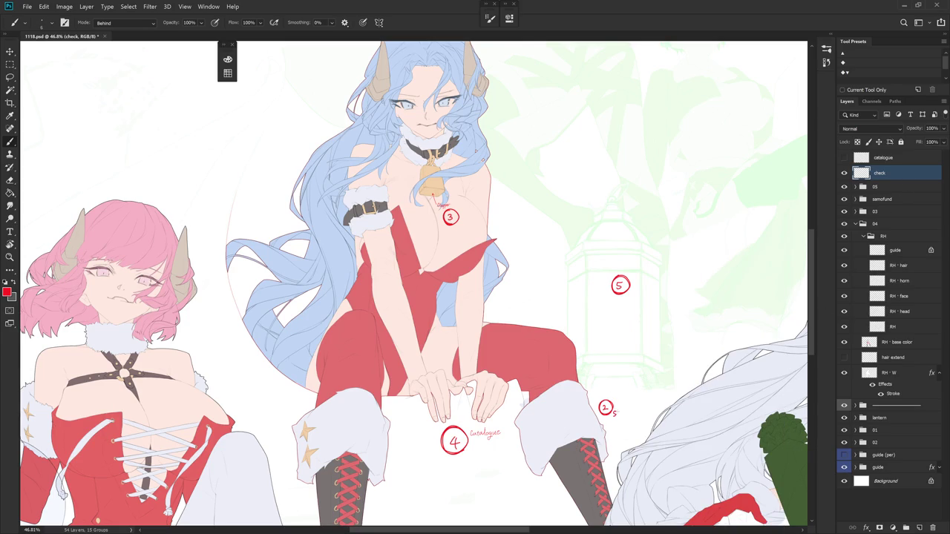
pyautogui.hotkey('ctrl', 'z')
pyautogui.scroll(-3, 568, 279)
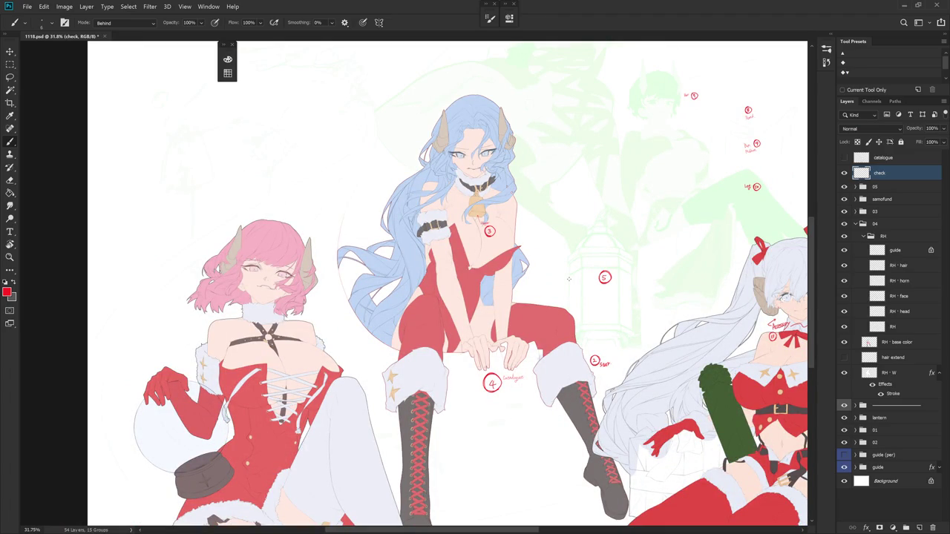
pyautogui.moveTo(568, 279); pyautogui.dragTo(533, 268)
# - Compare the Snapshot 1 line art with the coloured Snapshot 4 in History
pyautogui.click(826, 63)
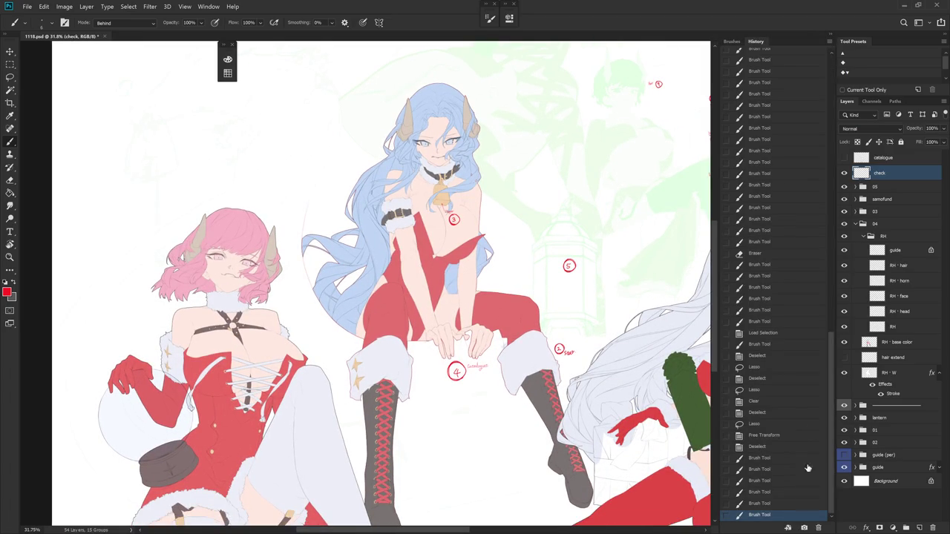
pyautogui.moveTo(823, 360); pyautogui.dragTo(831, 66)
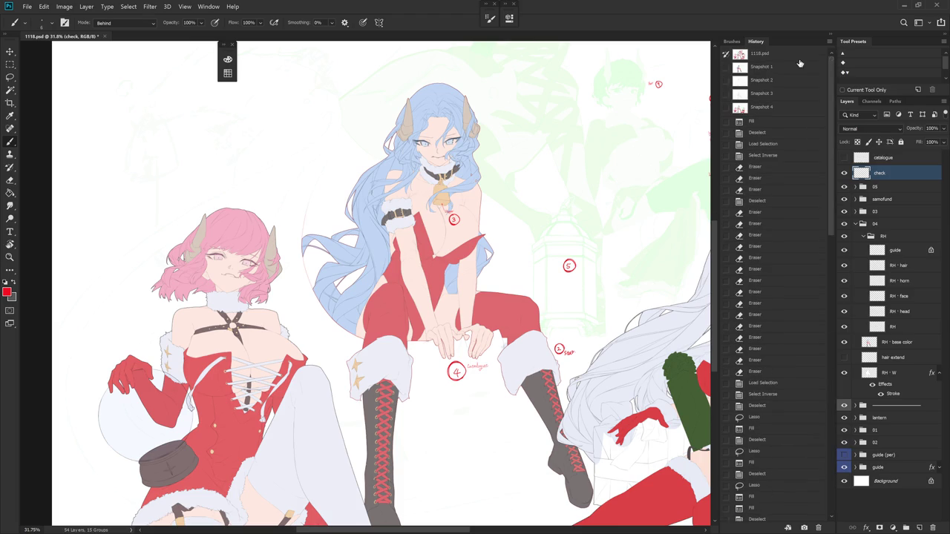
pyautogui.click(783, 70)
pyautogui.click(777, 108)
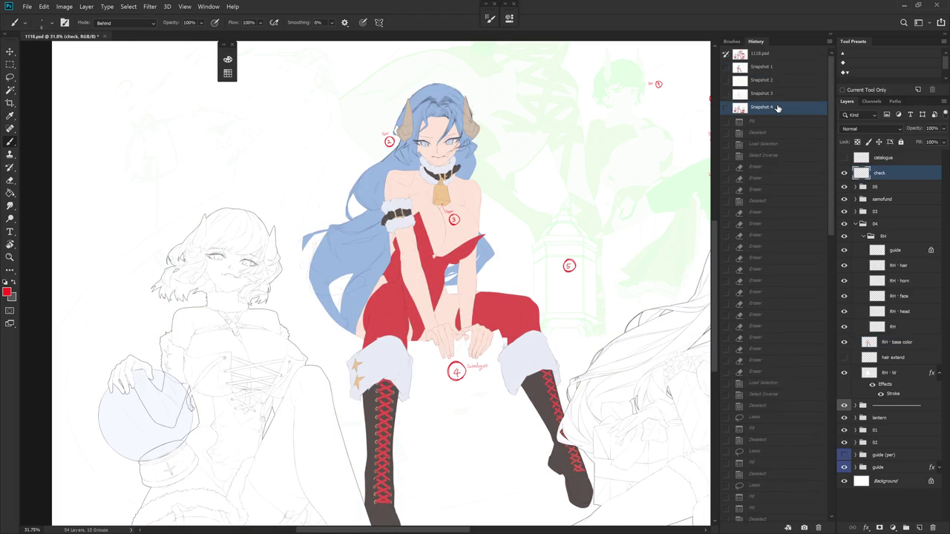
pyautogui.click(779, 69)
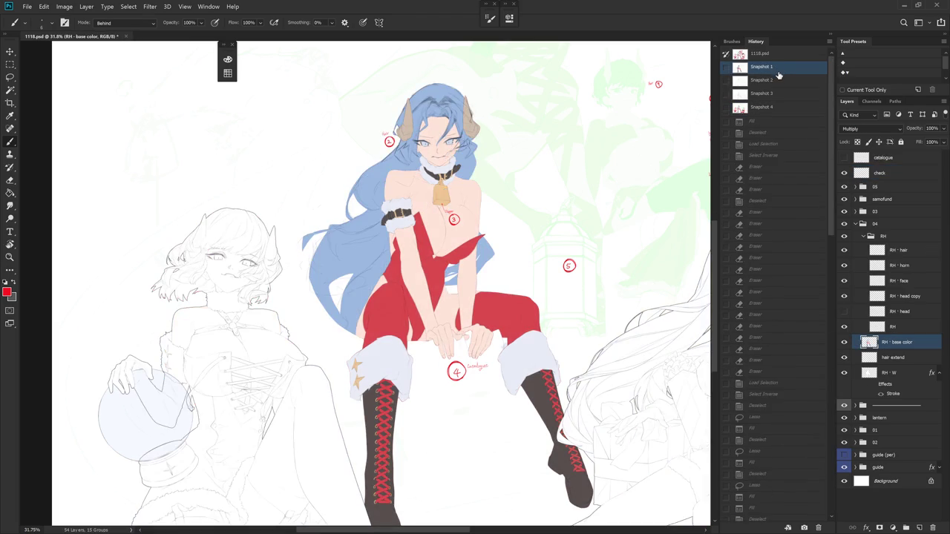
pyautogui.click(771, 109)
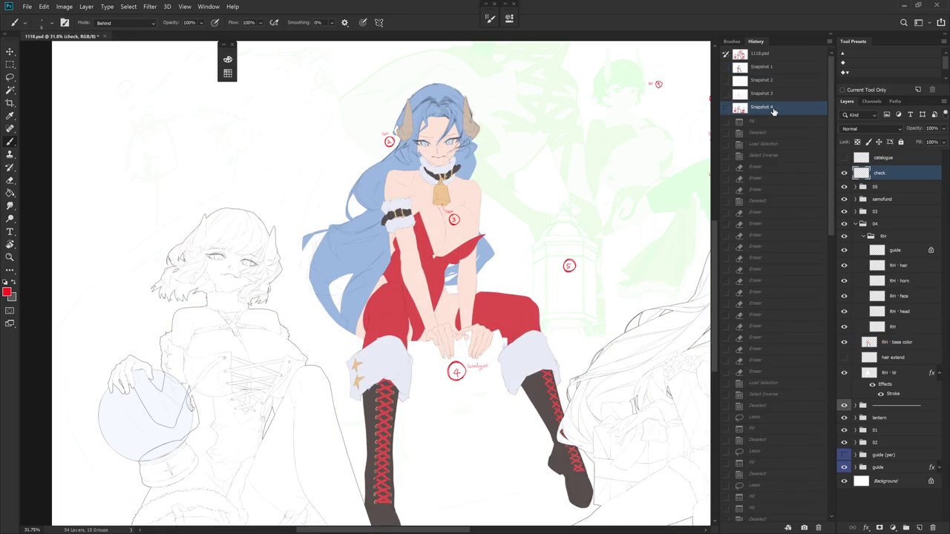
# - Toggle between Snapshot 4 and the latest full-document state
pyautogui.click(779, 56)
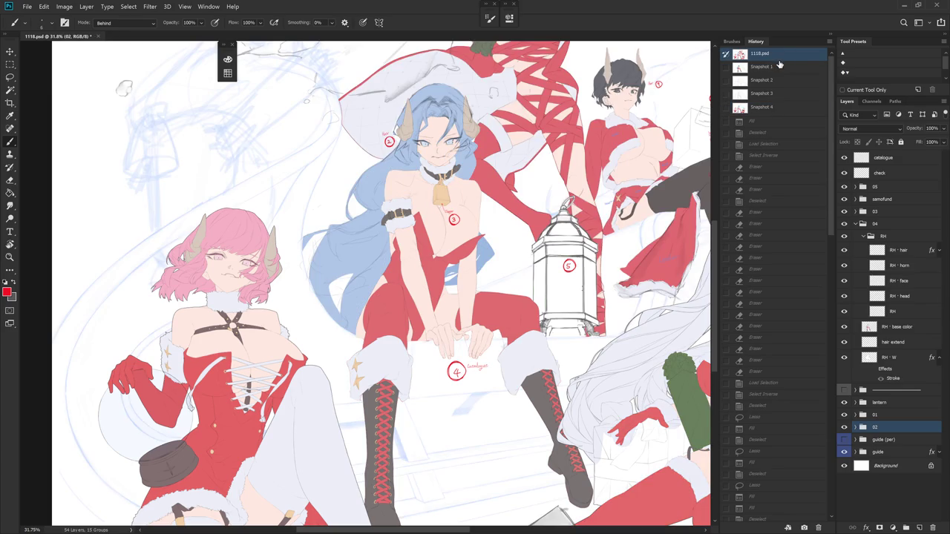
pyautogui.click(772, 109)
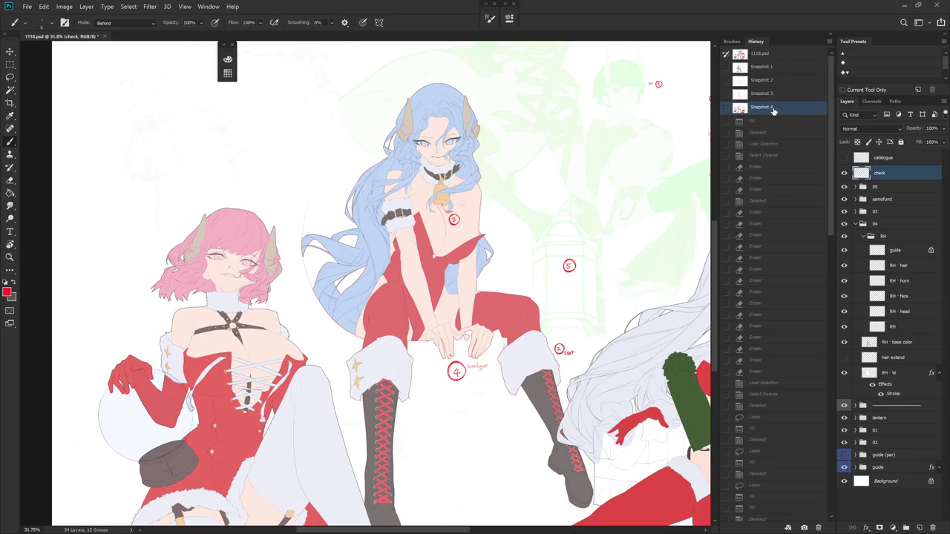
pyautogui.click(776, 57)
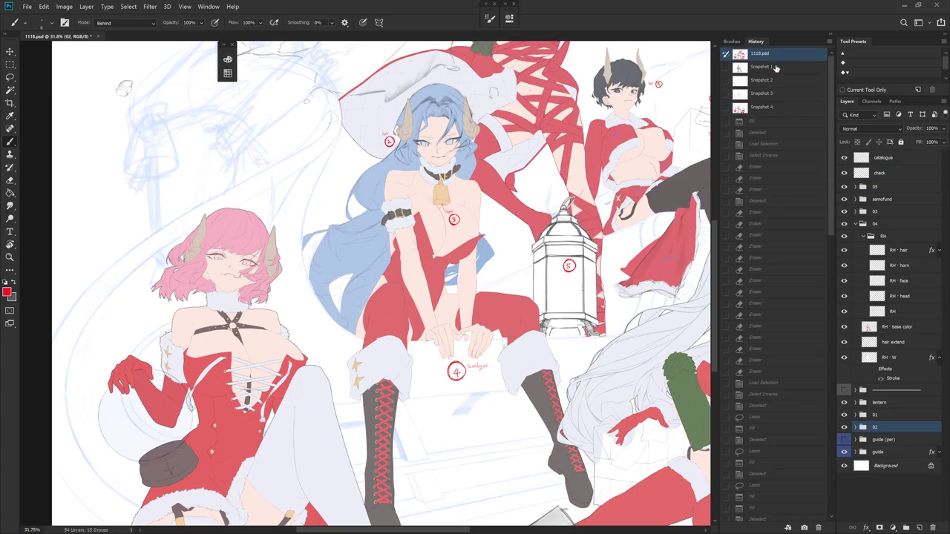
pyautogui.click(772, 108)
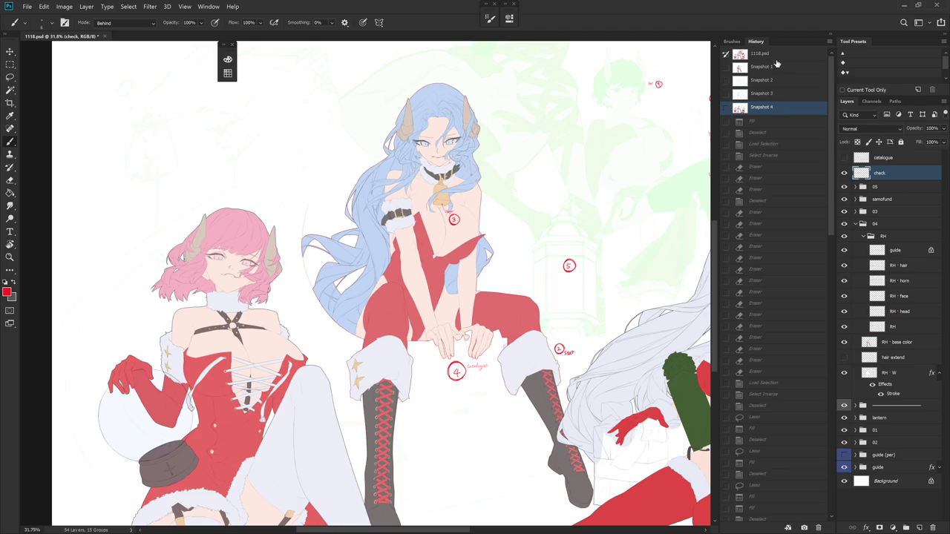
pyautogui.click(775, 59)
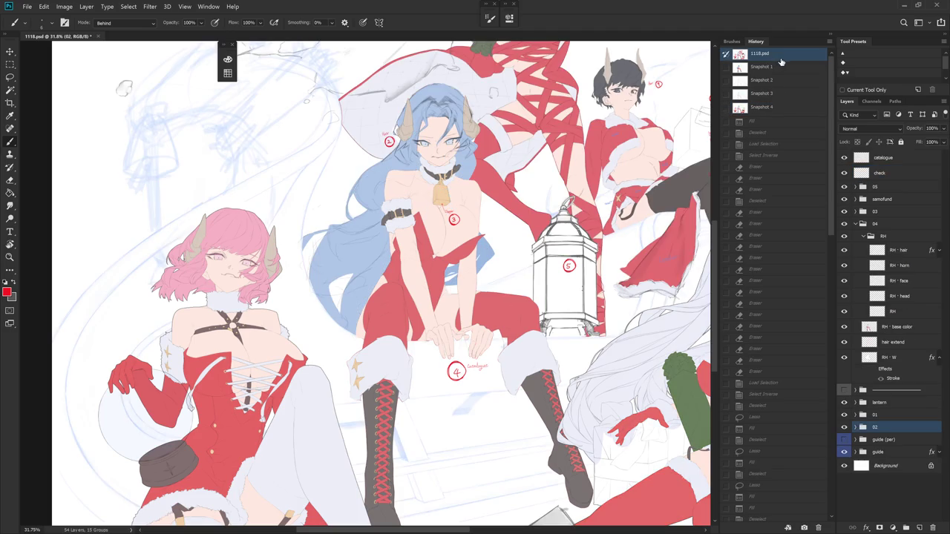
pyautogui.click(772, 109)
pyautogui.scroll(-2, 508, 292)
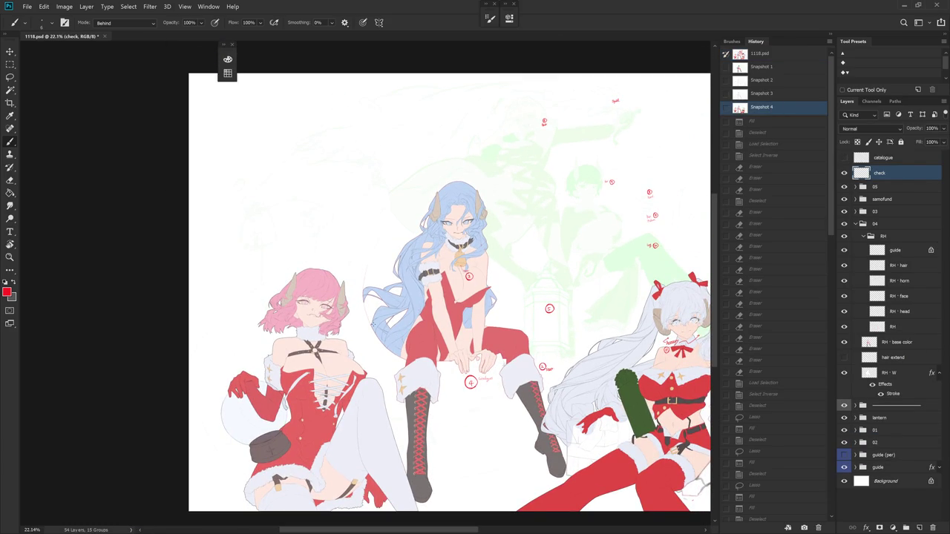
pyautogui.scroll(-10, 826, 497)
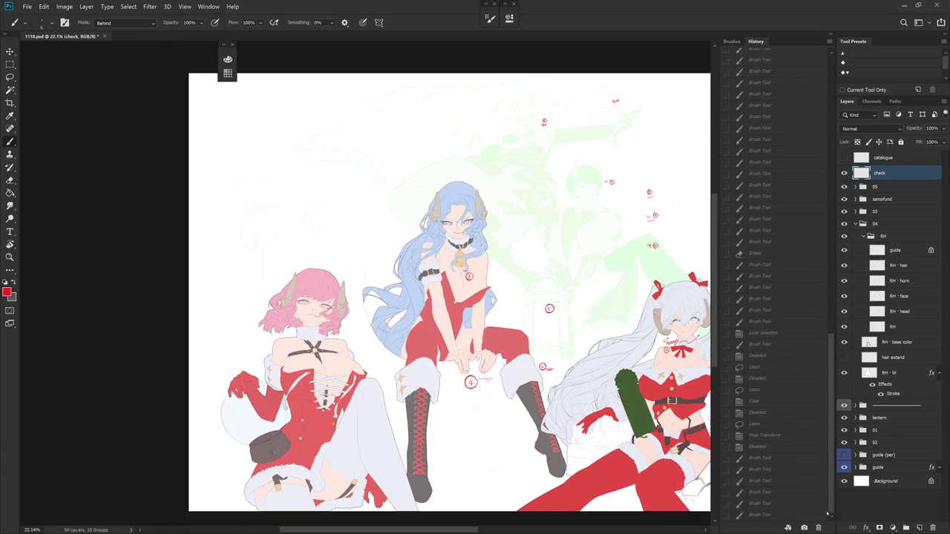
# - Return to the latest history state and collapse the History panel to icons
pyautogui.click(814, 515)
pyautogui.click(830, 35)
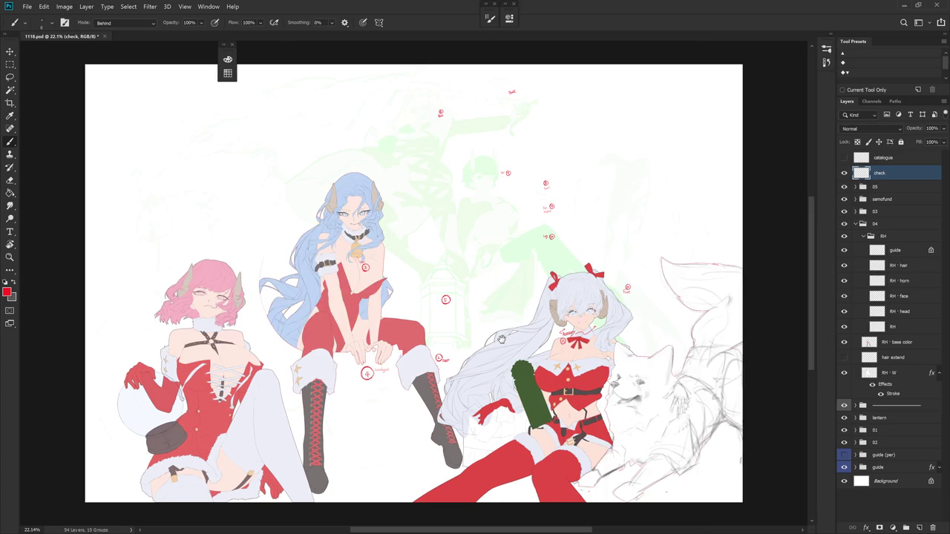
pyautogui.scroll(2, 519, 298)
pyautogui.scroll(2, 519, 298)
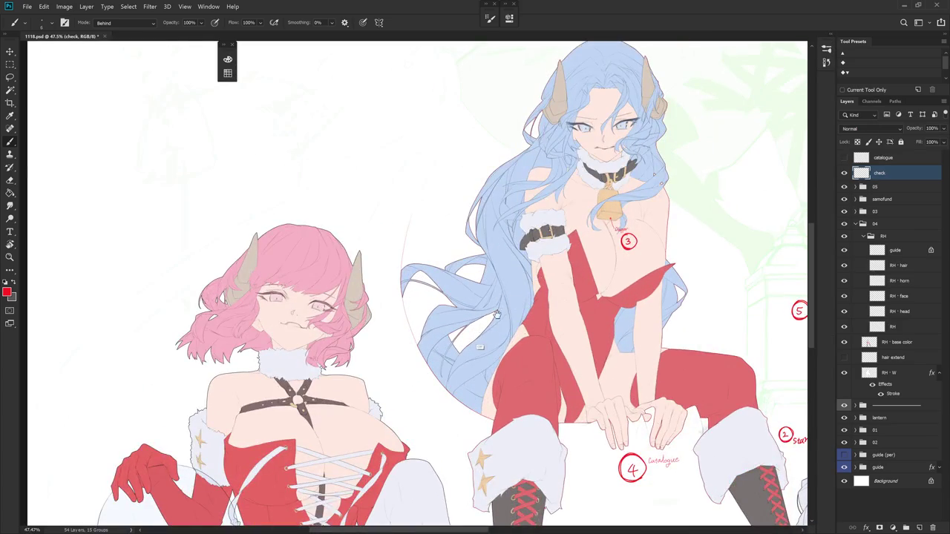
pyautogui.scroll(3, 520, 297)
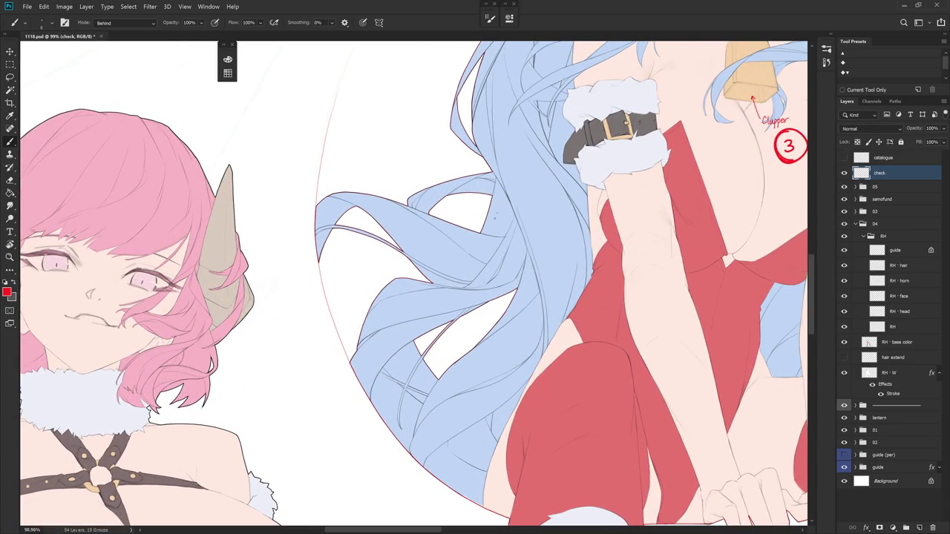
pyautogui.scroll(-3, 431, 358)
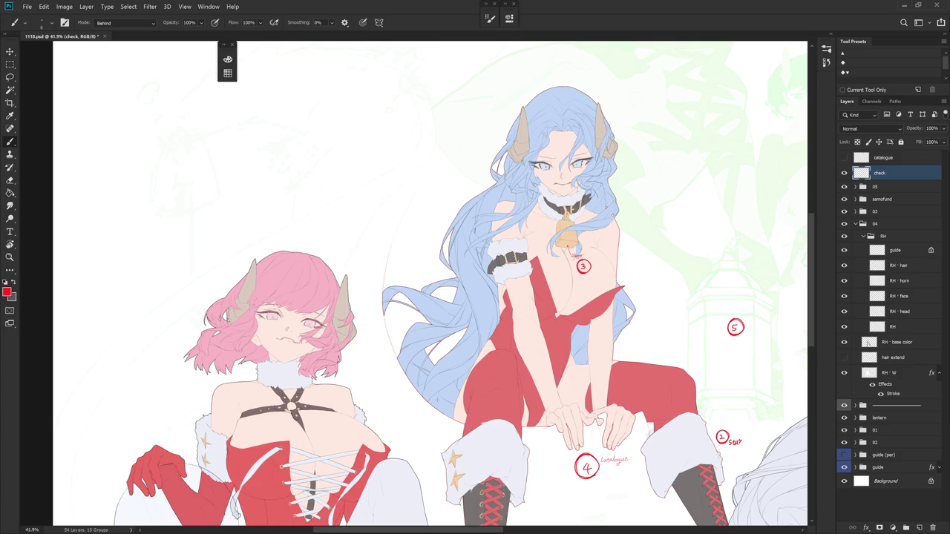
pyautogui.scroll(-5, 441, 259)
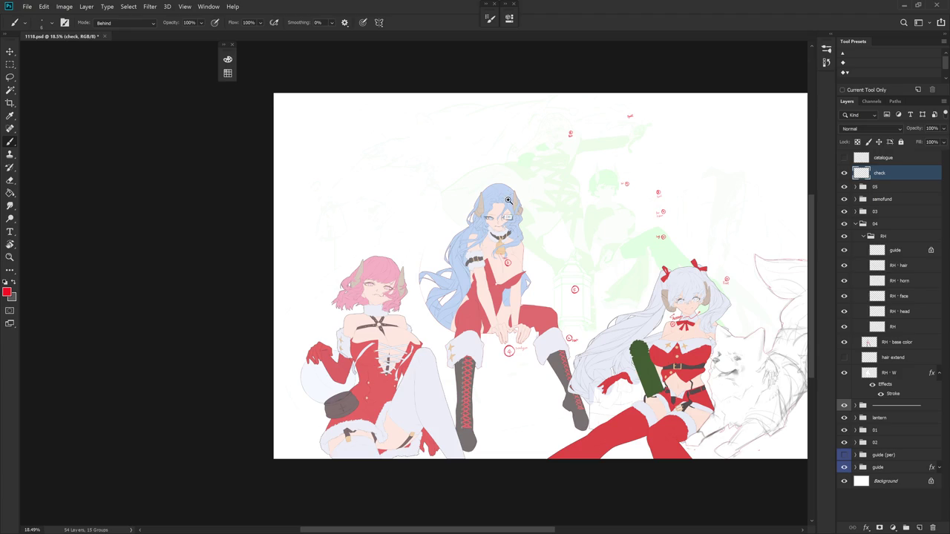
pyautogui.scroll(5, 509, 199)
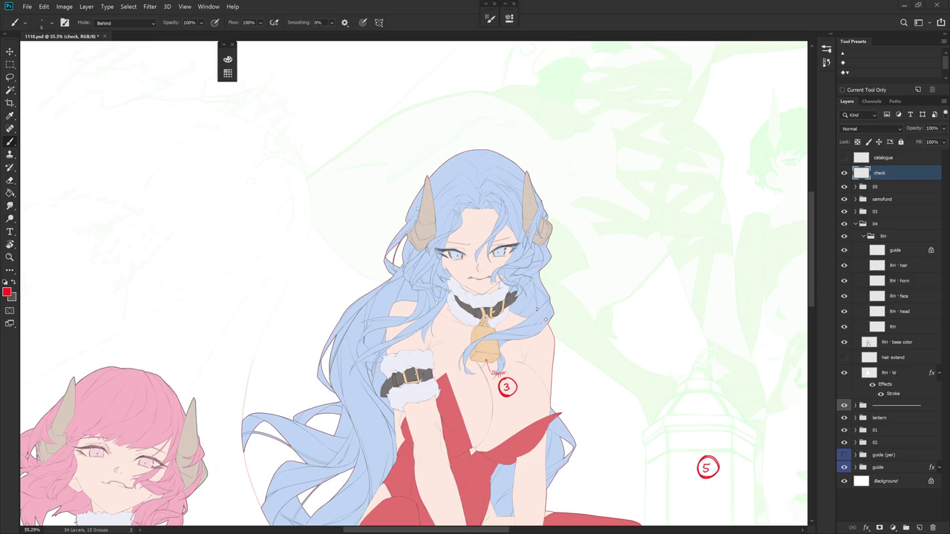
# - Zoom in and back out on the blue-haired girl to inspect her
pyautogui.scroll(2, 664, 244)
pyautogui.scroll(2, 478, 204)
pyautogui.scroll(4, 478, 204)
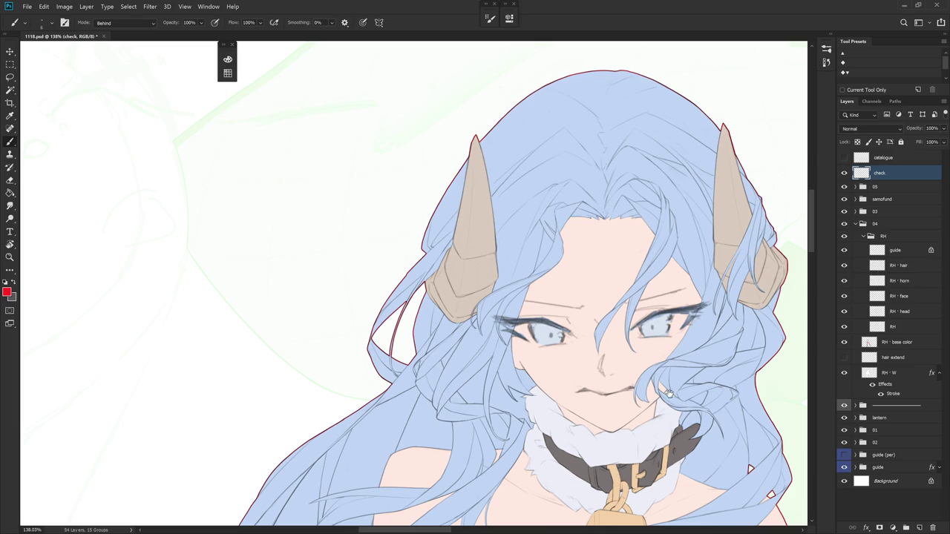
pyautogui.scroll(-1, 750, 469)
pyautogui.scroll(-1, 690, 404)
pyautogui.scroll(-2, 627, 338)
pyautogui.scroll(-1, 612, 349)
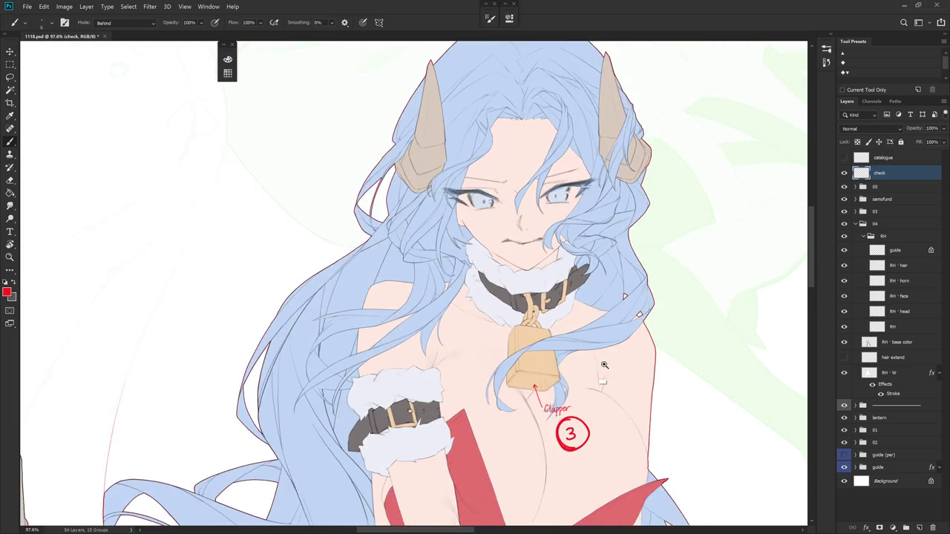
pyautogui.scroll(-2, 587, 393)
pyautogui.scroll(-1, 564, 416)
pyautogui.scroll(-2, 555, 422)
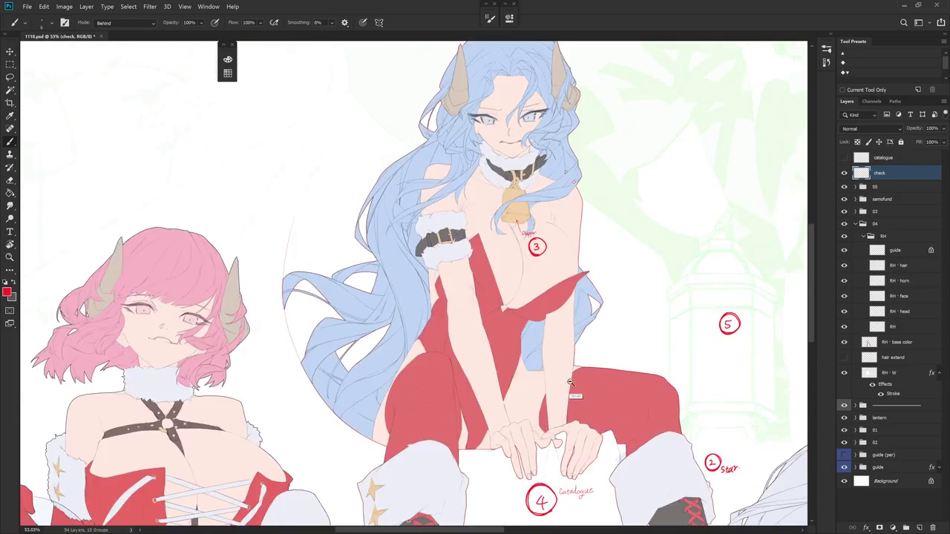
# - Set the back characters' group opacity to 66%
pyautogui.scroll(-2, 555, 423)
pyautogui.click(844, 406)
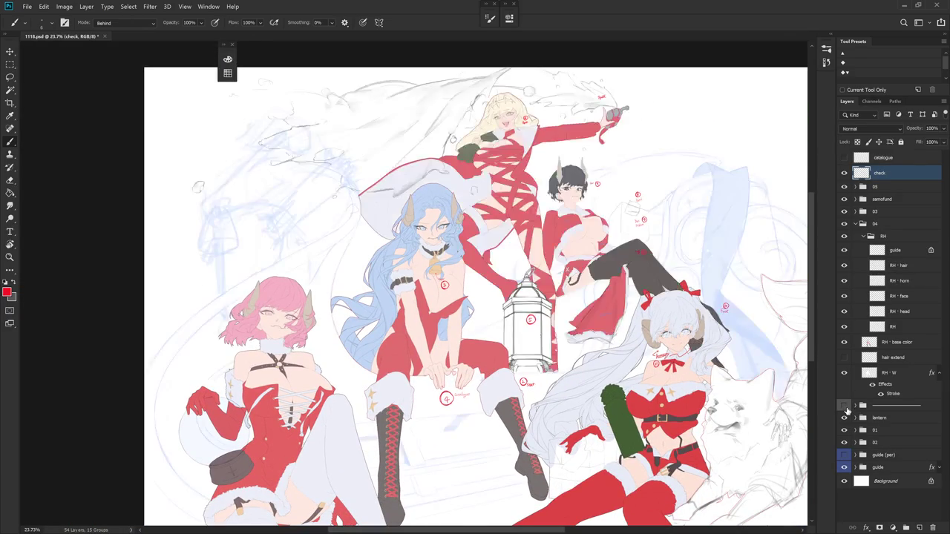
pyautogui.click(843, 406)
pyautogui.click(882, 406)
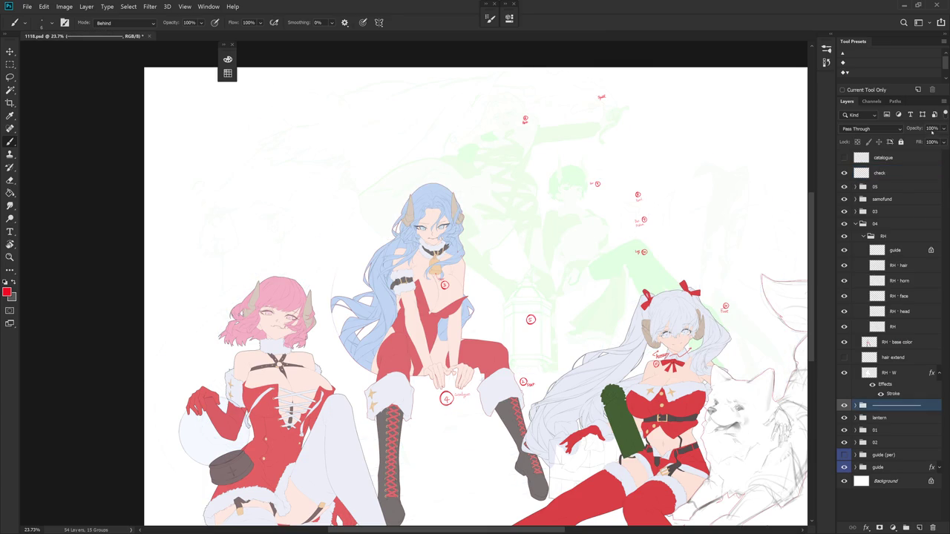
pyautogui.click(931, 128)
pyautogui.click(943, 129)
pyautogui.moveTo(944, 140); pyautogui.dragTo(928, 140)
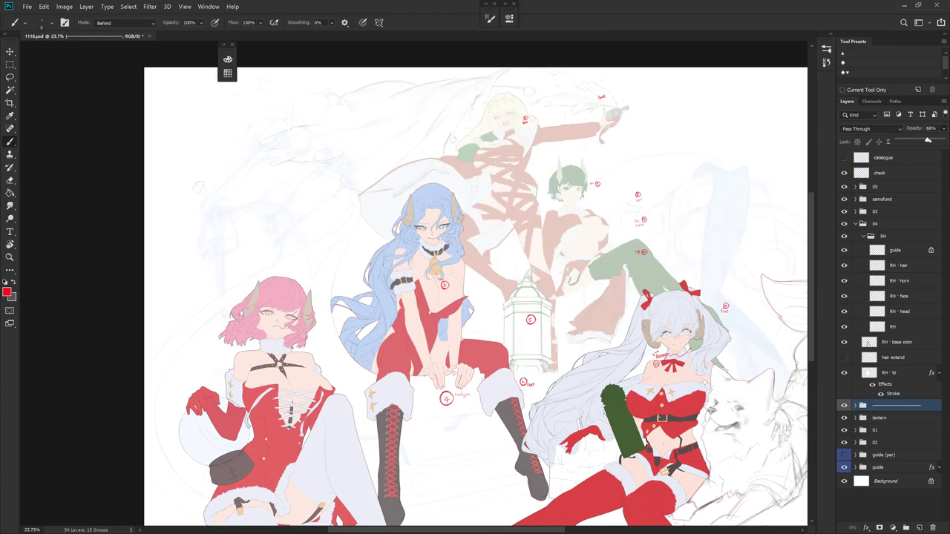
pyautogui.moveTo(611, 349); pyautogui.dragTo(591, 318)
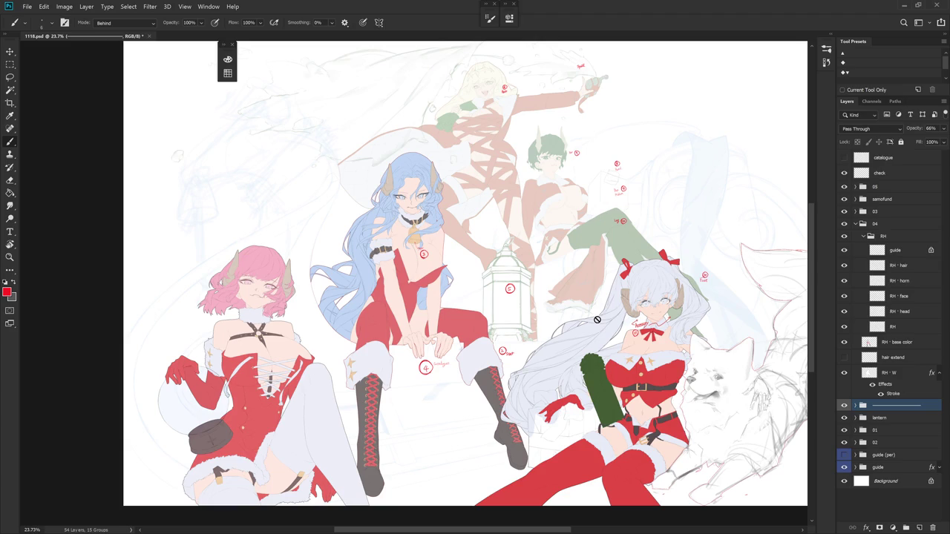
# - Show the catalogue layer and add a new empty layer above the collapsed RH group
pyautogui.click(844, 157)
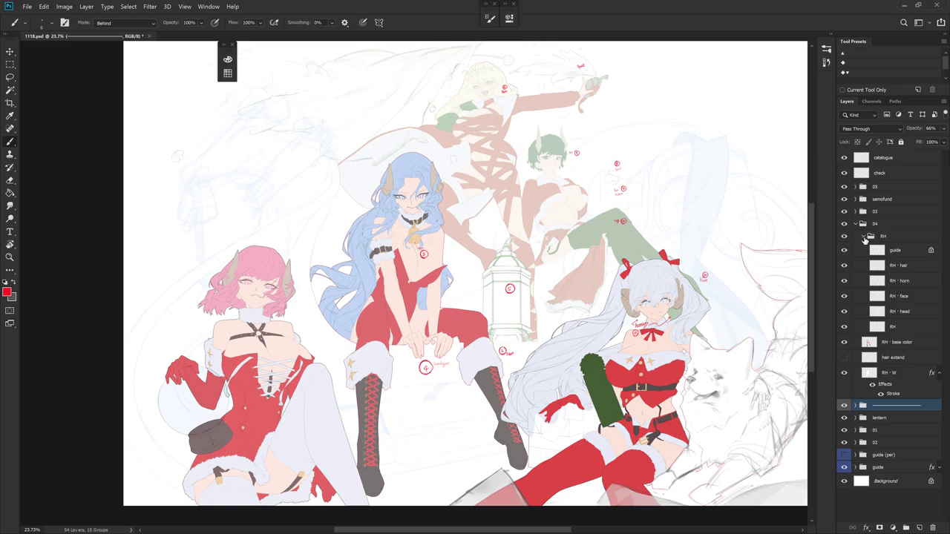
pyautogui.click(866, 236)
pyautogui.click(891, 236)
pyautogui.hotkey('ctrl', 'shift', 'n')
# - Create Layer 1 with a hard pencil in swapped colours and try a first stack edge
pyautogui.press('Return')
pyautogui.hotkey('shift', 'b')
pyautogui.press('x')
pyautogui.moveTo(458, 361); pyautogui.dragTo(457, 415)
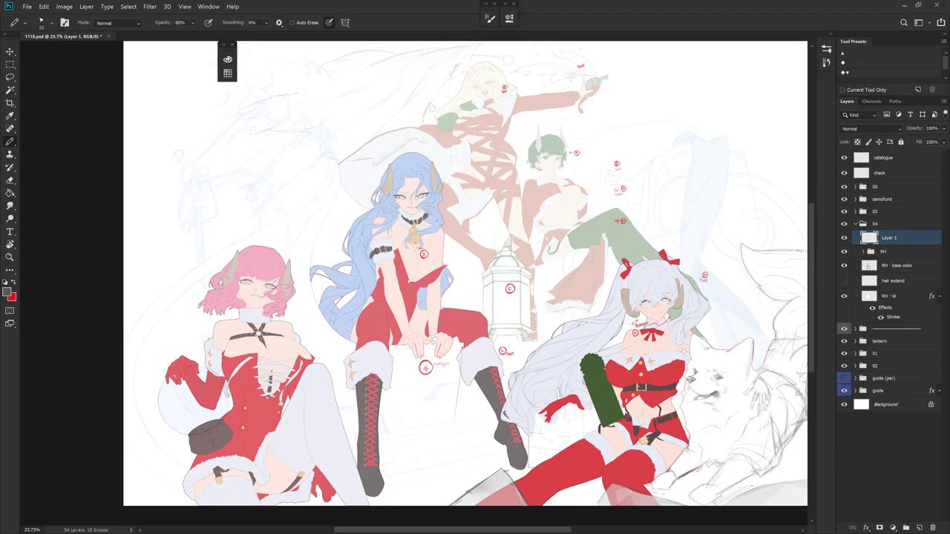
pyautogui.hotkey('ctrl', 'z')
# - Sketch the paper stack's vertical, diagonal and short horizontal edges beneath the blue-haired girl
pyautogui.moveTo(473, 423); pyautogui.dragTo(474, 452)
pyautogui.hotkey('ctrl', 'z')
pyautogui.moveTo(461, 369); pyautogui.dragTo(459, 410)
pyautogui.moveTo(405, 431)
pyautogui.mouseDown()
pyautogui.moveTo(463, 410)
pyautogui.moveTo(467, 441)
pyautogui.mouseUp()
pyautogui.moveTo(443, 446); pyautogui.dragTo(474, 445)
pyautogui.moveTo(401, 453)
pyautogui.mouseDown()
pyautogui.moveTo(419, 449)
pyautogui.moveTo(398, 452)
pyautogui.mouseUp()
pyautogui.scroll(3, 396, 354)
# - Zoom in and draw a vertical paper line beside the blue-haired girl's boot
pyautogui.scroll(1, 395, 354)
pyautogui.scroll(-4, 464, 371)
pyautogui.scroll(1, 463, 371)
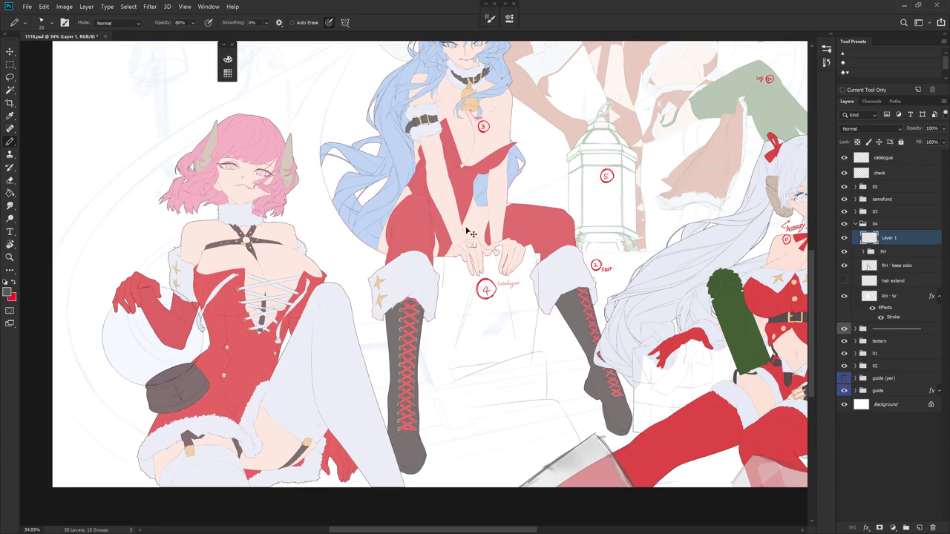
pyautogui.moveTo(433, 326); pyautogui.dragTo(435, 366)
pyautogui.hotkey('ctrl', 'z')
pyautogui.moveTo(431, 324); pyautogui.dragTo(430, 362)
# - Sketch lines along the boot's left edge and down the stack's side edge
pyautogui.press('e')
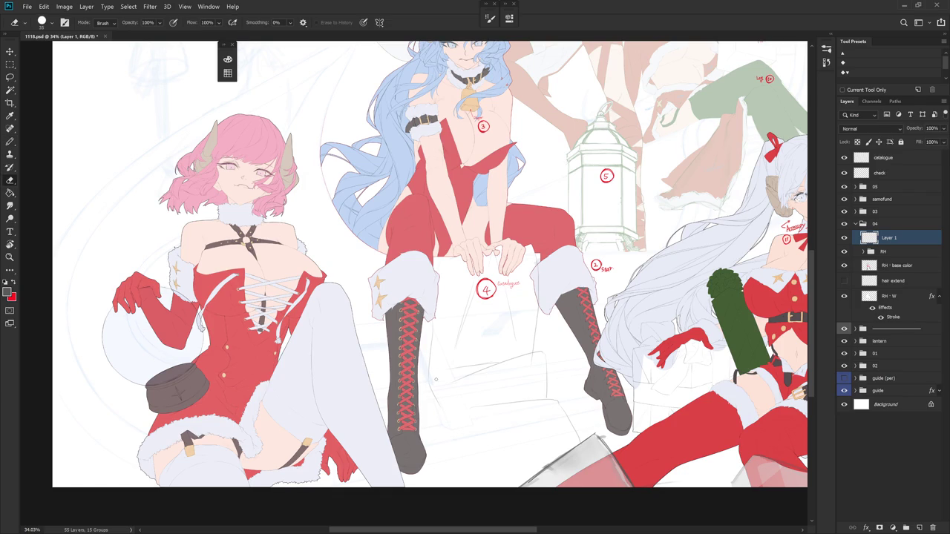
pyautogui.press('b')
pyautogui.moveTo(430, 385); pyautogui.dragTo(440, 420)
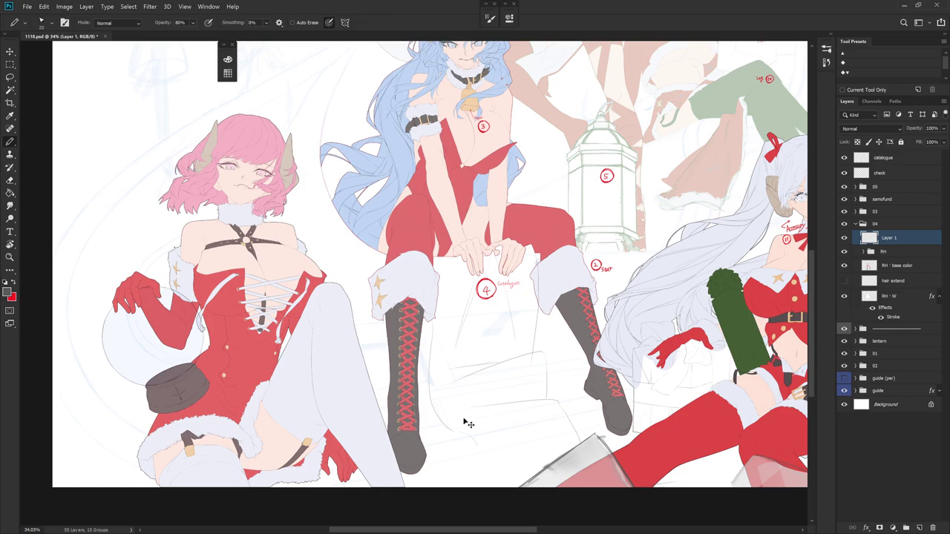
pyautogui.press('e')
pyautogui.press('b')
pyautogui.moveTo(472, 422); pyautogui.dragTo(479, 458)
pyautogui.moveTo(469, 414); pyautogui.dragTo(476, 481)
pyautogui.hotkey('ctrl', 'z')
pyautogui.moveTo(468, 410); pyautogui.dragTo(482, 469)
# - Extend a paper edge to the canvas bottom and add another edge below the boot
pyautogui.press('e')
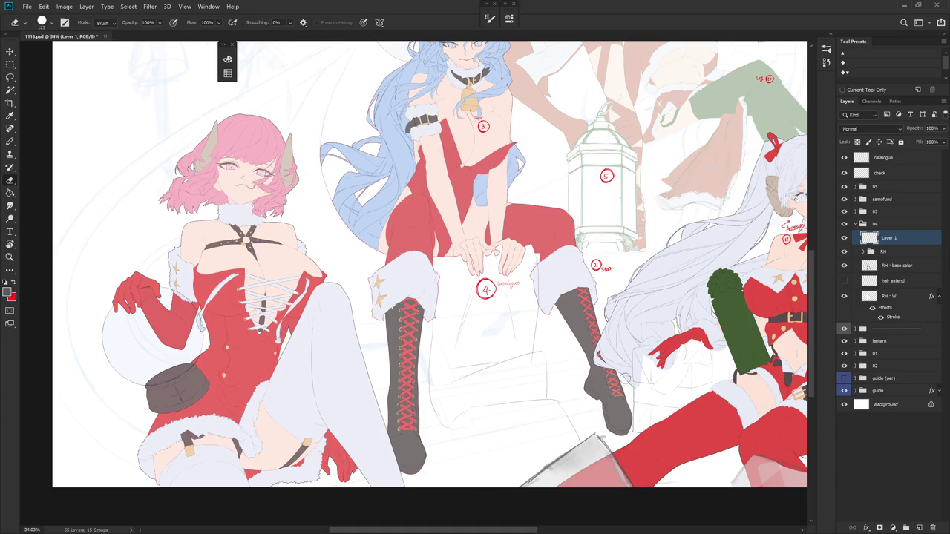
pyautogui.press('b')
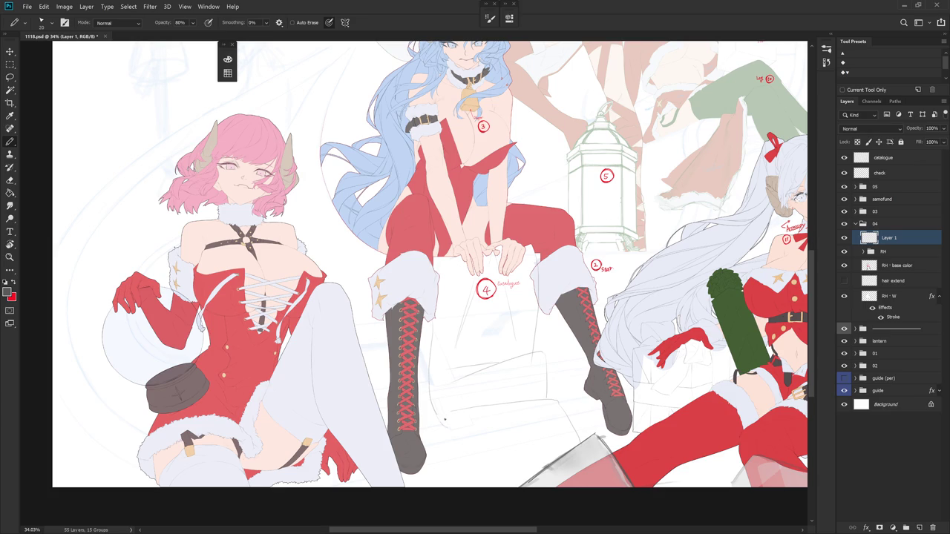
pyautogui.press('e')
pyautogui.press('b')
pyautogui.press('e')
pyautogui.press('b')
pyautogui.moveTo(452, 412); pyautogui.dragTo(460, 487)
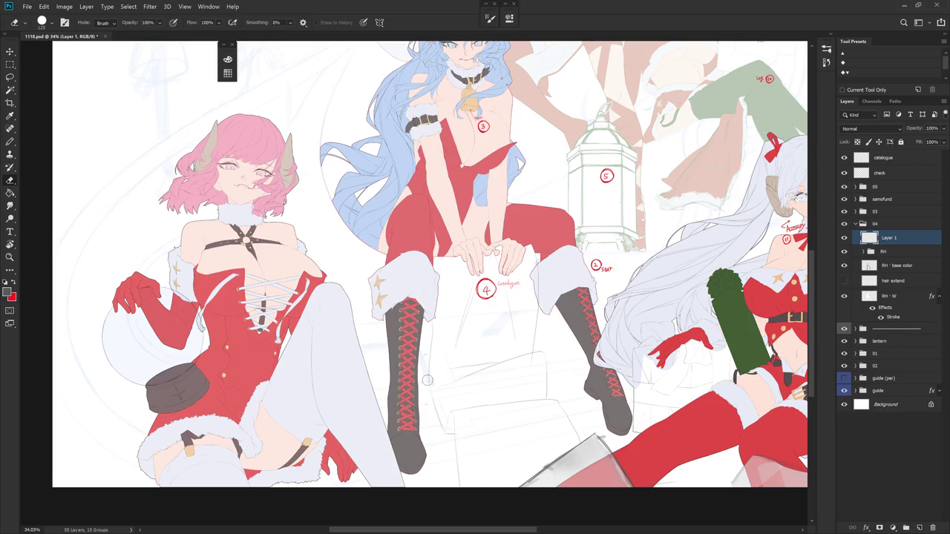
pyautogui.moveTo(428, 367); pyautogui.dragTo(442, 428)
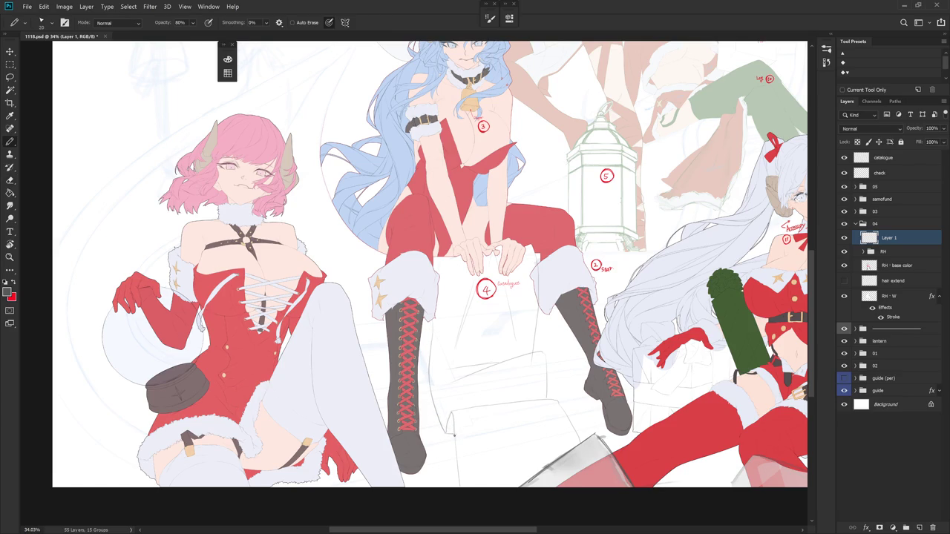
# - Tilt the canvas view about 20° counter-clockwise for easier drawing
pyautogui.press('e')
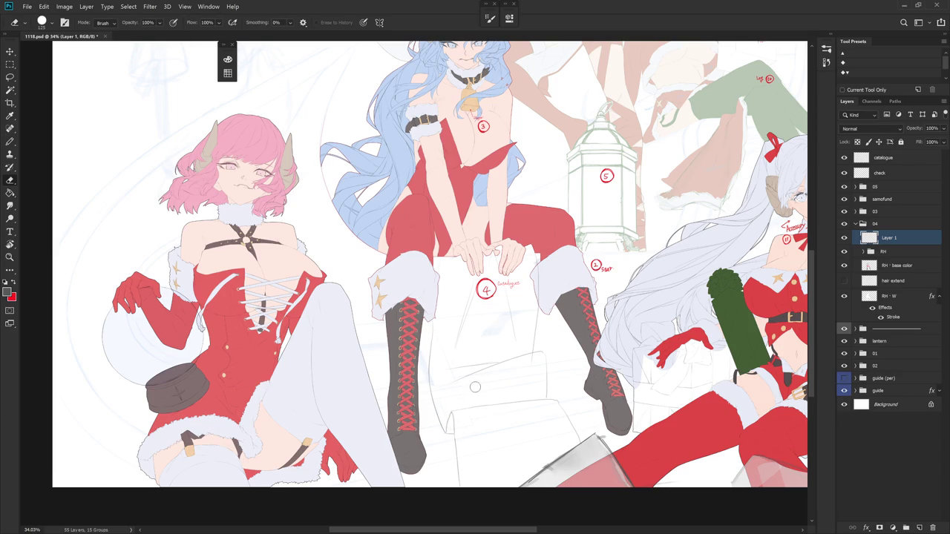
pyautogui.hscroll(2, 529, 413)
pyautogui.press('r')
pyautogui.moveTo(528, 413)
pyautogui.mouseDown()
pyautogui.moveTo(490, 374)
pyautogui.moveTo(524, 373)
pyautogui.mouseUp()
# - Add a faint paper edge line and touch it up with the eraser
pyautogui.press('b')
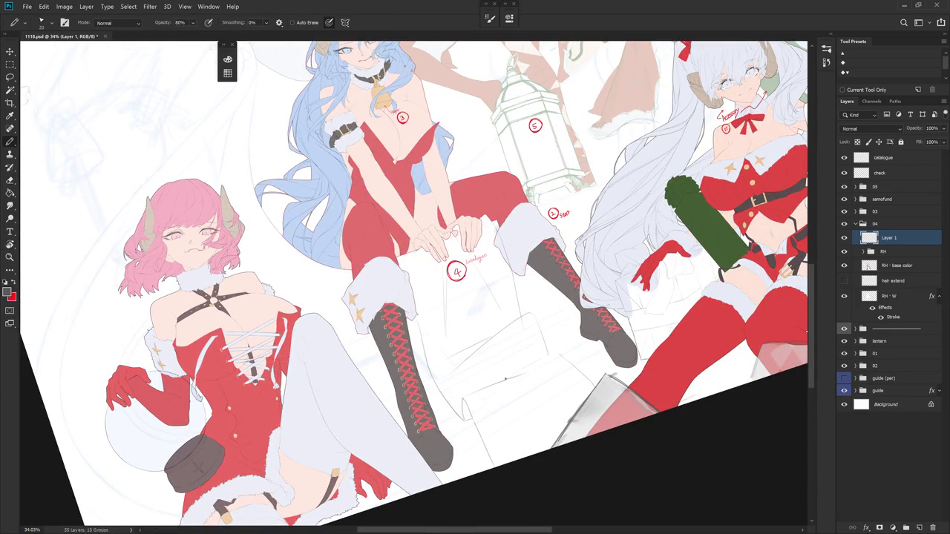
pyautogui.moveTo(535, 364)
pyautogui.mouseDown()
pyautogui.moveTo(546, 357)
pyautogui.moveTo(530, 407)
pyautogui.mouseUp()
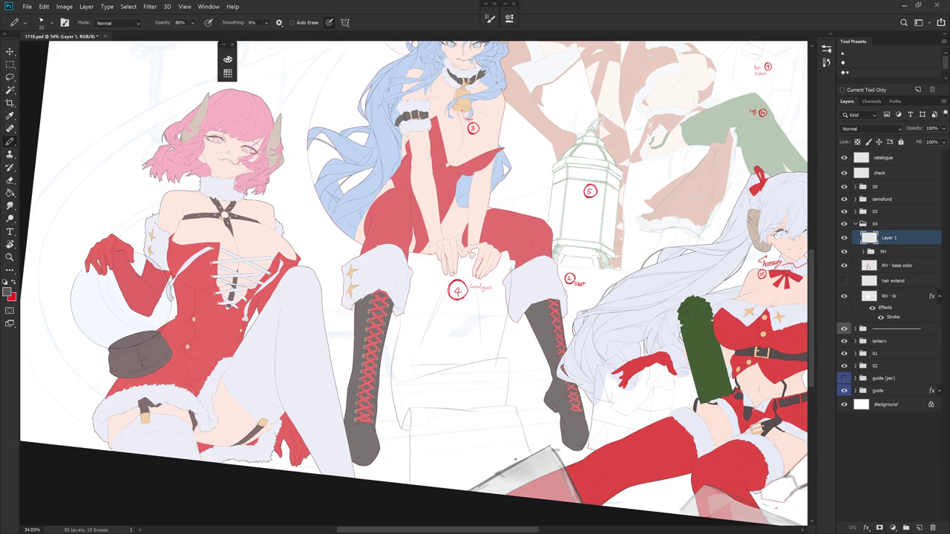
pyautogui.press('e')
pyautogui.press('b')
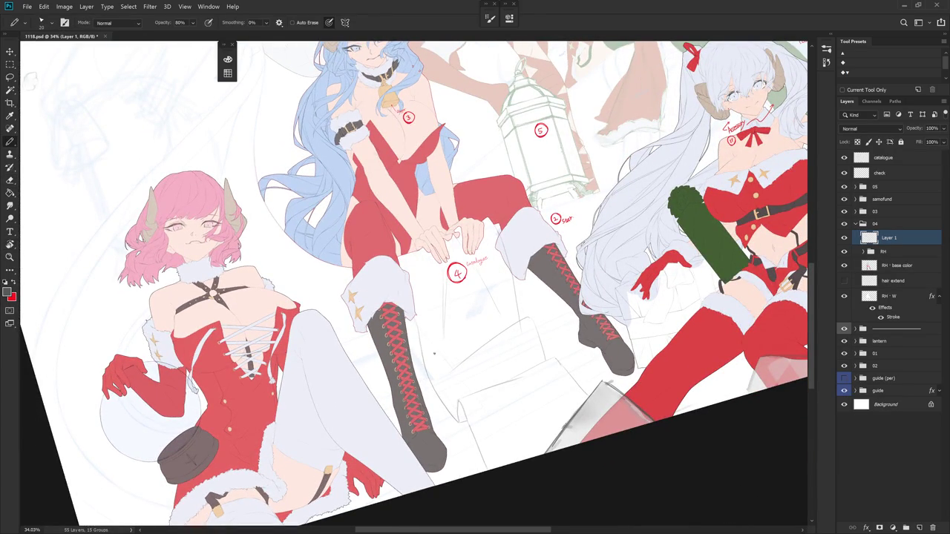
pyautogui.press('e')
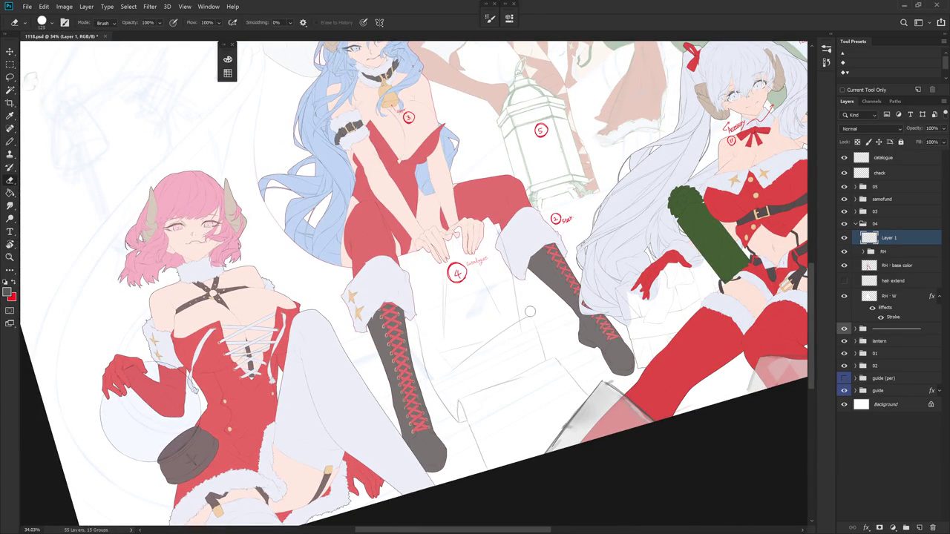
pyautogui.press('b')
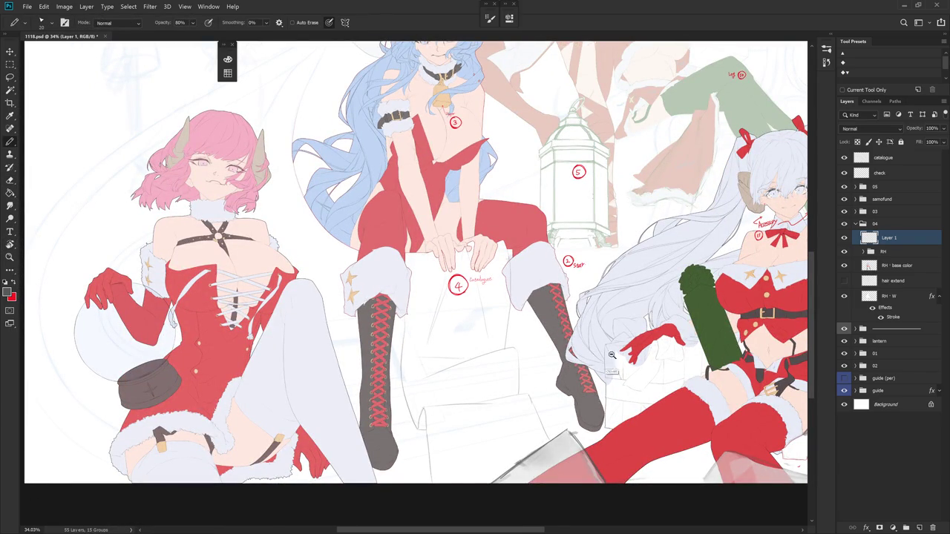
# - Refine the stack's sketch lines, alternating pencil and eraser, then zoom out to check
pyautogui.scroll(-5, 604, 363)
pyautogui.scroll(4, 573, 341)
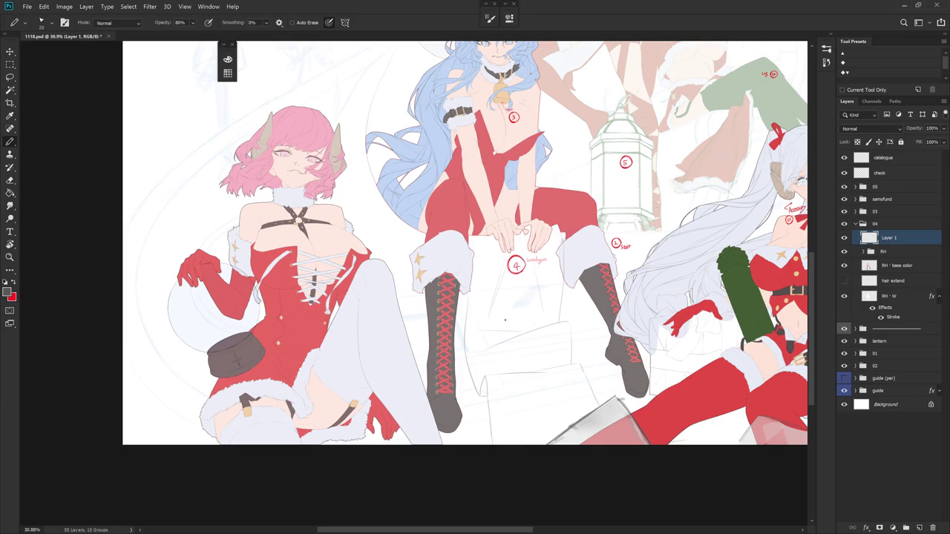
pyautogui.press('e')
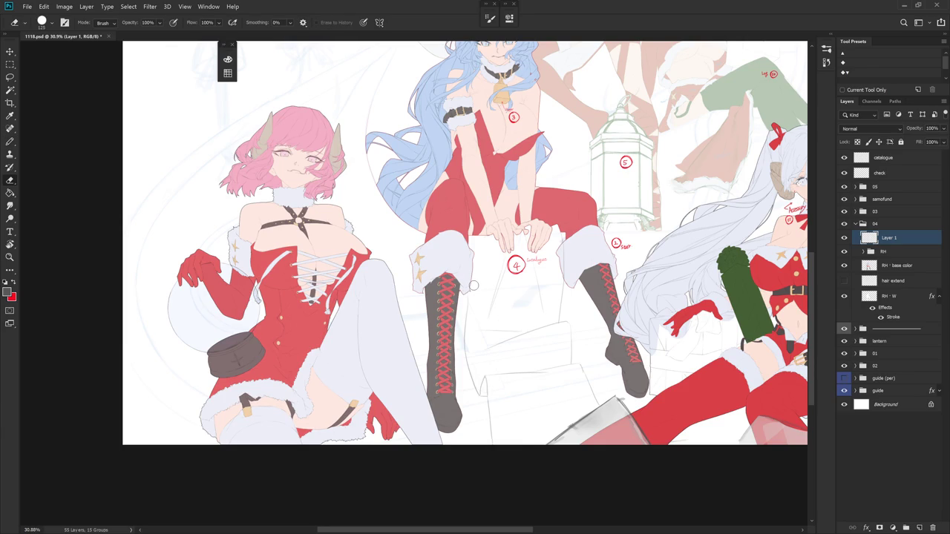
pyautogui.press('b')
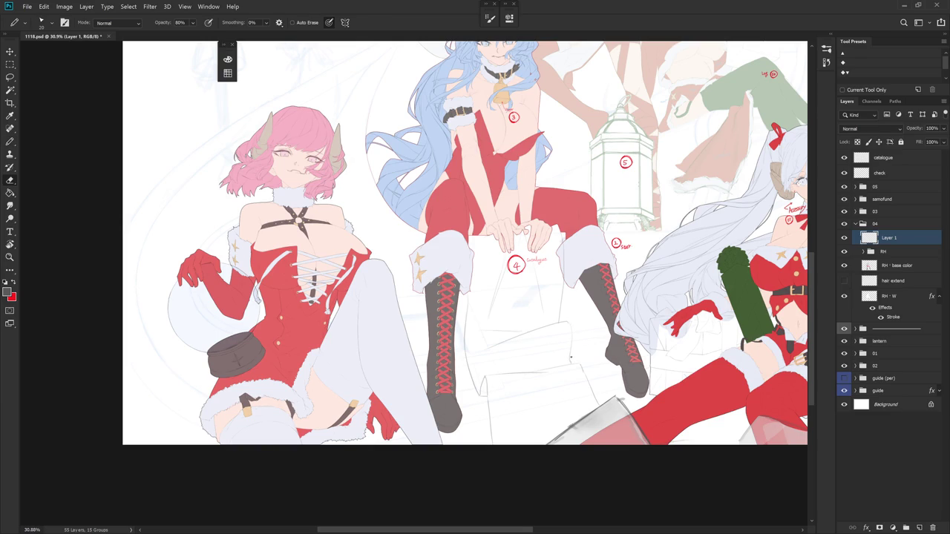
pyautogui.press('e')
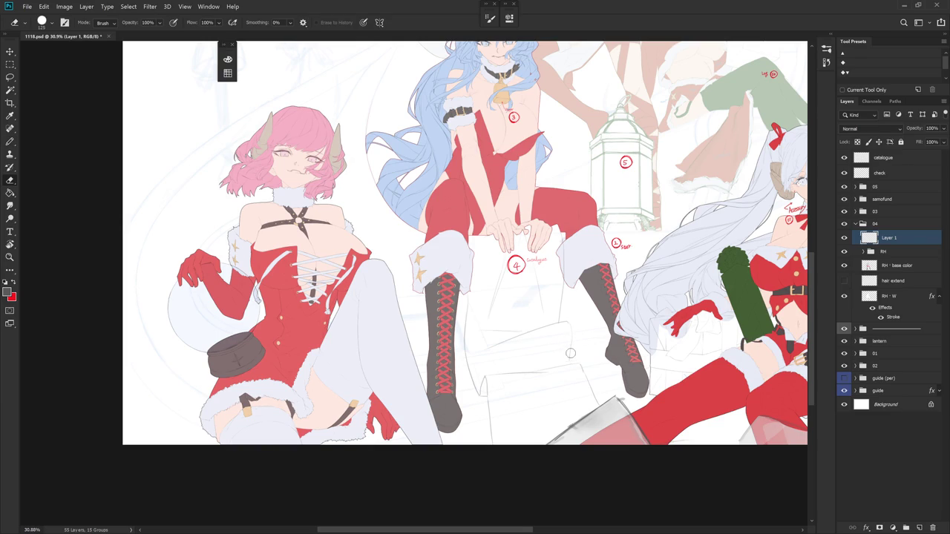
pyautogui.press('b')
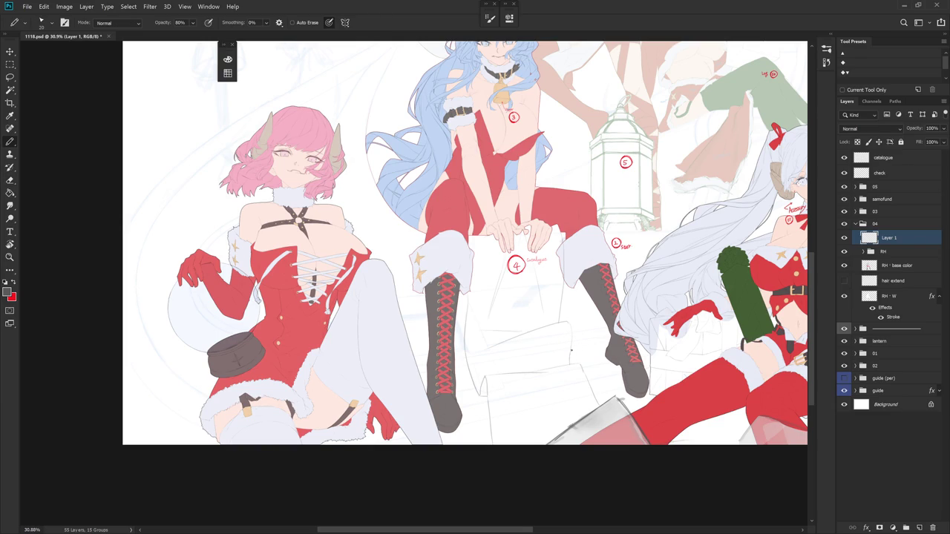
pyautogui.press('e')
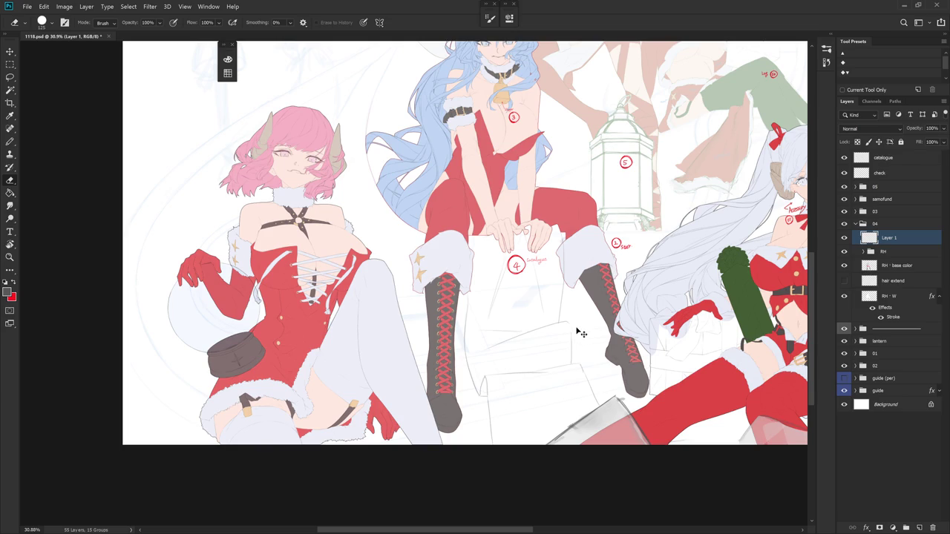
pyautogui.press('b')
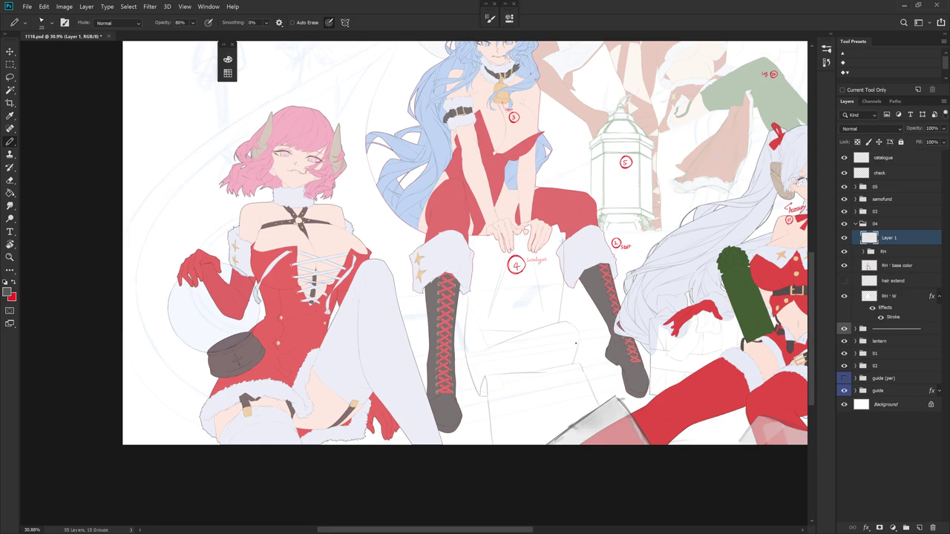
pyautogui.scroll(-5, 623, 326)
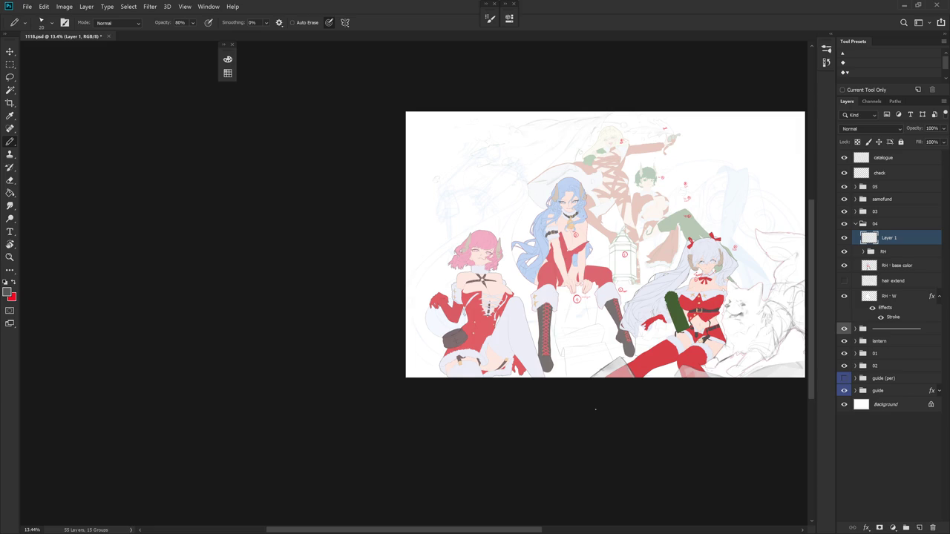
# - Sketch a short line on the paper stack and erase its stray part
pyautogui.scroll(5, 561, 351)
pyautogui.press('e')
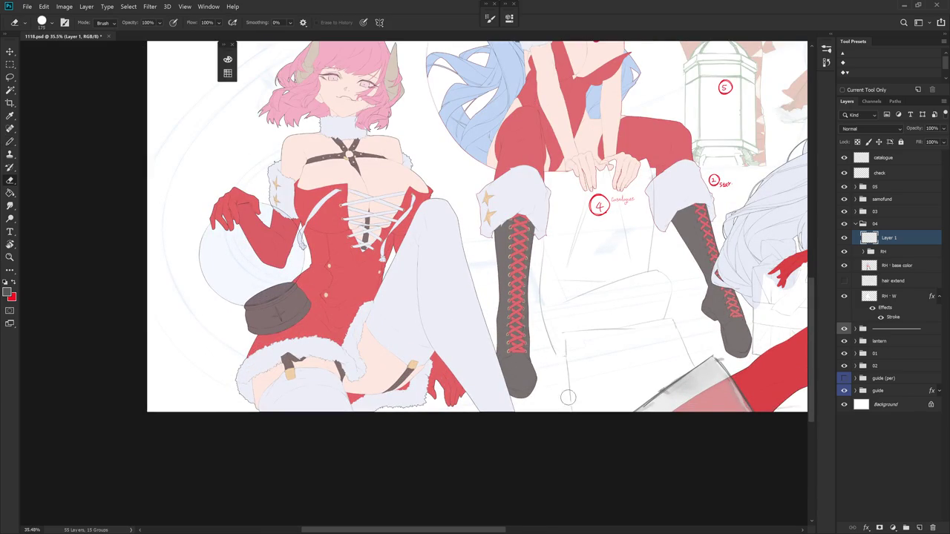
pyautogui.press('b')
pyautogui.moveTo(550, 335)
pyautogui.mouseDown()
pyautogui.moveTo(576, 331)
pyautogui.moveTo(547, 357)
pyautogui.moveTo(549, 416)
pyautogui.mouseUp()
pyautogui.press('e')
pyautogui.moveTo(550, 338); pyautogui.dragTo(562, 364)
# - Redraw the paper stack's vertical edge cleanly
pyautogui.press('b')
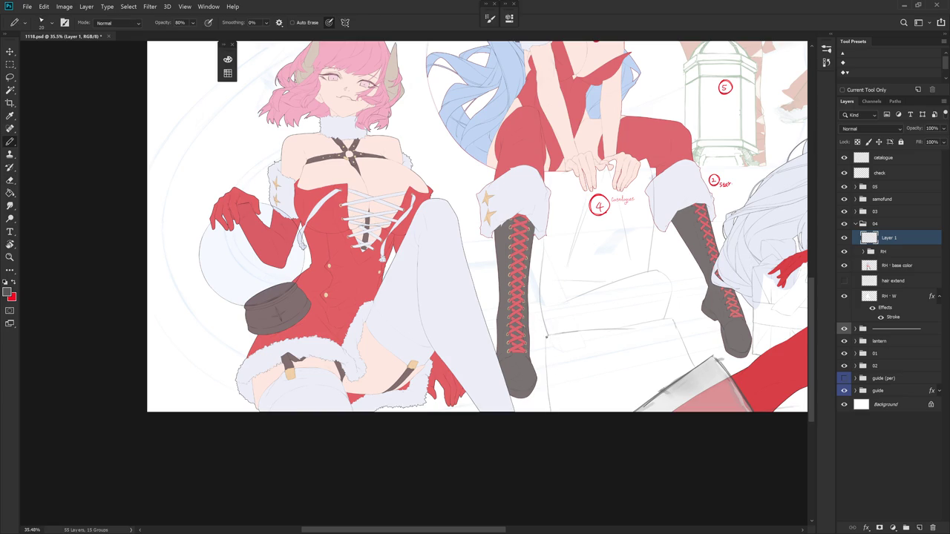
pyautogui.moveTo(545, 362); pyautogui.dragTo(549, 399)
pyautogui.press('e')
pyautogui.moveTo(547, 352); pyautogui.dragTo(552, 413)
pyautogui.press('b')
pyautogui.moveTo(545, 357); pyautogui.dragTo(547, 393)
# - Tilt the canvas counter-clockwise and draw a new sheet line across the stack
pyautogui.moveTo(637, 341); pyautogui.dragTo(599, 387)
pyautogui.press('r')
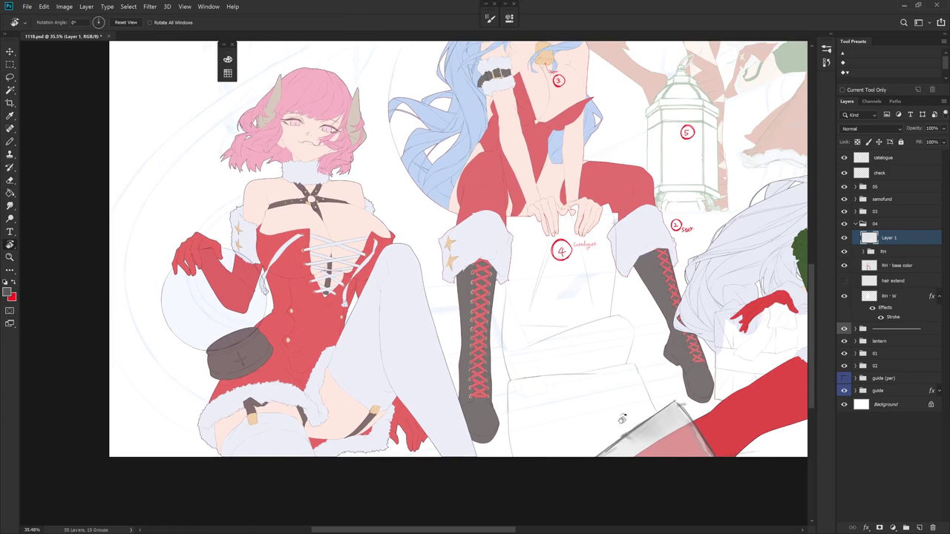
pyautogui.moveTo(617, 423); pyautogui.dragTo(653, 363)
pyautogui.press('b')
pyautogui.press('b')
pyautogui.moveTo(544, 331); pyautogui.dragTo(628, 288)
pyautogui.hotkey('ctrl', 'z')
pyautogui.moveTo(544, 334); pyautogui.dragTo(617, 289)
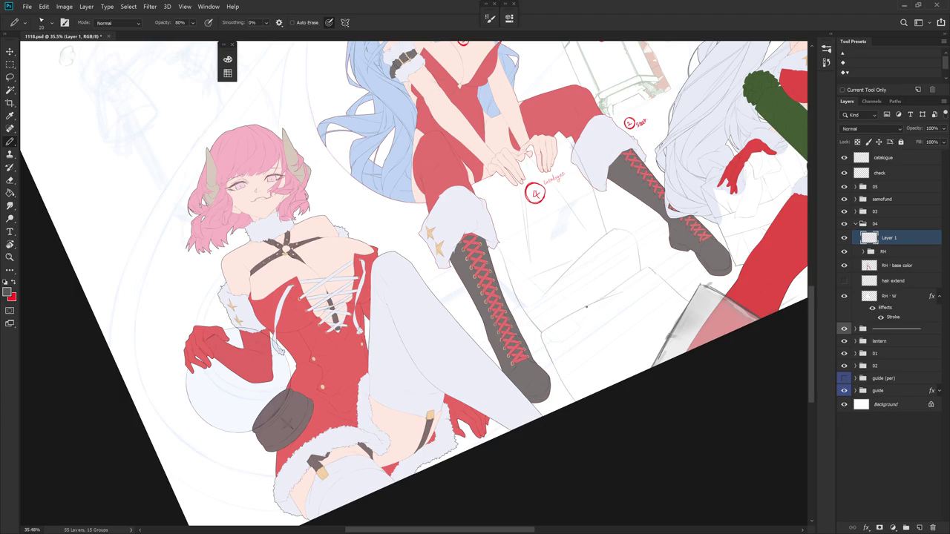
# - Reset the canvas rotation upright and tidy the sheet edges with pencil and eraser
pyautogui.press('r')
pyautogui.press('Escape')
pyautogui.press('b')
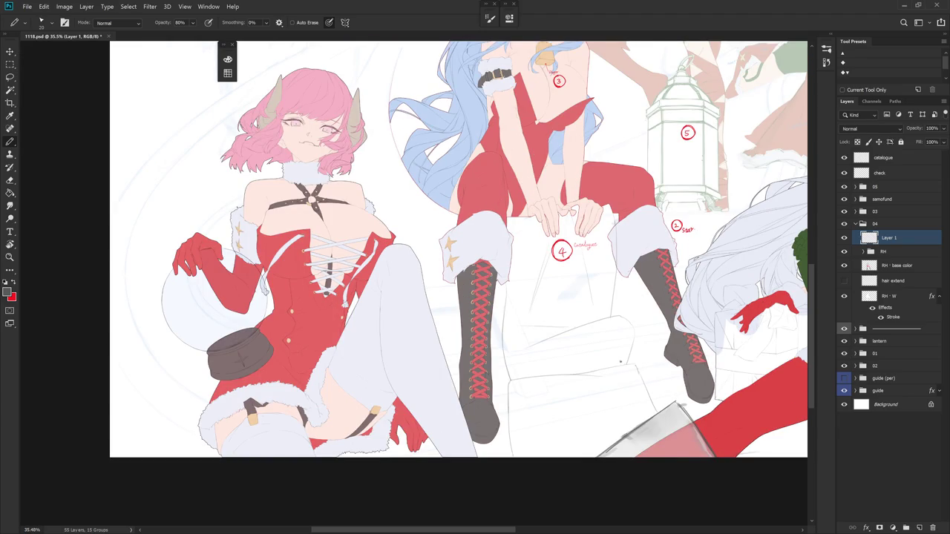
pyautogui.press('e')
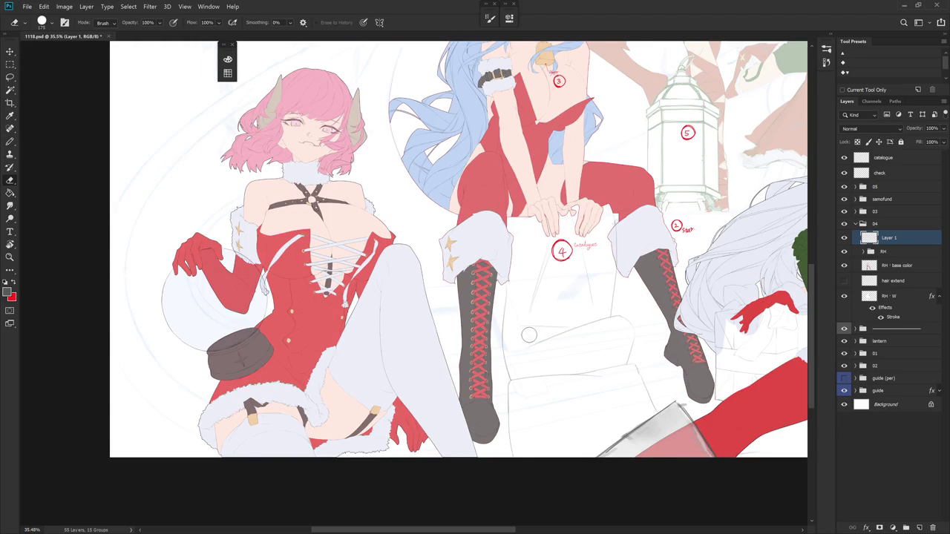
pyautogui.press('b')
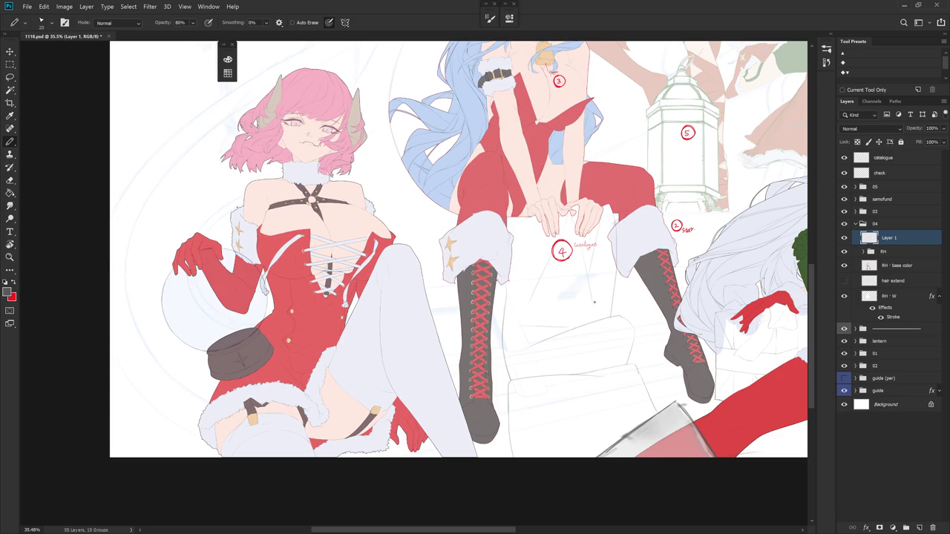
pyautogui.press('e')
pyautogui.press('b')
pyautogui.press('e')
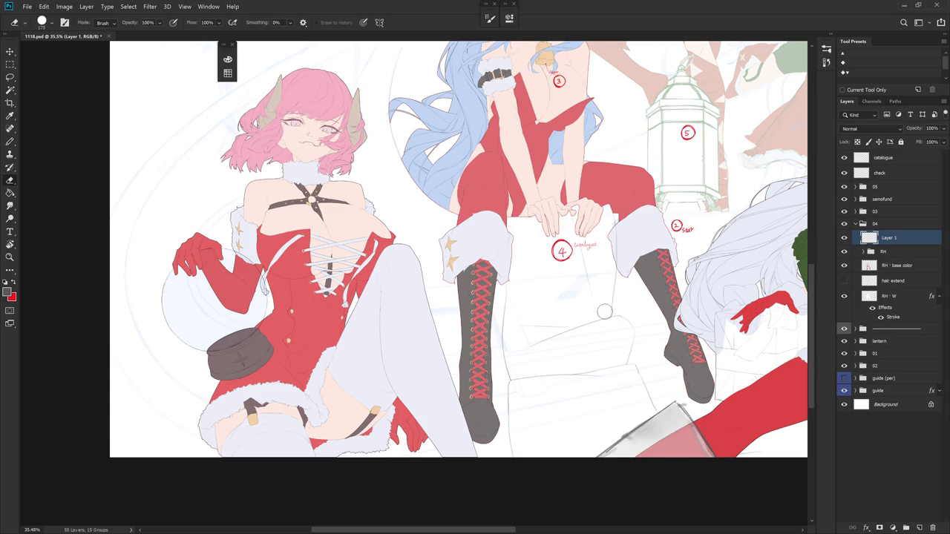
pyautogui.press('b')
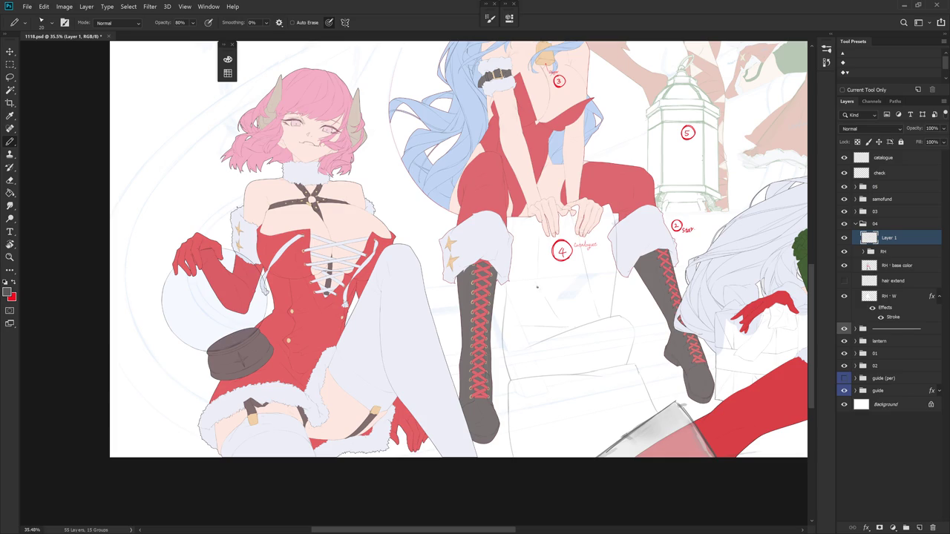
# - Add overlapping catalogue sheets below the left boot, erasing stray lines as needed
pyautogui.press('e')
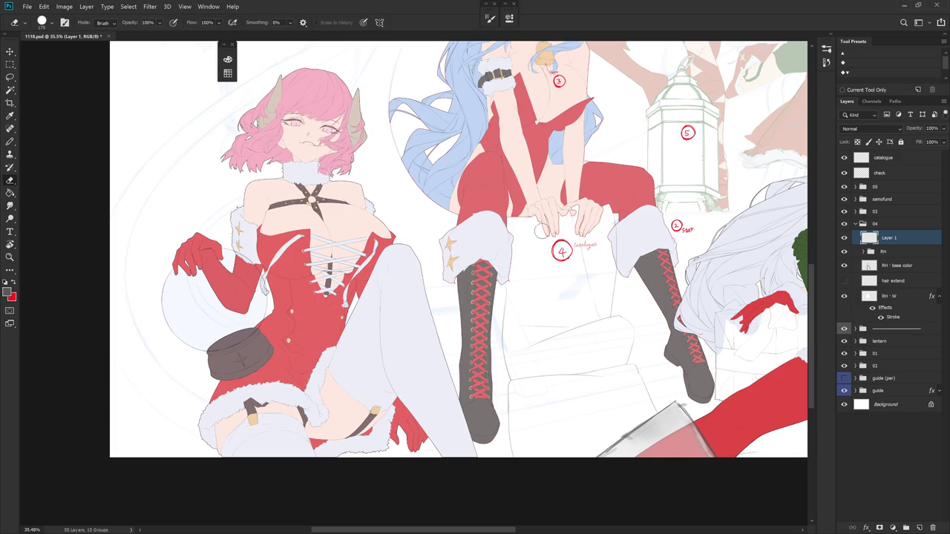
pyautogui.press('b')
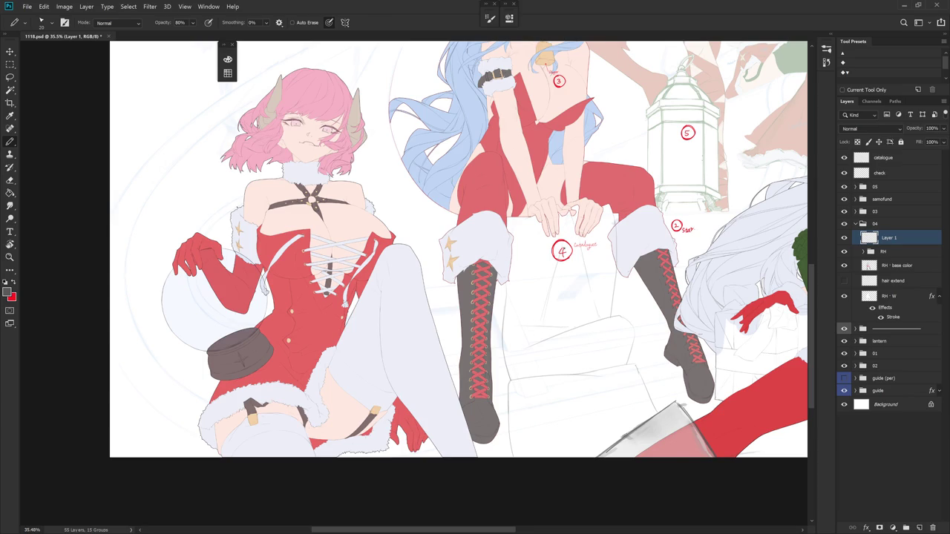
pyautogui.press('e')
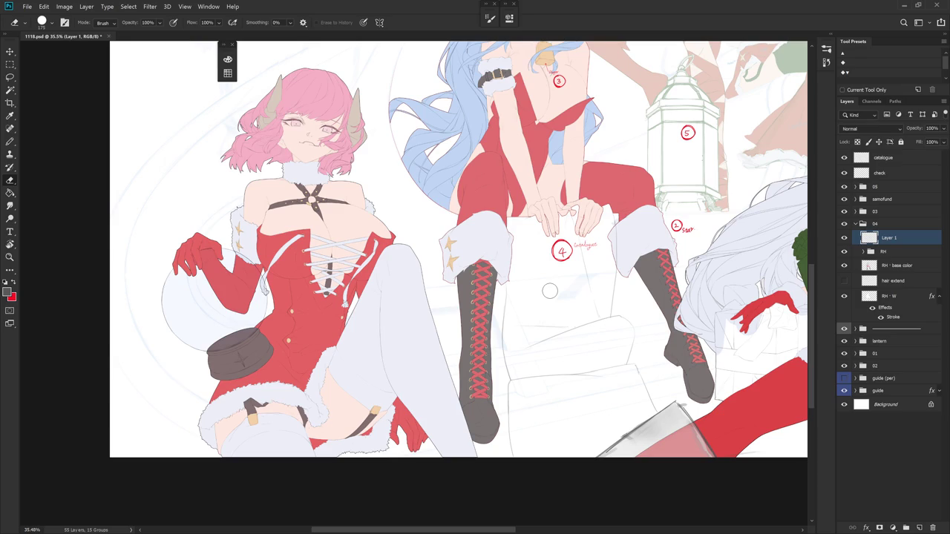
pyautogui.press('b')
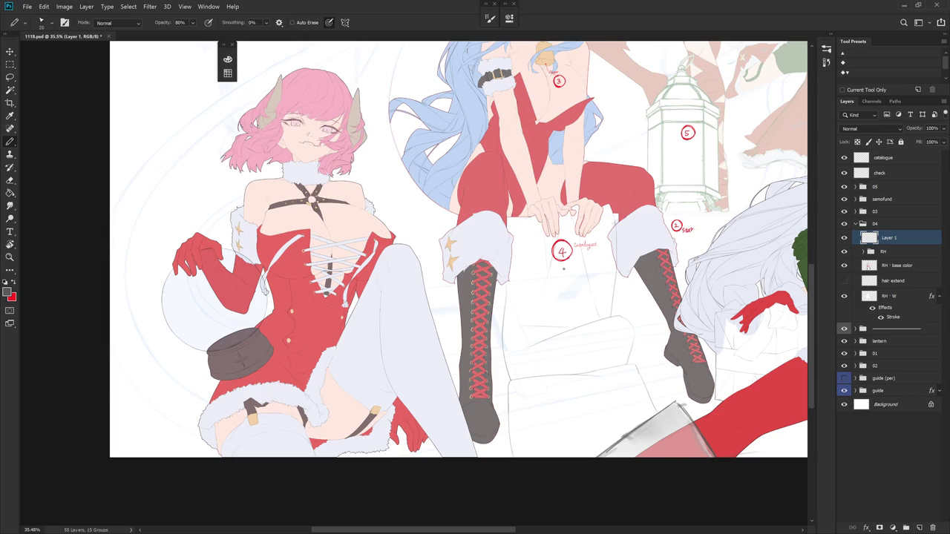
pyautogui.press('e')
pyautogui.press('b')
pyautogui.keyDown('alt'); pyautogui.scroll(-5, 601, 271); pyautogui.keyUp('alt')
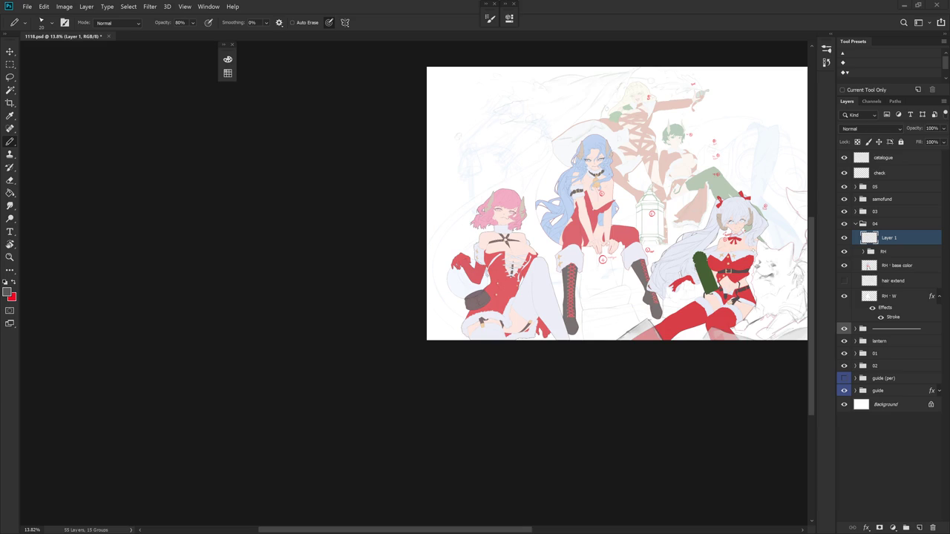
pyautogui.scroll(3, 599, 297)
pyautogui.scroll(2, 606, 306)
pyautogui.press('e')
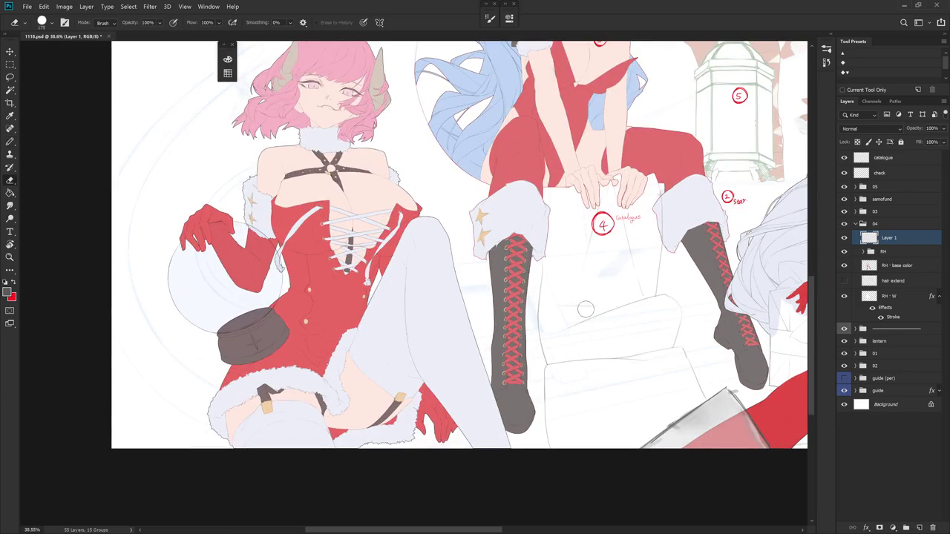
pyautogui.press('b')
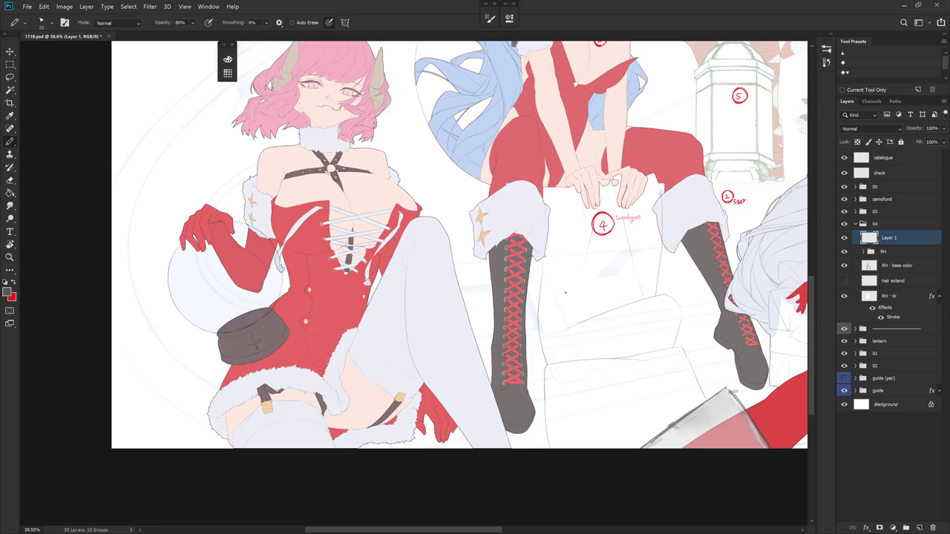